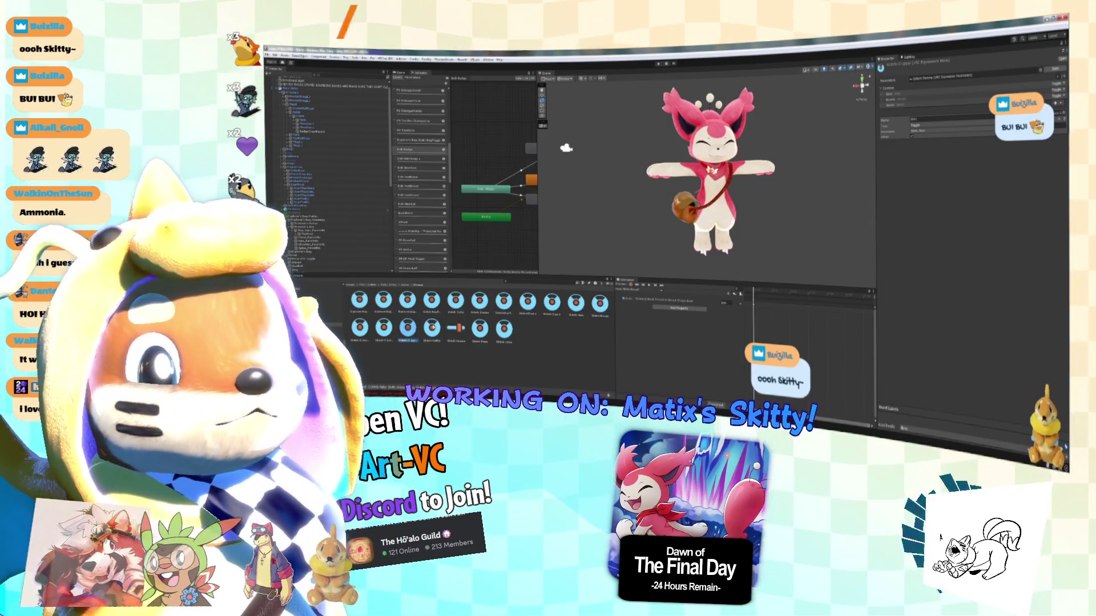
# Switch to the neighbouring expression menu and remove its Badge control.
pyautogui.click(432, 328)
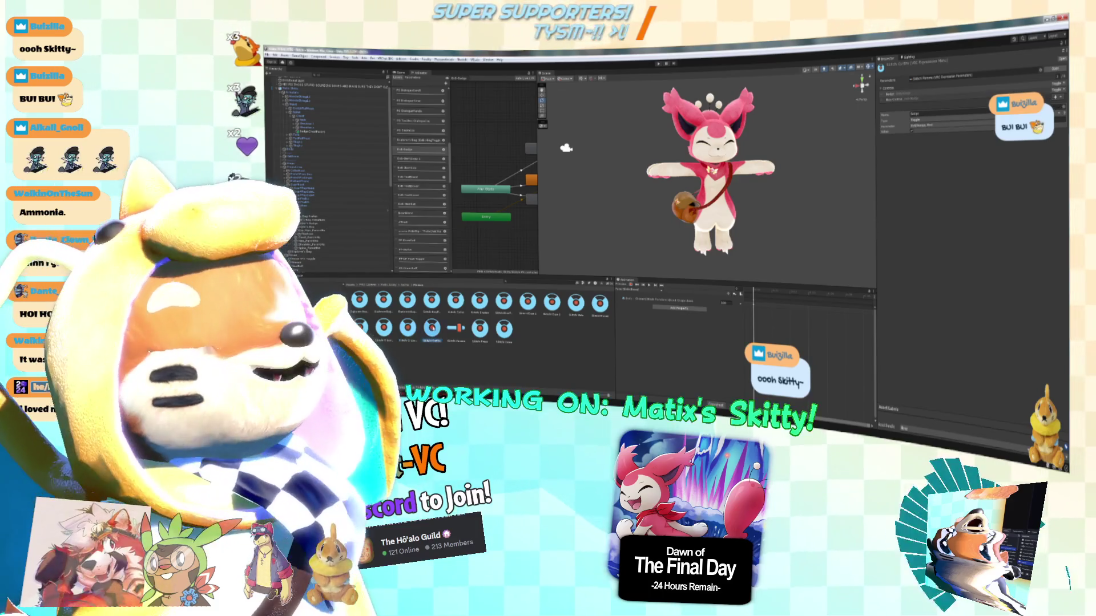
pyautogui.click(408, 328)
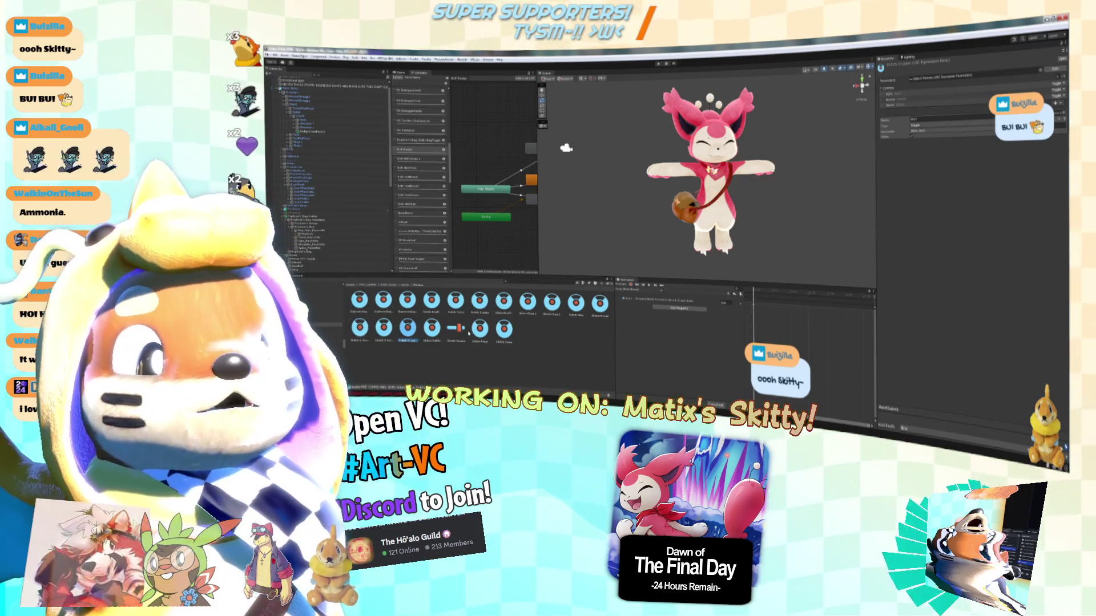
pyautogui.click(432, 328)
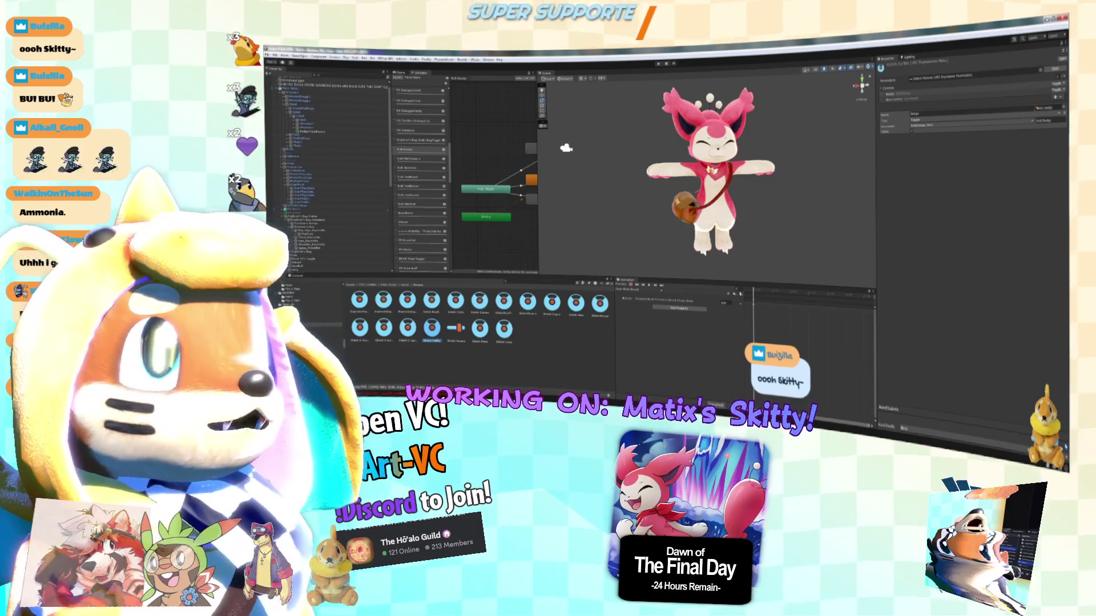
pyautogui.click(991, 93)
pyautogui.click(1062, 99)
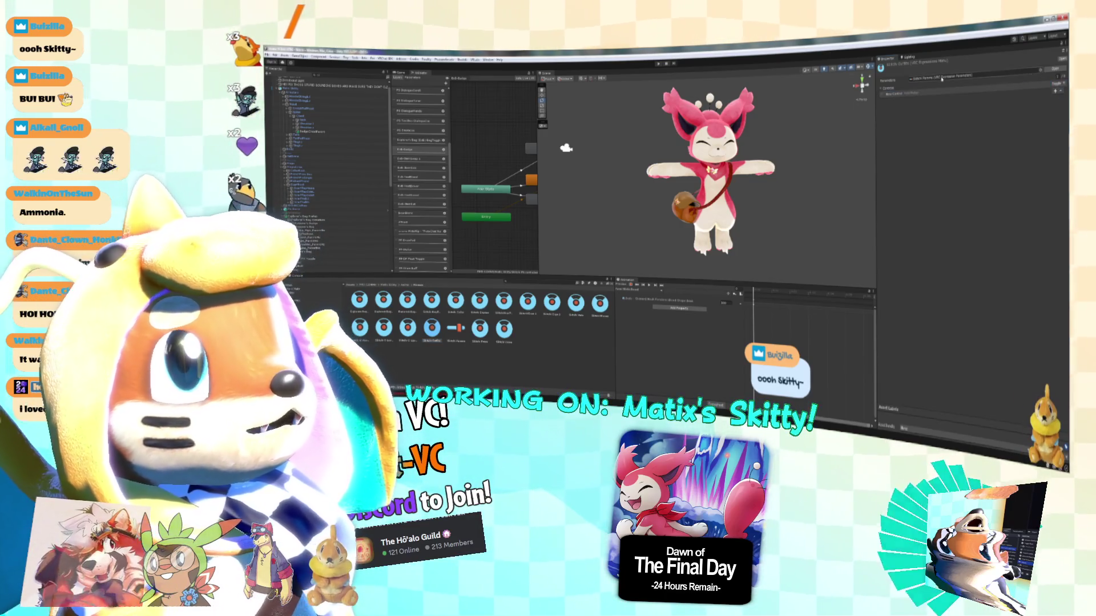
pyautogui.click(985, 94)
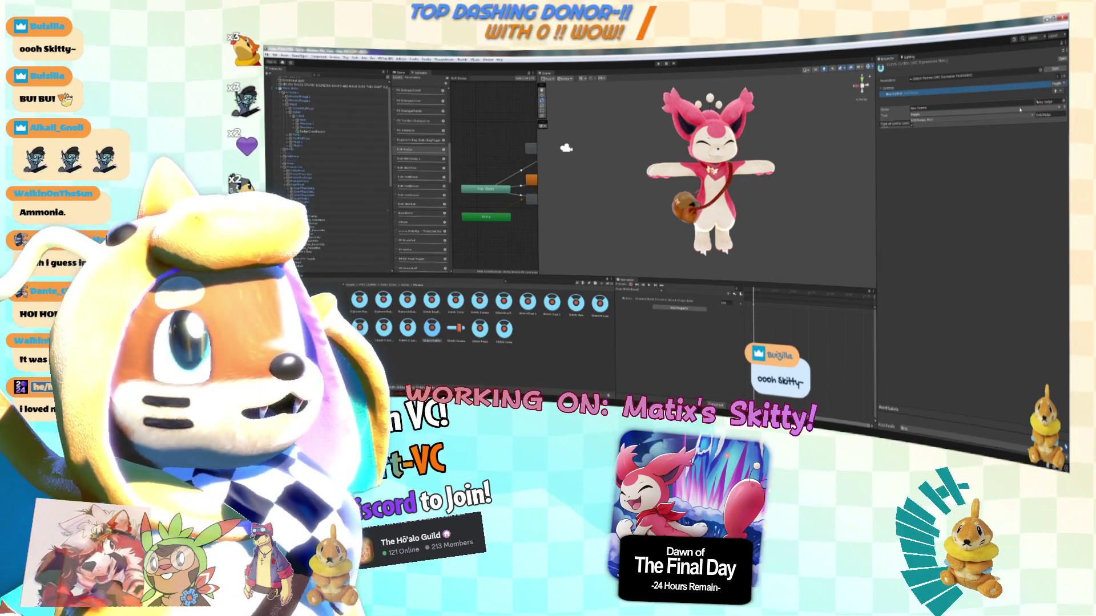
# Check the parameter list for the remaining New Control without changing it.
pyautogui.click(932, 124)
pyautogui.click(829, 185)
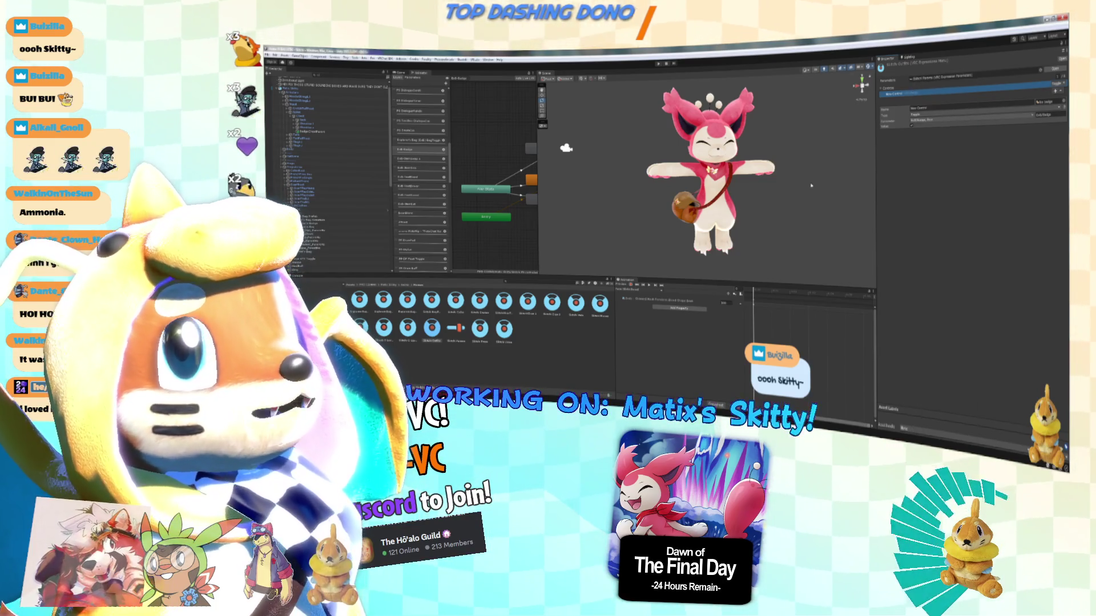
pyautogui.scroll(10, 829, 185)
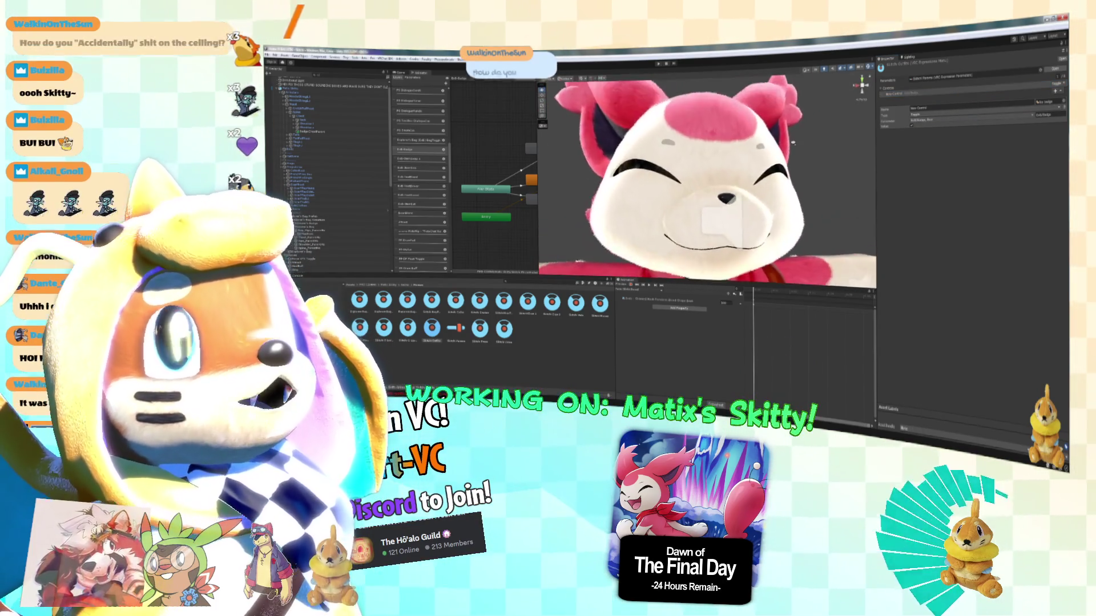
# Add a New Control entry to the expression menu and switch its Type to SubMenu.
pyautogui.scroll(-8, 793, 142)
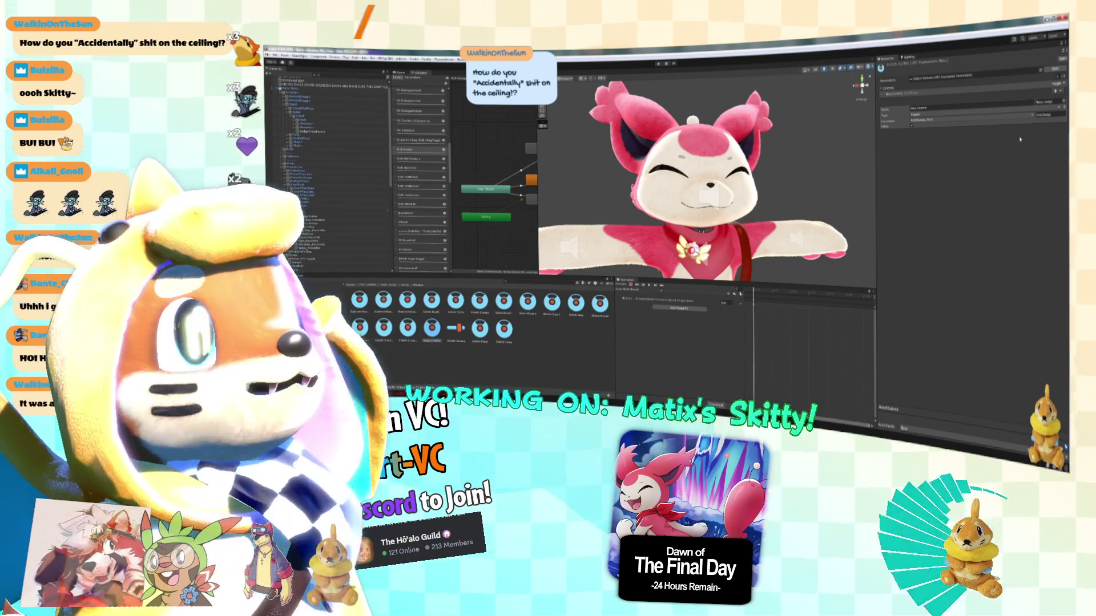
pyautogui.click(927, 94)
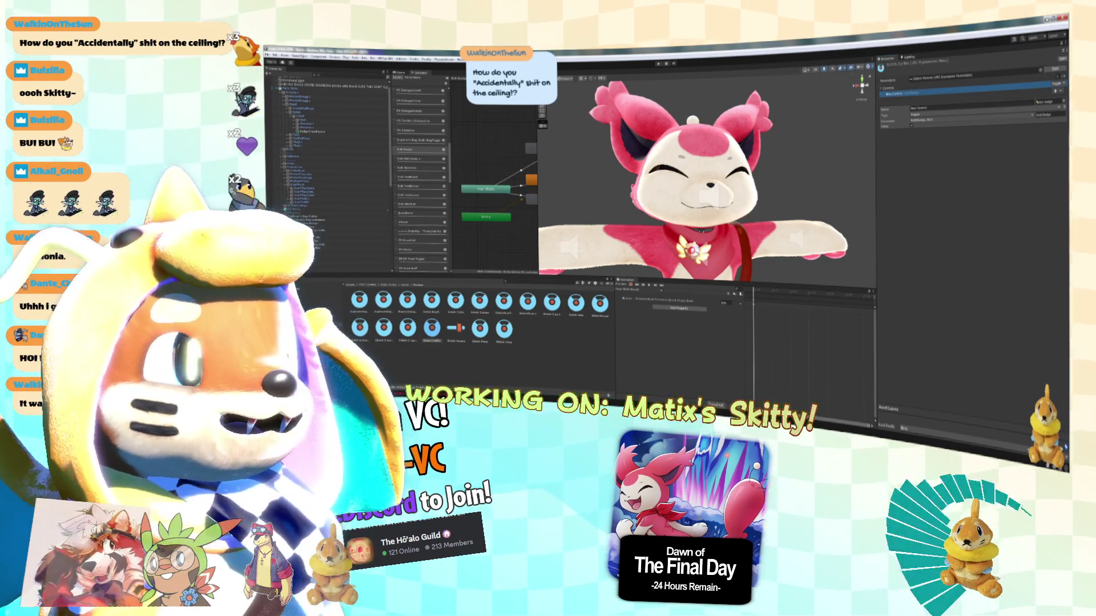
pyautogui.click(1055, 90)
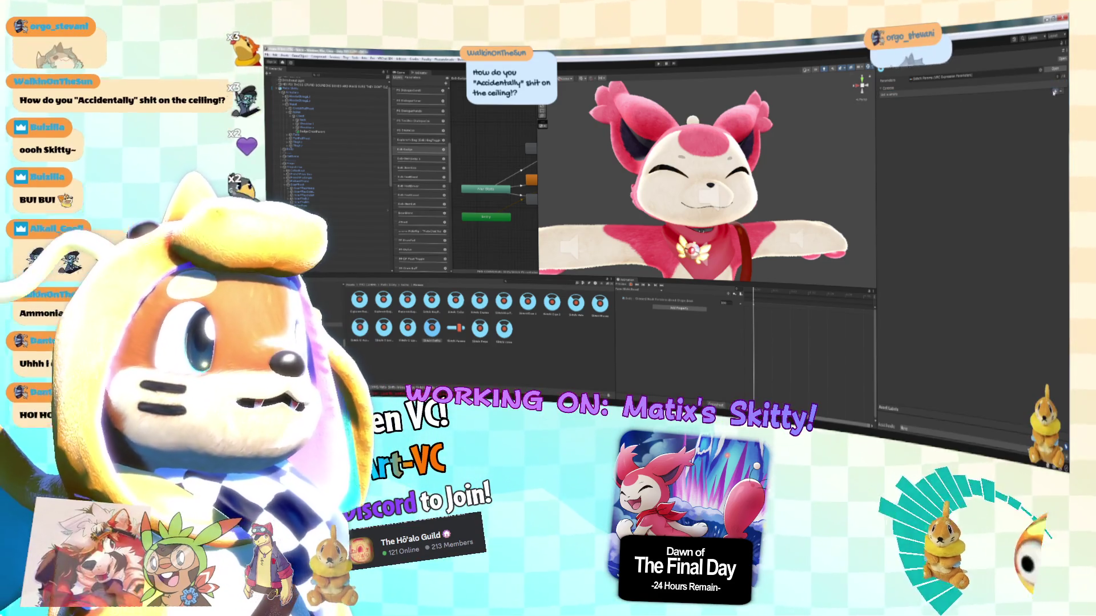
pyautogui.click(1032, 120)
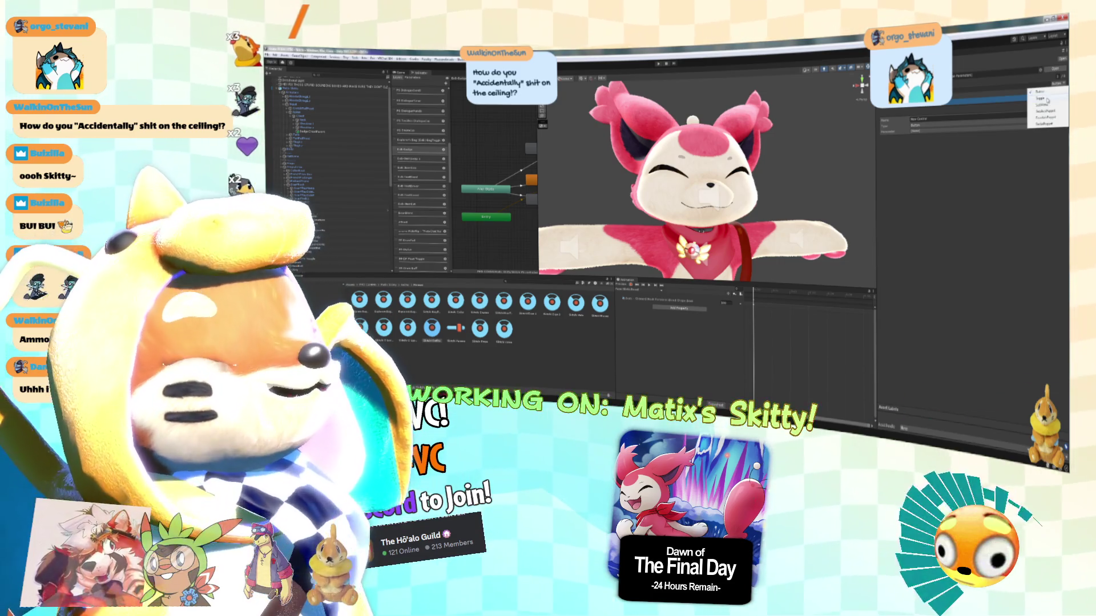
pyautogui.click(1045, 106)
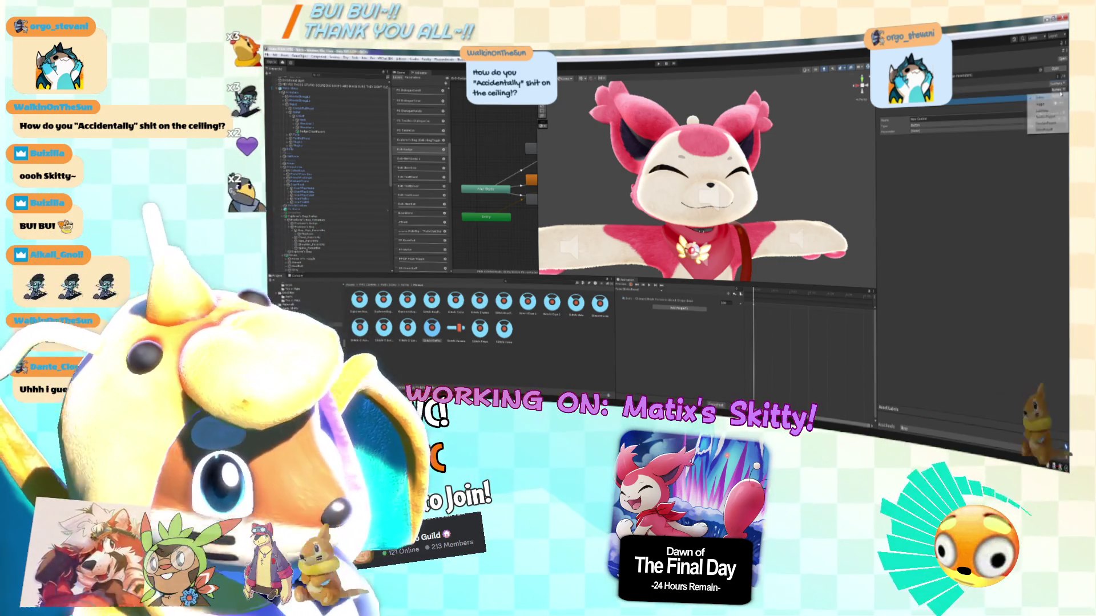
pyautogui.click(1048, 119)
pyautogui.click(1048, 118)
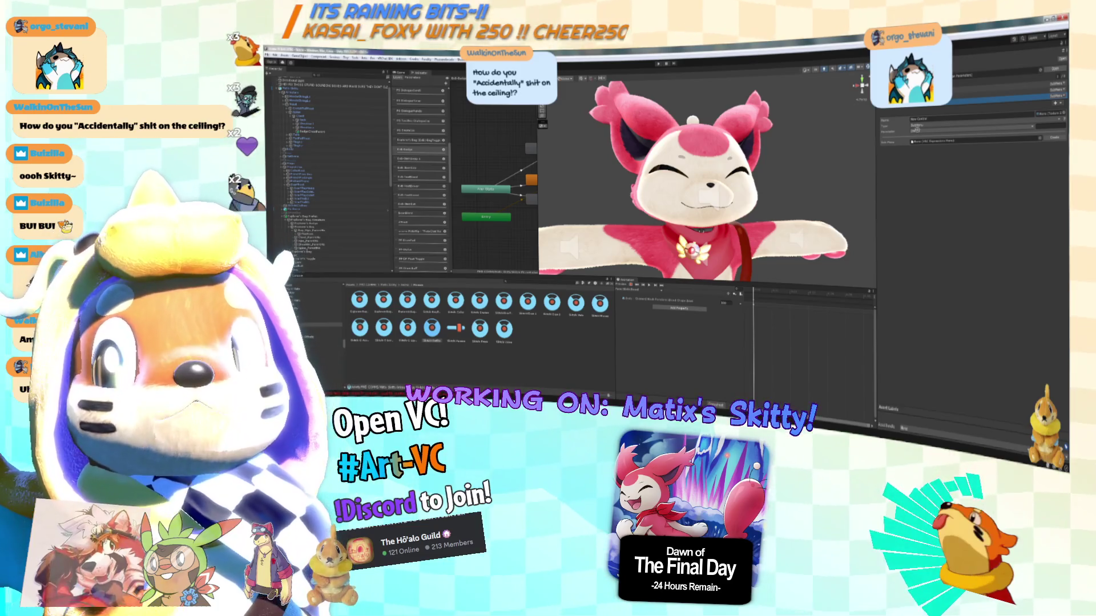
# Set the submenu control's parameter to None and drag a different menu asset into its Sub Menu slot.
pyautogui.click(917, 130)
pyautogui.click(944, 140)
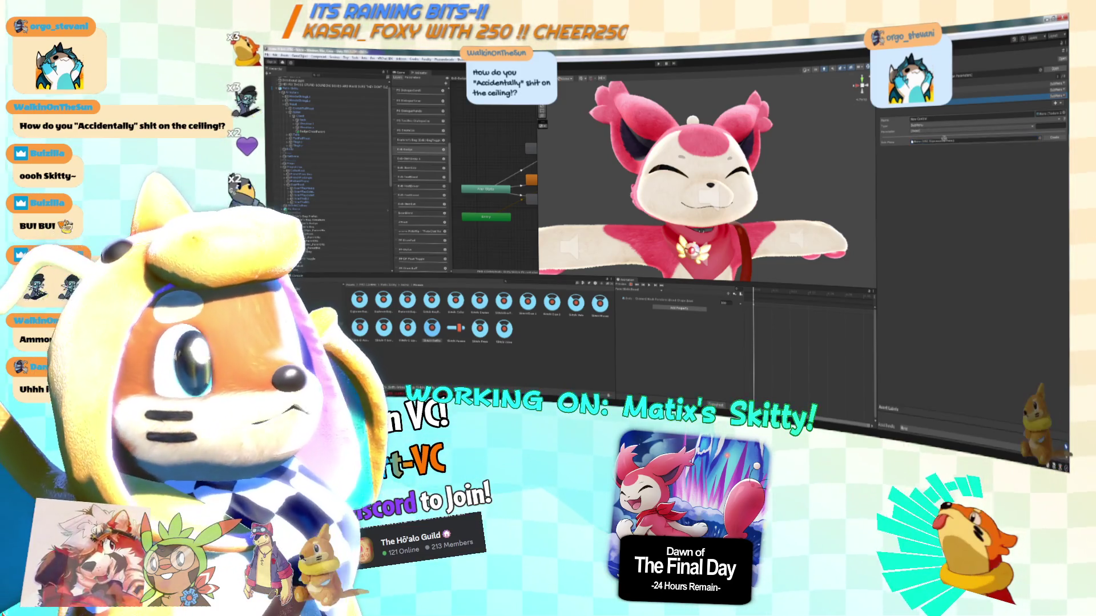
pyautogui.click(943, 141)
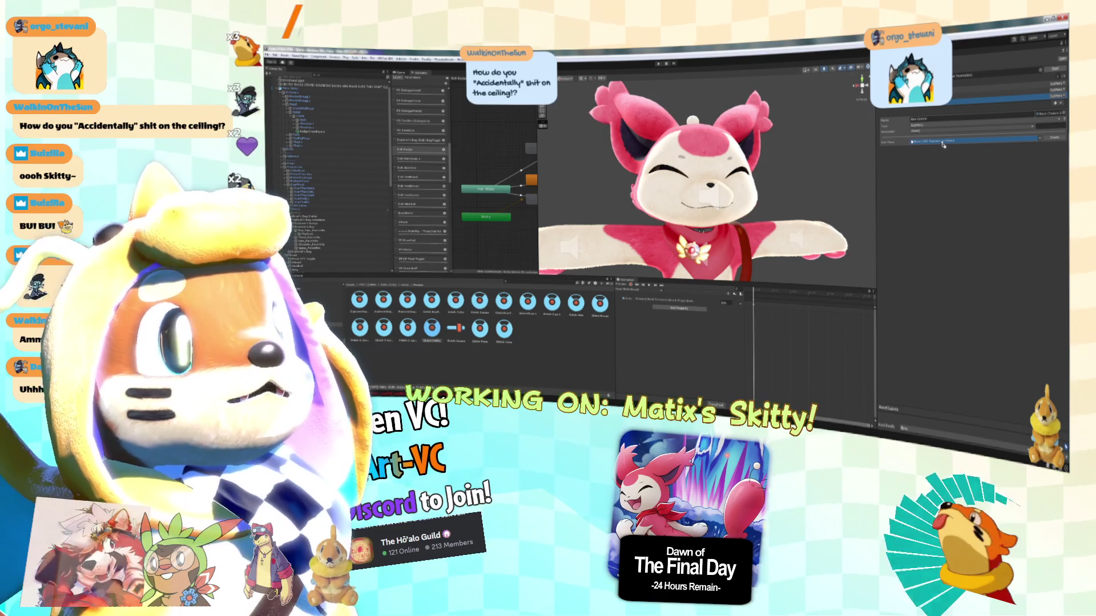
pyautogui.click(1003, 169)
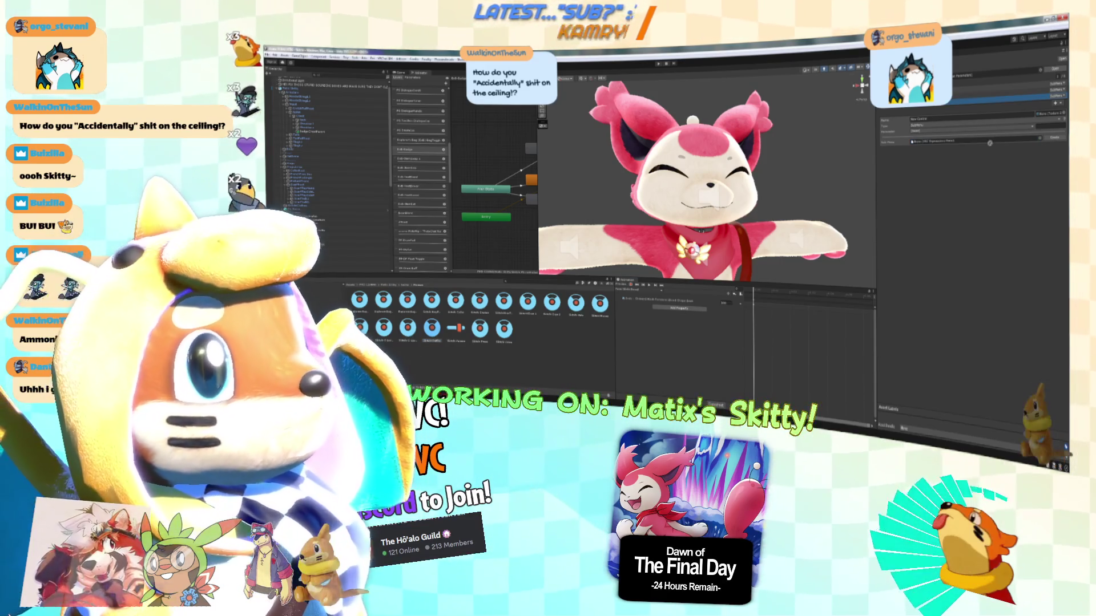
pyautogui.click(990, 142)
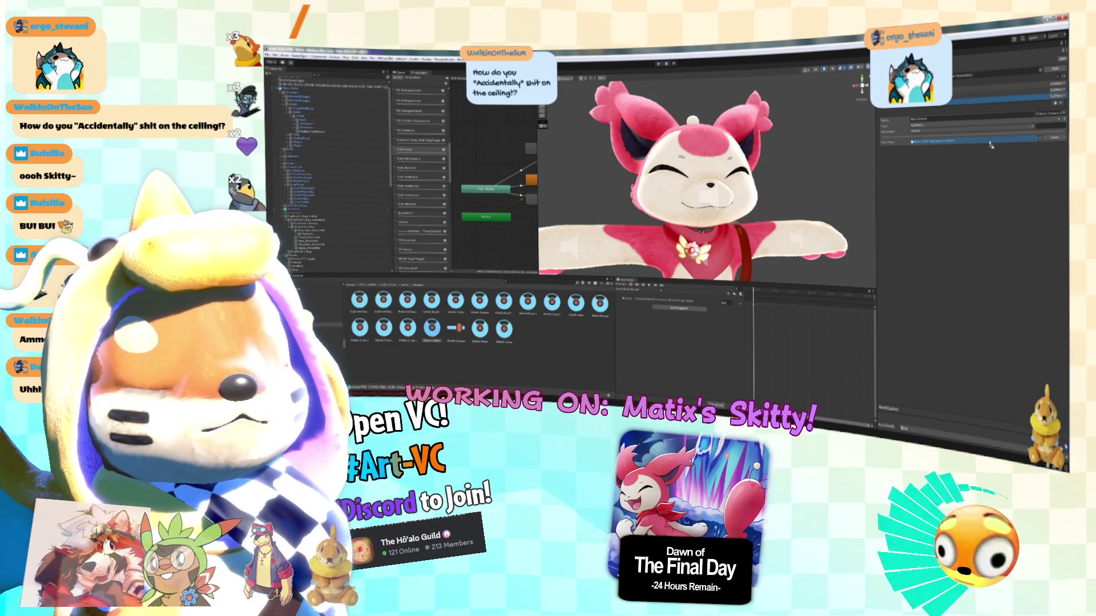
pyautogui.click(1004, 87)
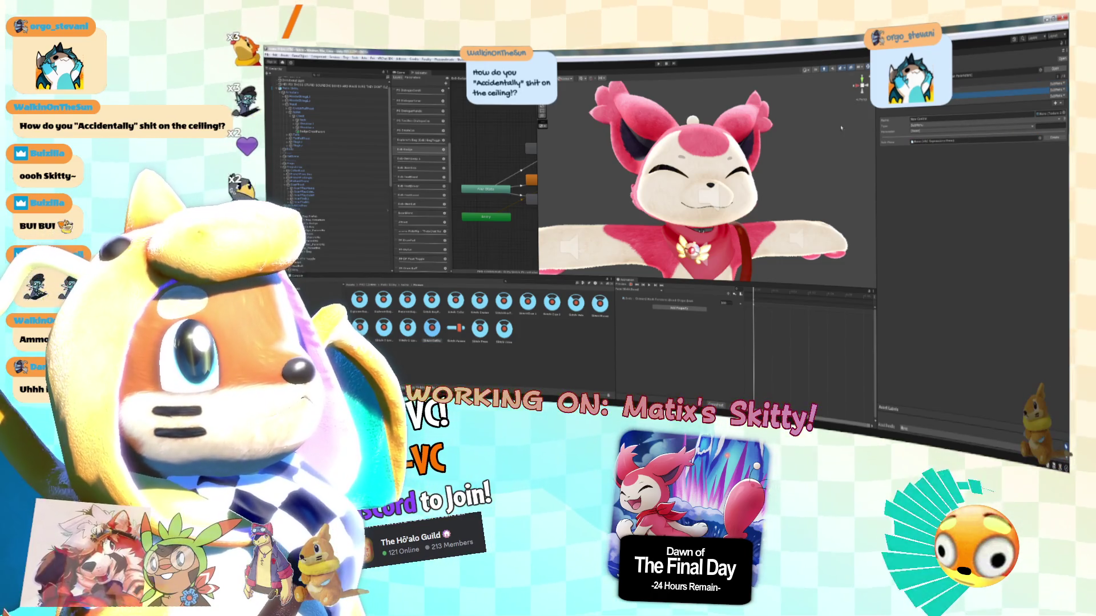
pyautogui.moveTo(832, 204); pyautogui.dragTo(913, 143)
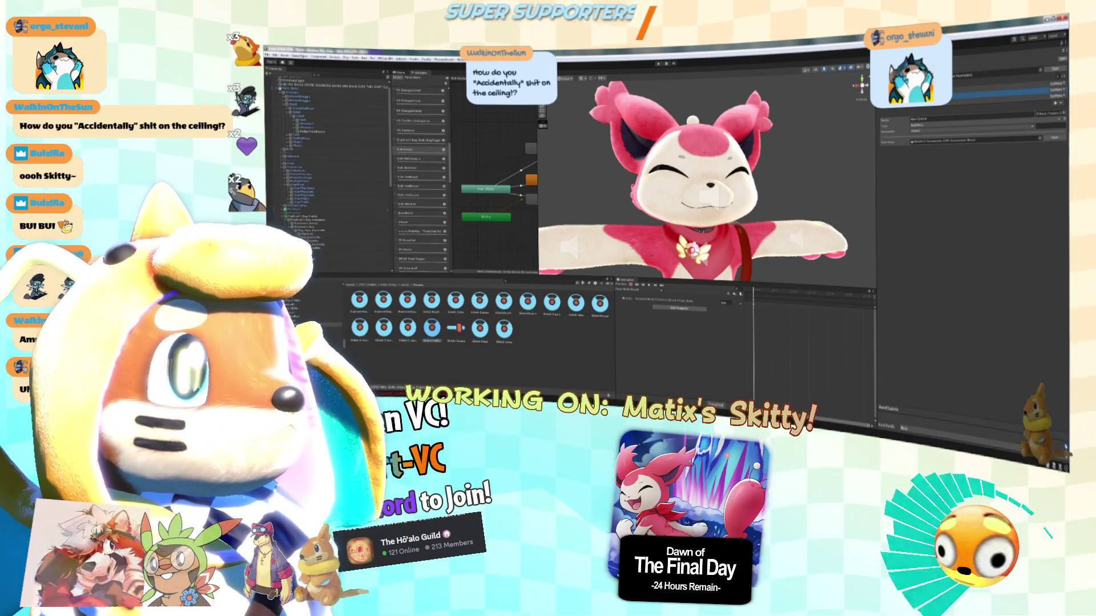
# Name the submenu control 'Angry' and delete another control's name.
pyautogui.click(946, 118)
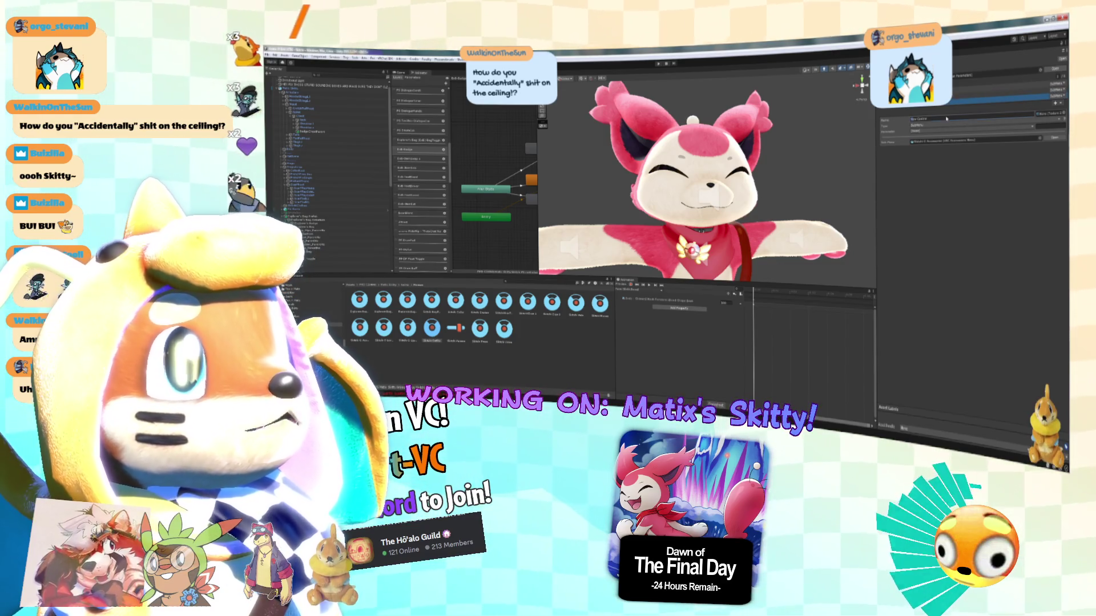
pyautogui.write('Angry')
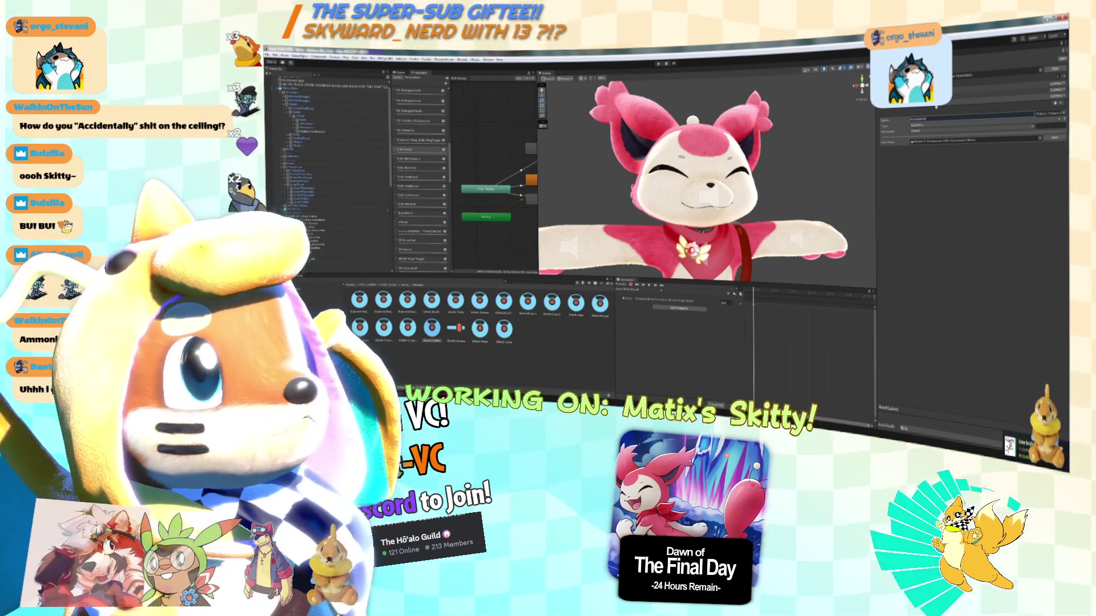
pyautogui.click(994, 91)
pyautogui.click(938, 118)
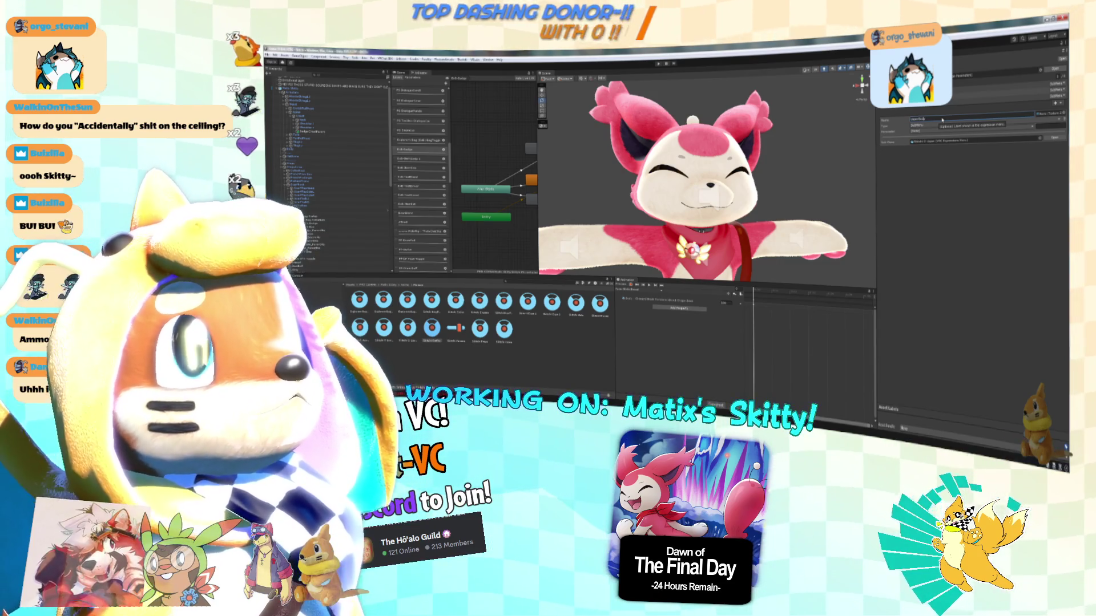
pyautogui.click(945, 120)
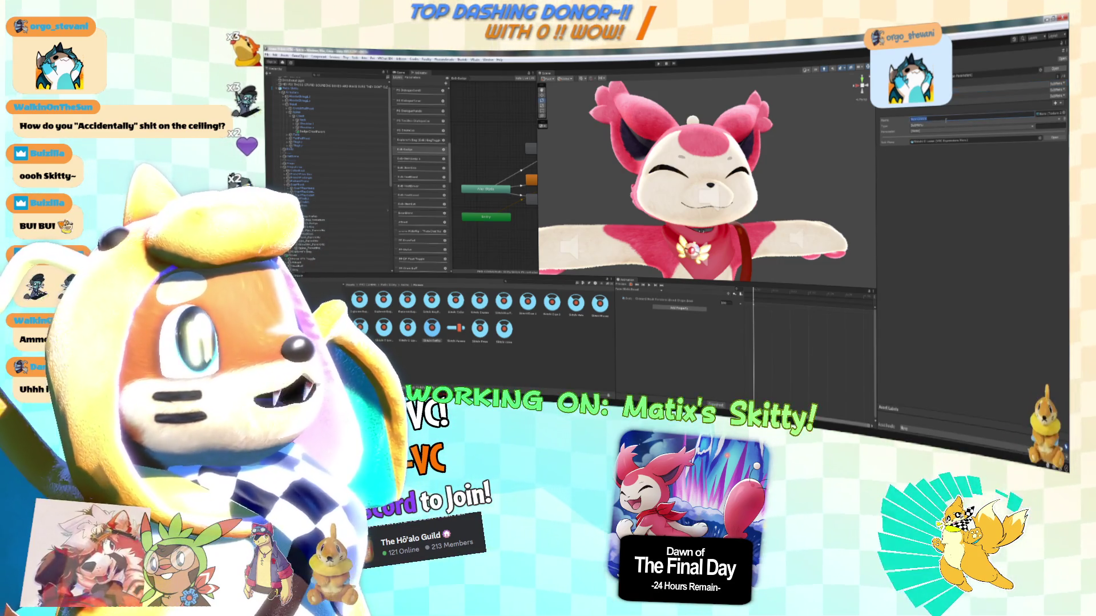
pyautogui.press('BackSpace')
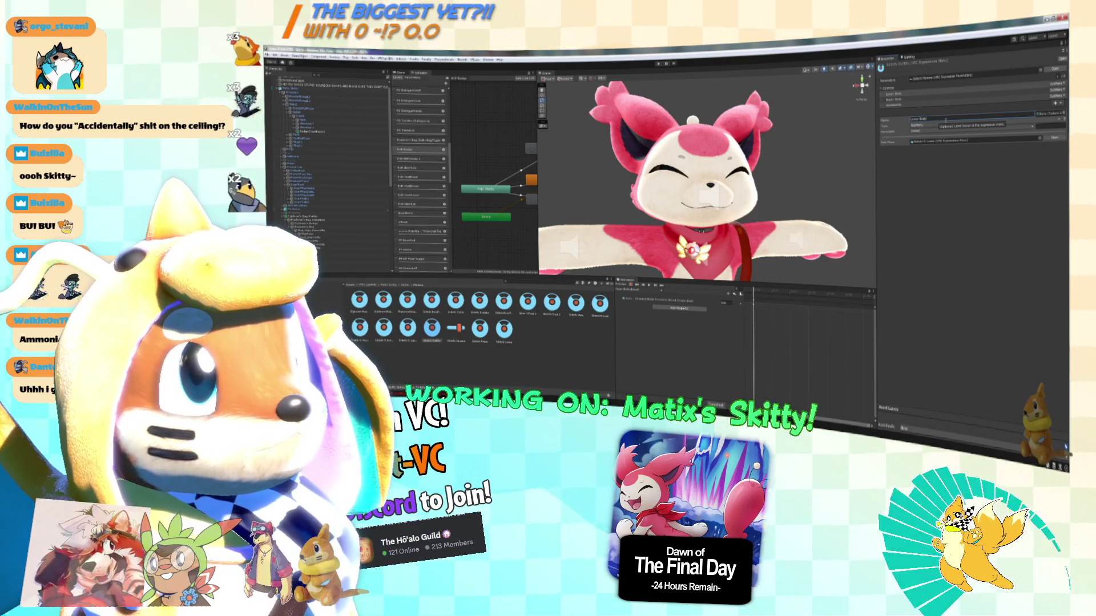
pyautogui.click(893, 99)
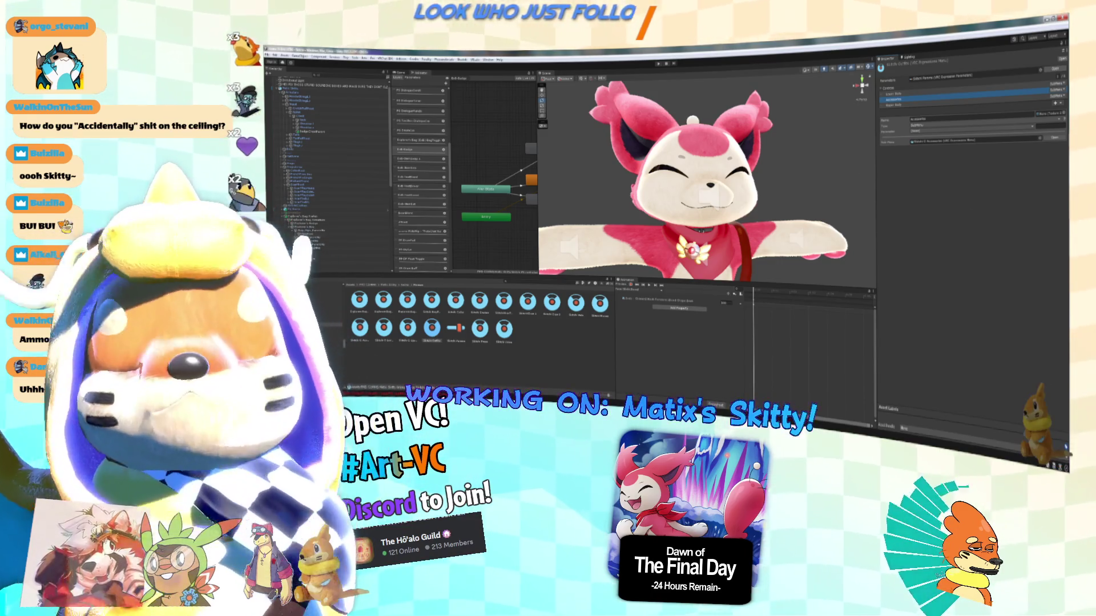
# Reorder the expression menu's controls by dragging one up, then save the project.
pyautogui.hotkey('alt', 'Tab')
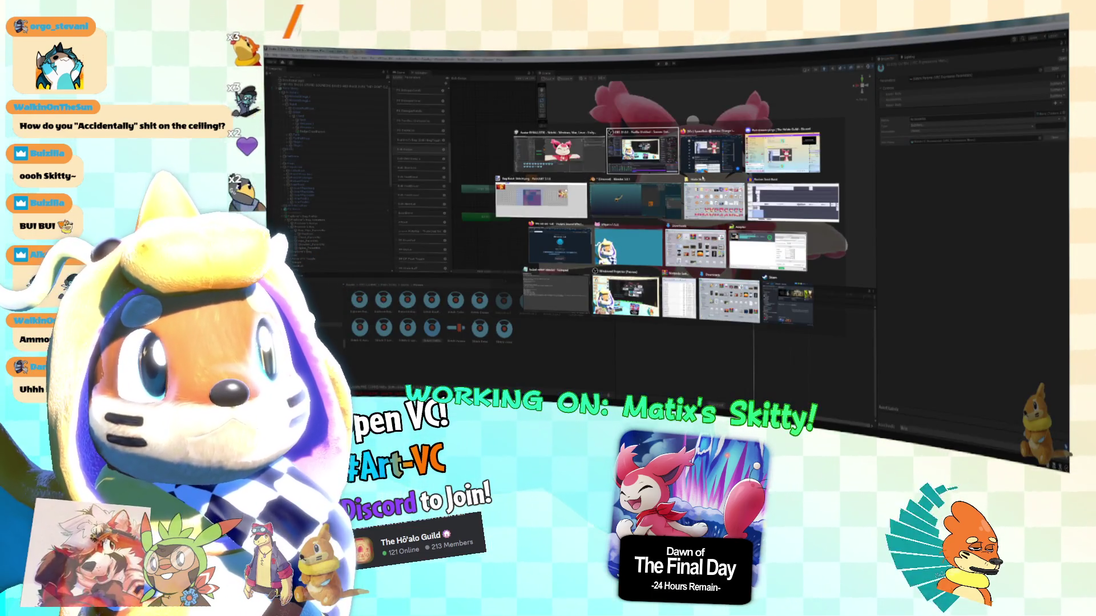
pyautogui.press('Escape')
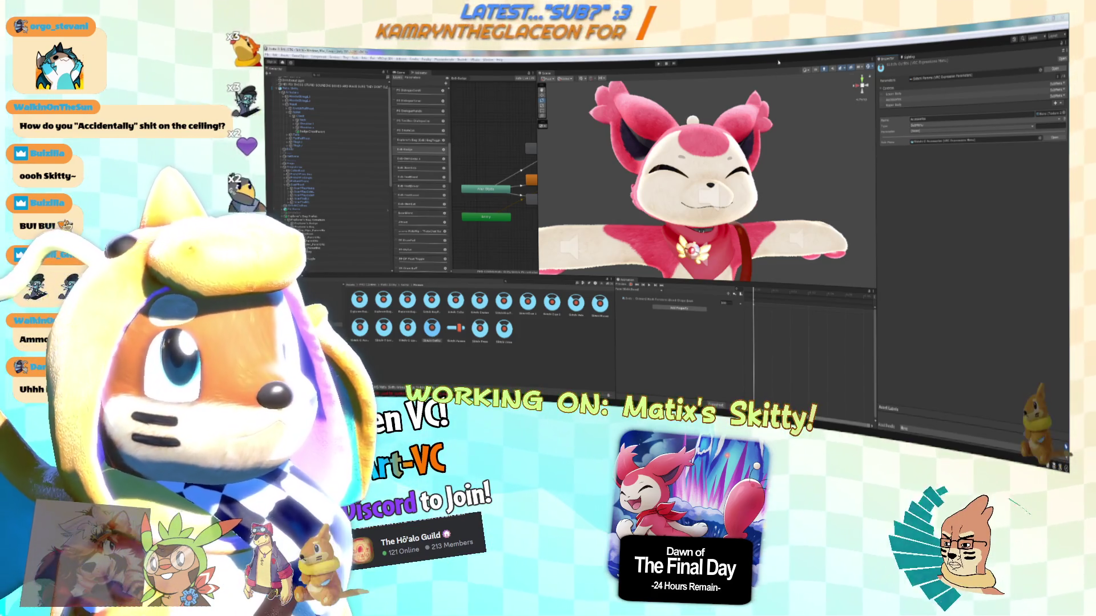
pyautogui.click(894, 99)
pyautogui.moveTo(911, 110); pyautogui.dragTo(911, 85)
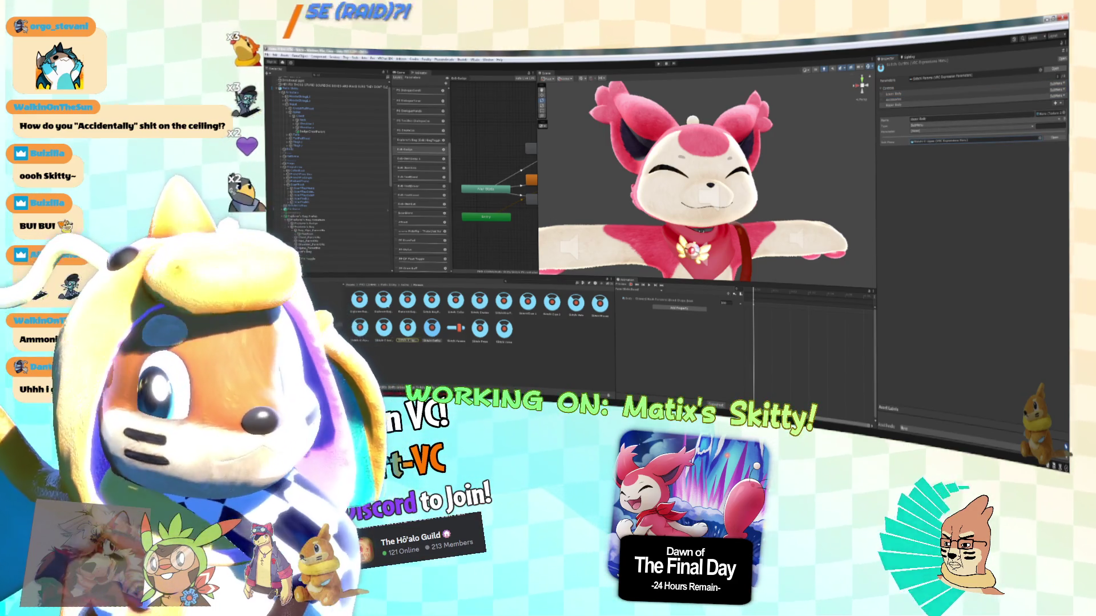
pyautogui.click(268, 55)
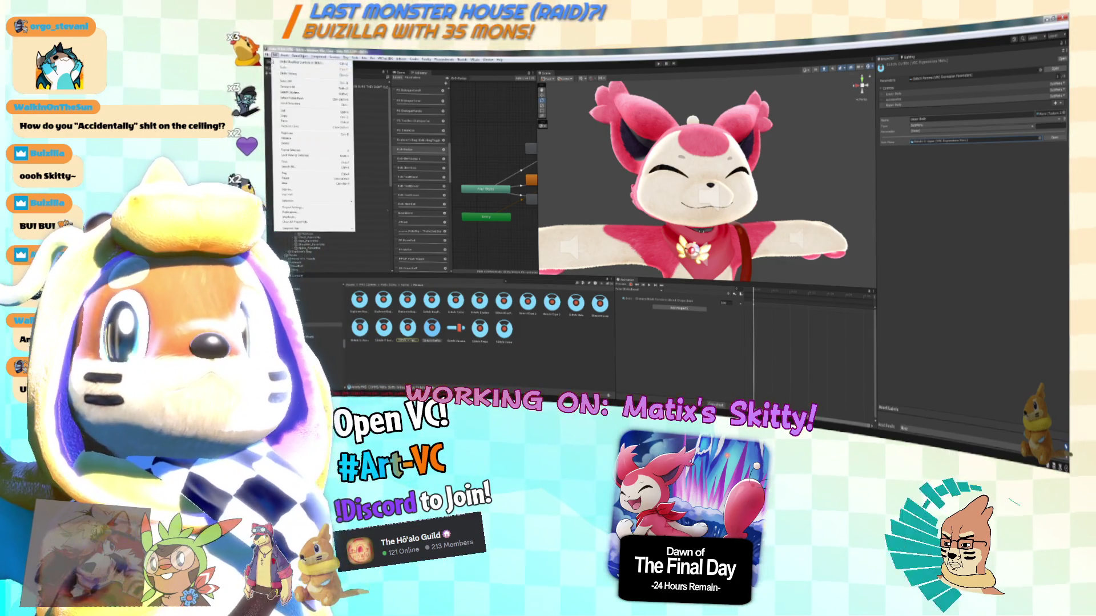
pyautogui.click(278, 81)
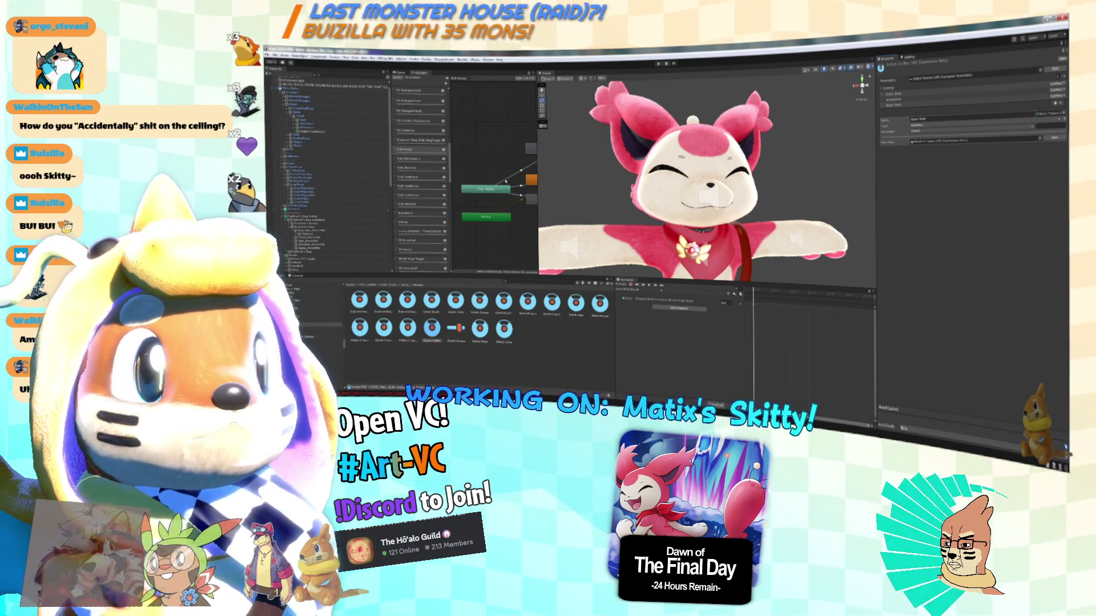
pyautogui.scroll(-5, 748, 213)
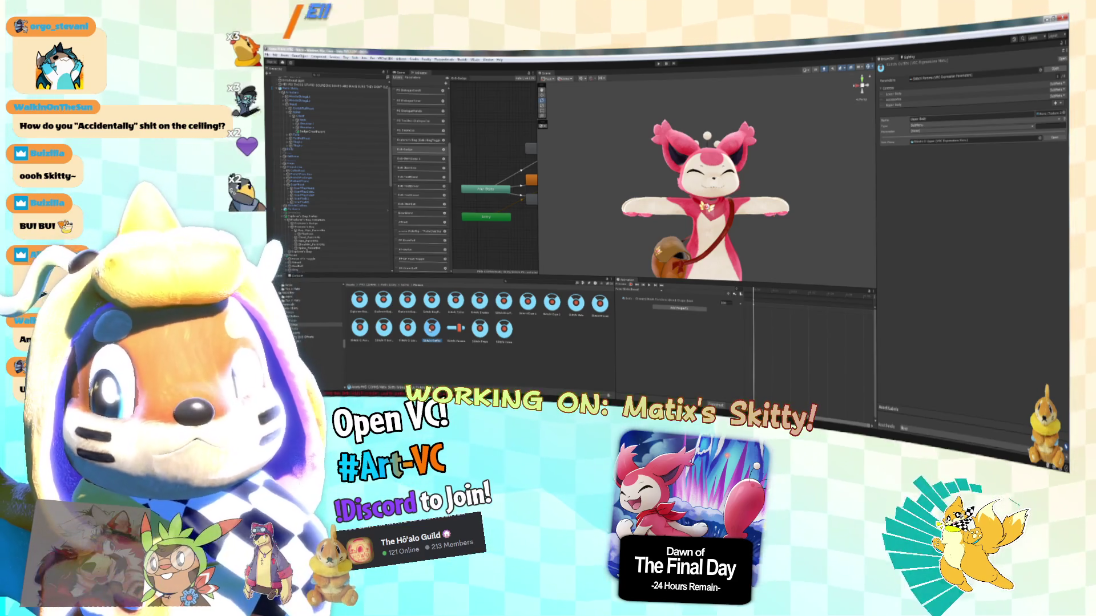
# Remove the last two menu controls and add a new control, editing its name.
pyautogui.click(594, 307)
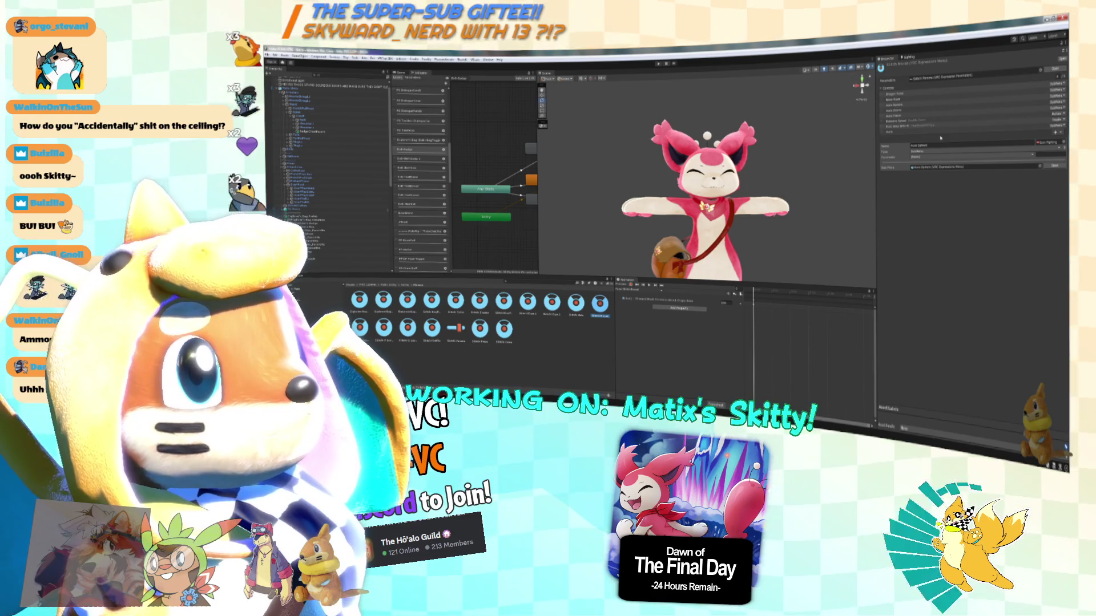
pyautogui.click(914, 131)
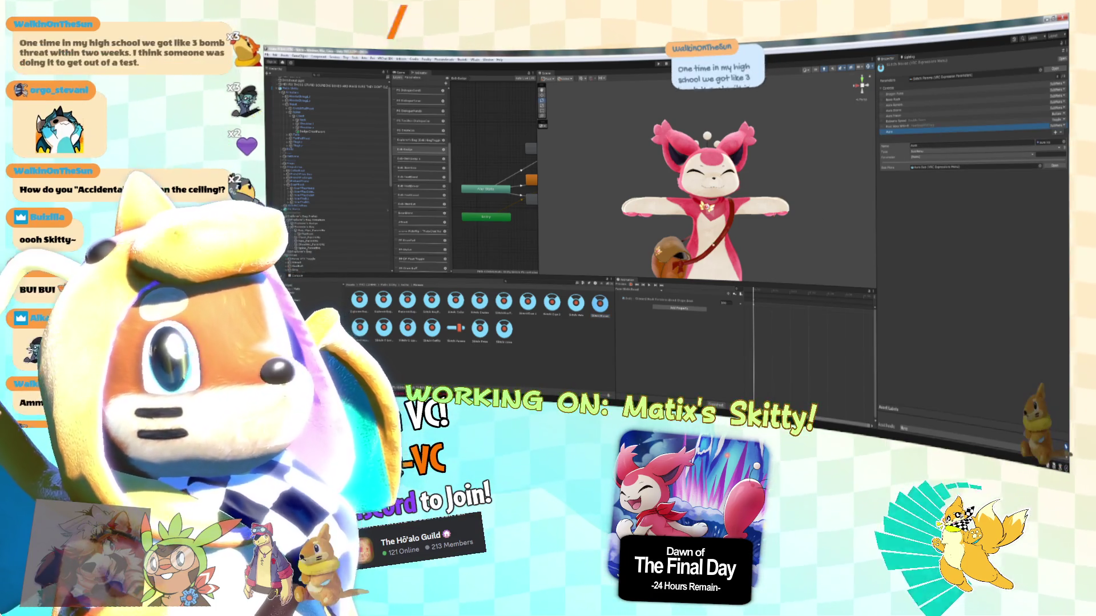
pyautogui.click(1060, 133)
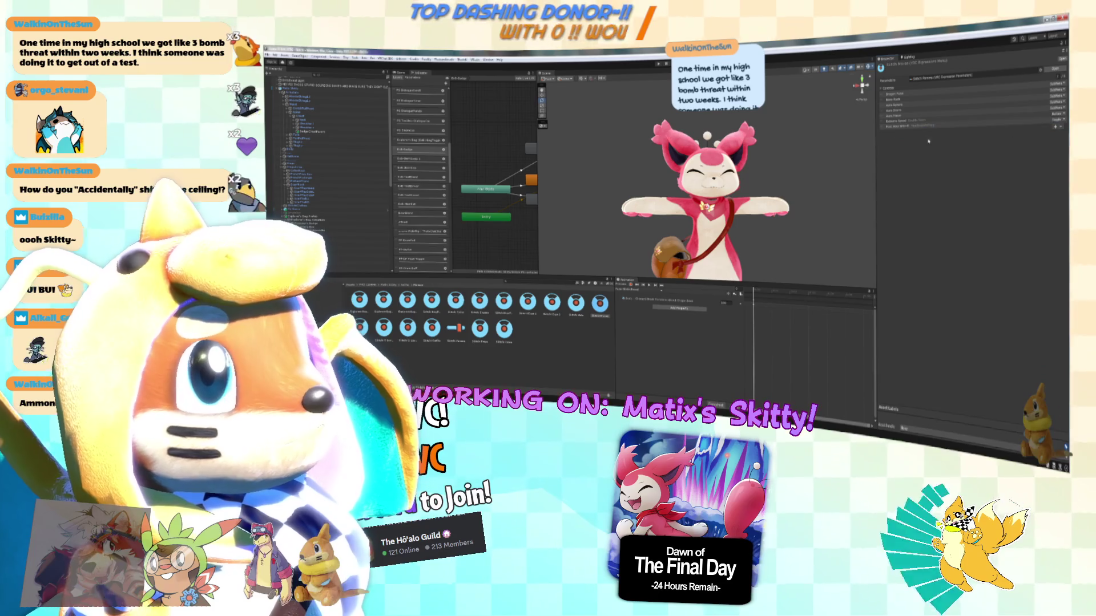
pyautogui.click(1061, 127)
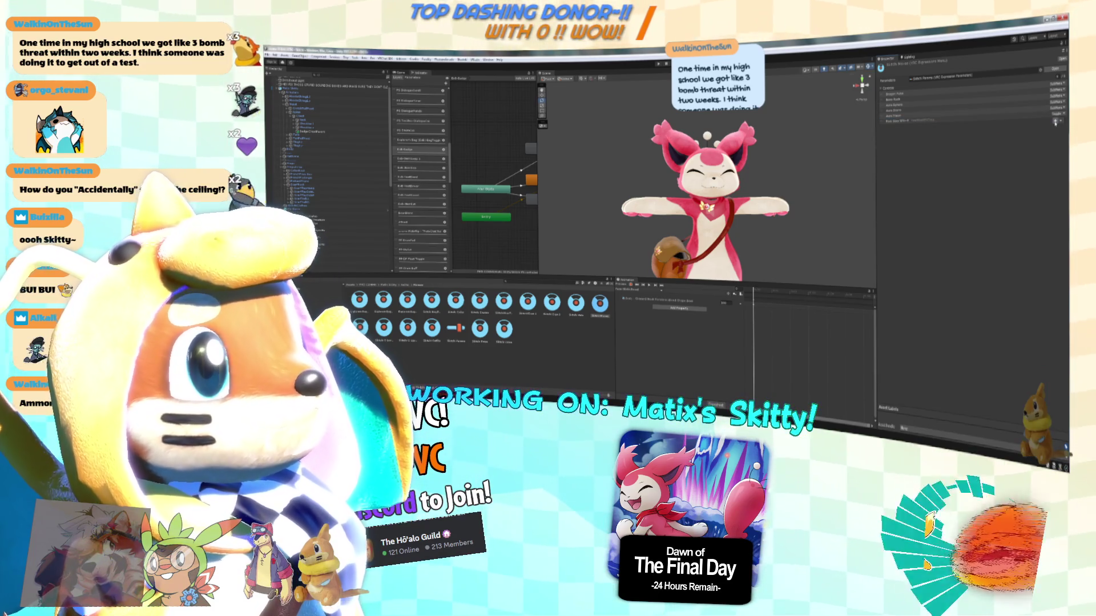
pyautogui.click(1056, 121)
pyautogui.click(951, 140)
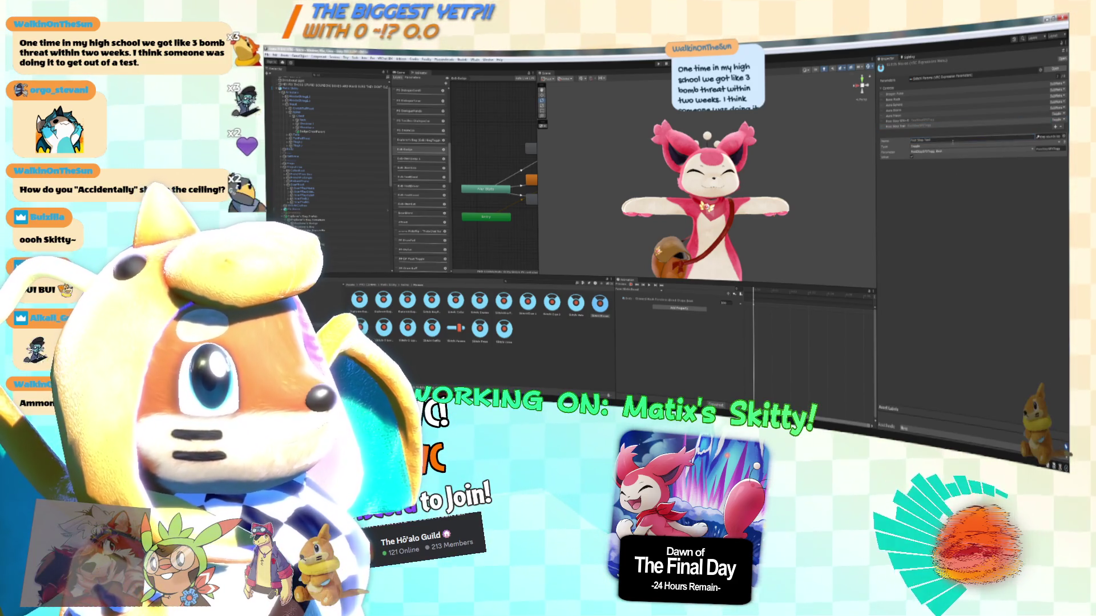
pyautogui.doubleClick(970, 140)
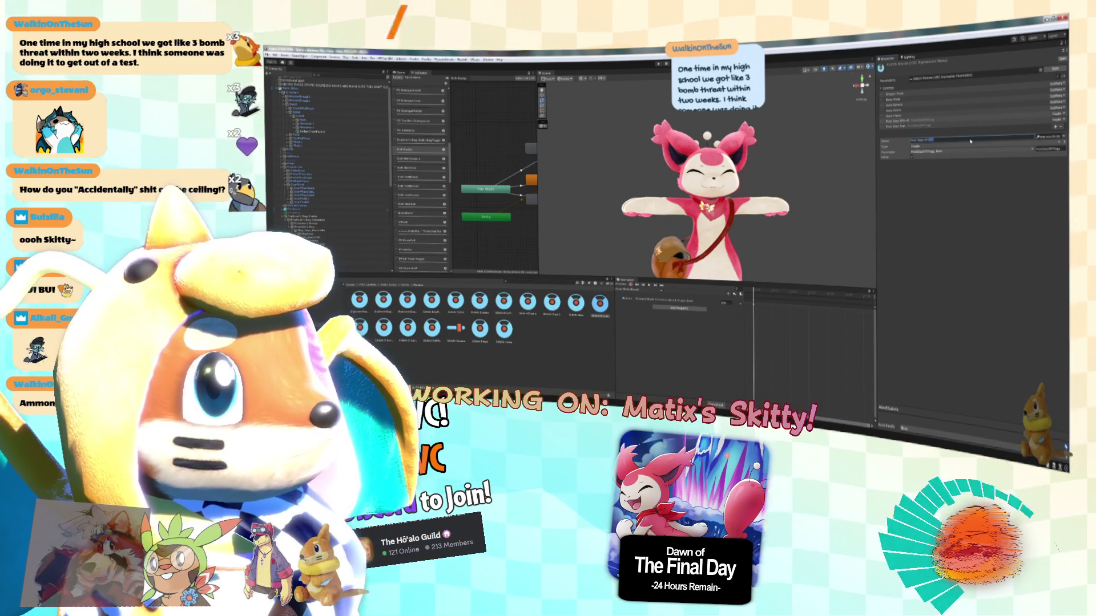
pyautogui.click(965, 125)
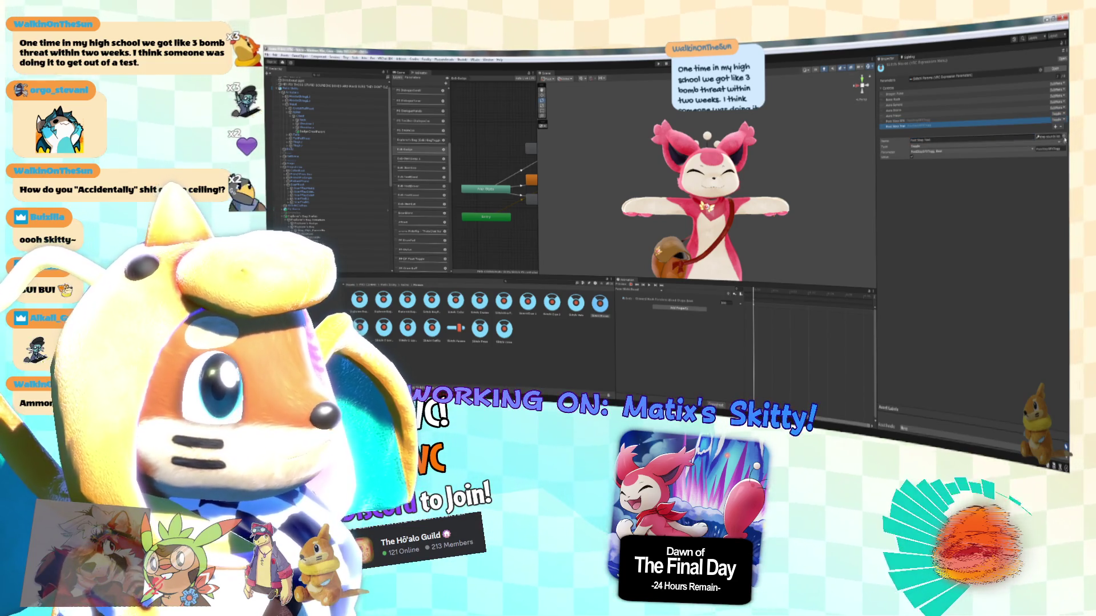
# Locate the control's paw icon texture and open it in Paint.NET.
pyautogui.click(1050, 149)
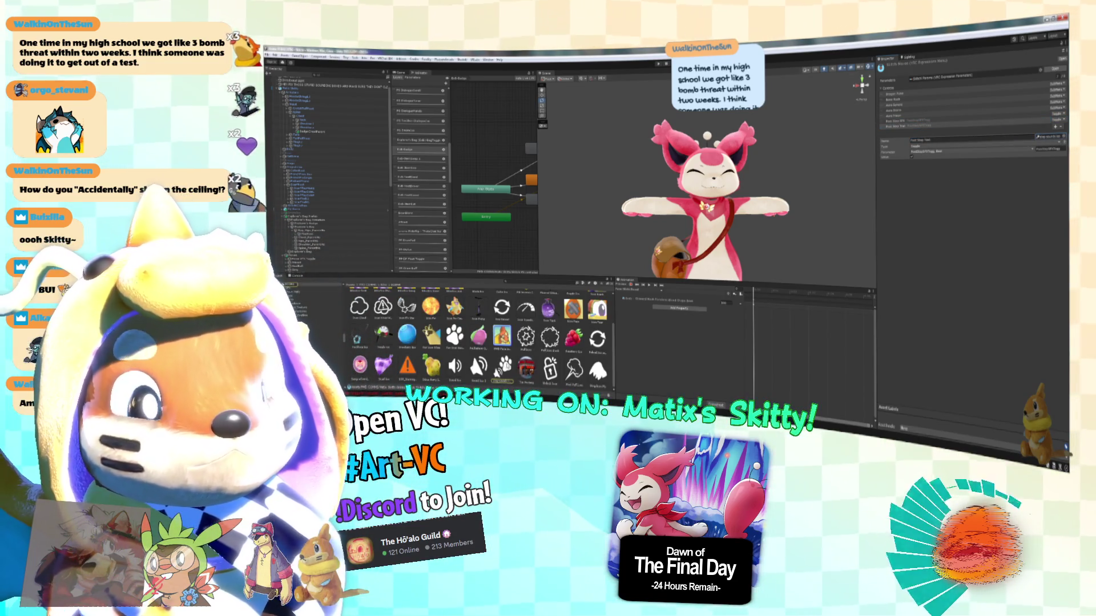
pyautogui.click(505, 368)
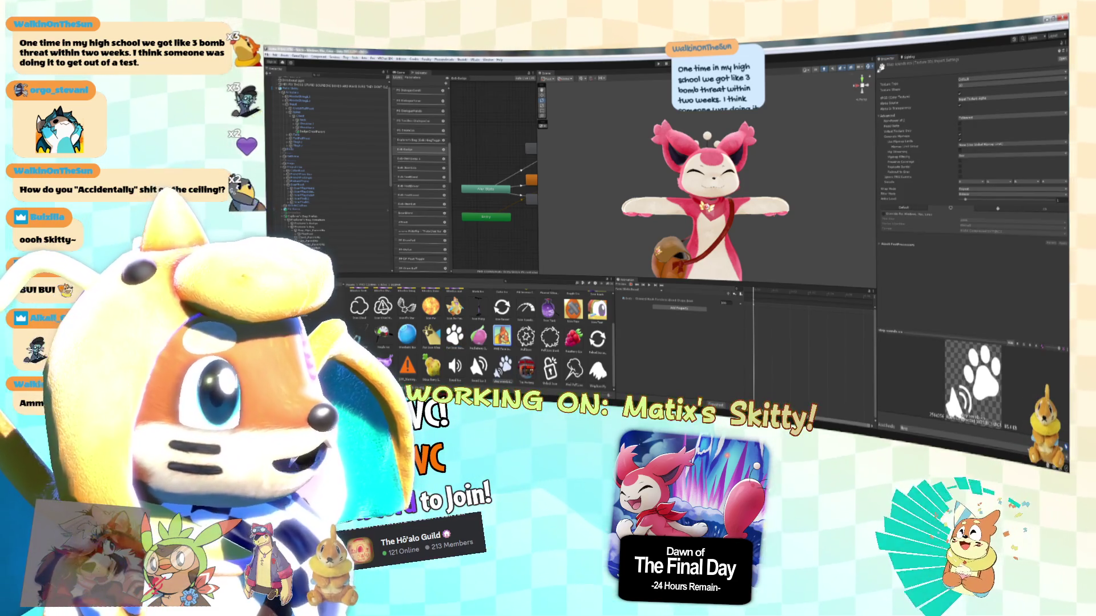
pyautogui.doubleClick(505, 368)
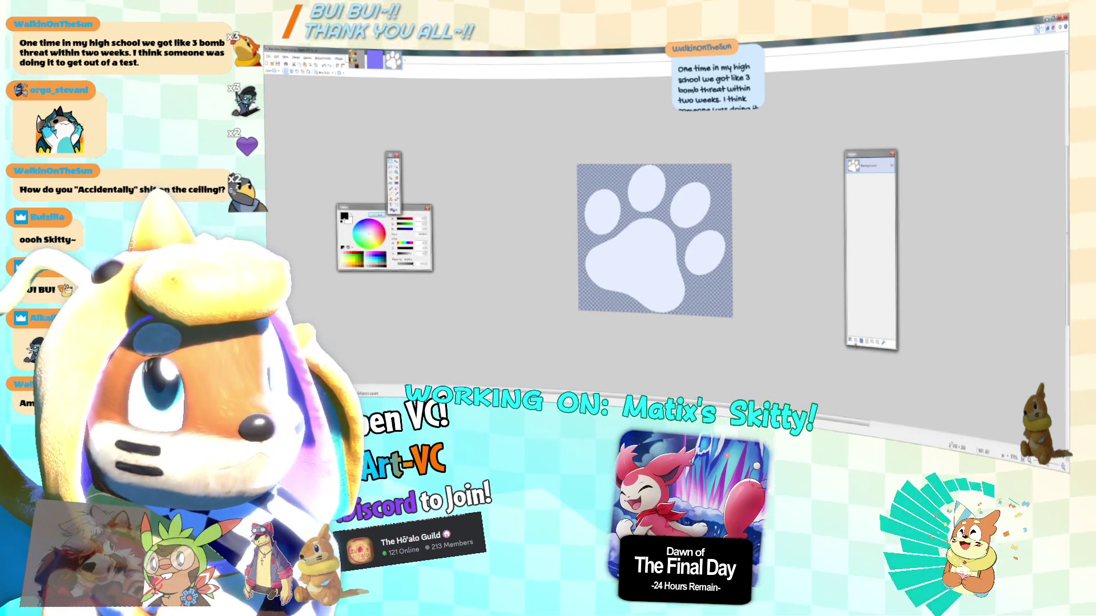
# Add a new layer and bucket-fill the paw white, undoing stray brush strokes.
pyautogui.click(851, 342)
pyautogui.press('f')
pyautogui.click(655, 235)
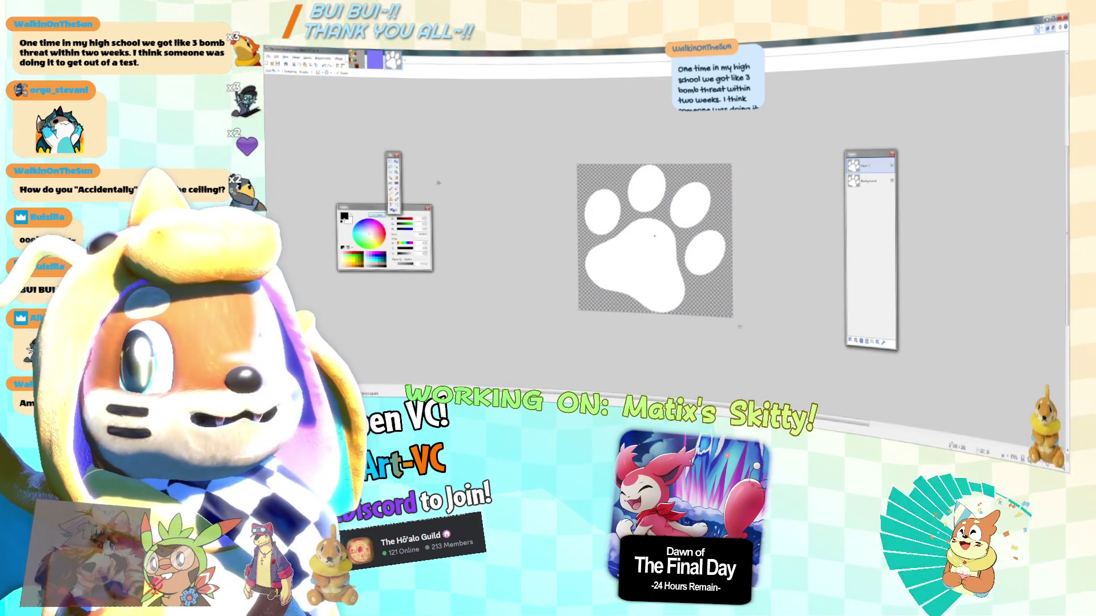
pyautogui.moveTo(654, 236)
pyautogui.mouseDown()
pyautogui.moveTo(605, 286)
pyautogui.moveTo(593, 239)
pyautogui.moveTo(676, 245)
pyautogui.moveTo(624, 282)
pyautogui.mouseUp()
pyautogui.hotkey('ctrl', 'z')
pyautogui.hotkey('ctrl', 'z')
pyautogui.hotkey('ctrl', 'z')
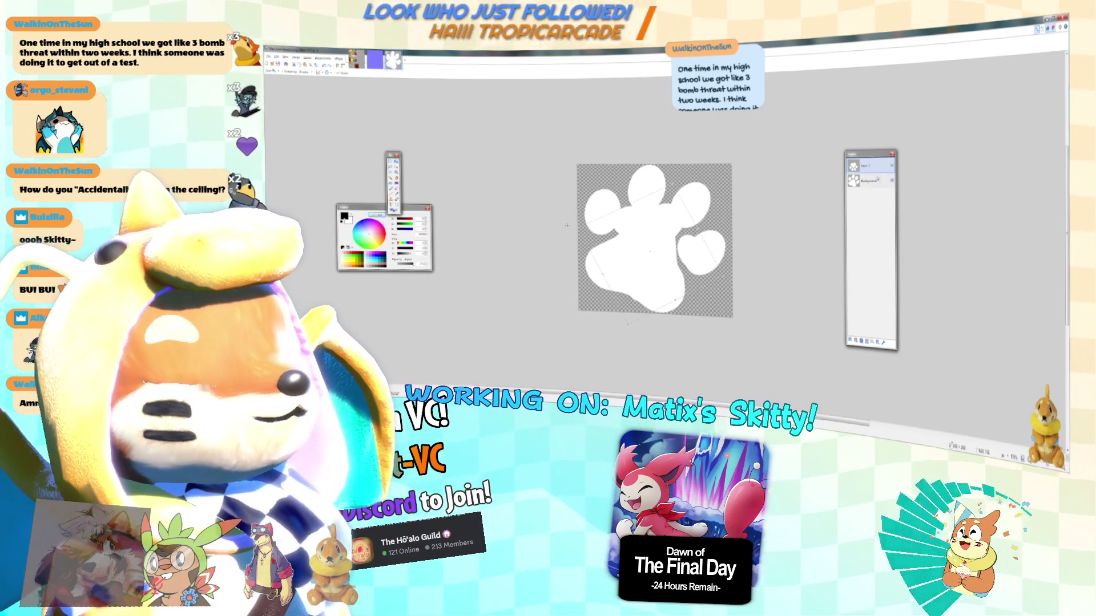
pyautogui.click(854, 180)
pyautogui.hotkey('ctrl', 'z')
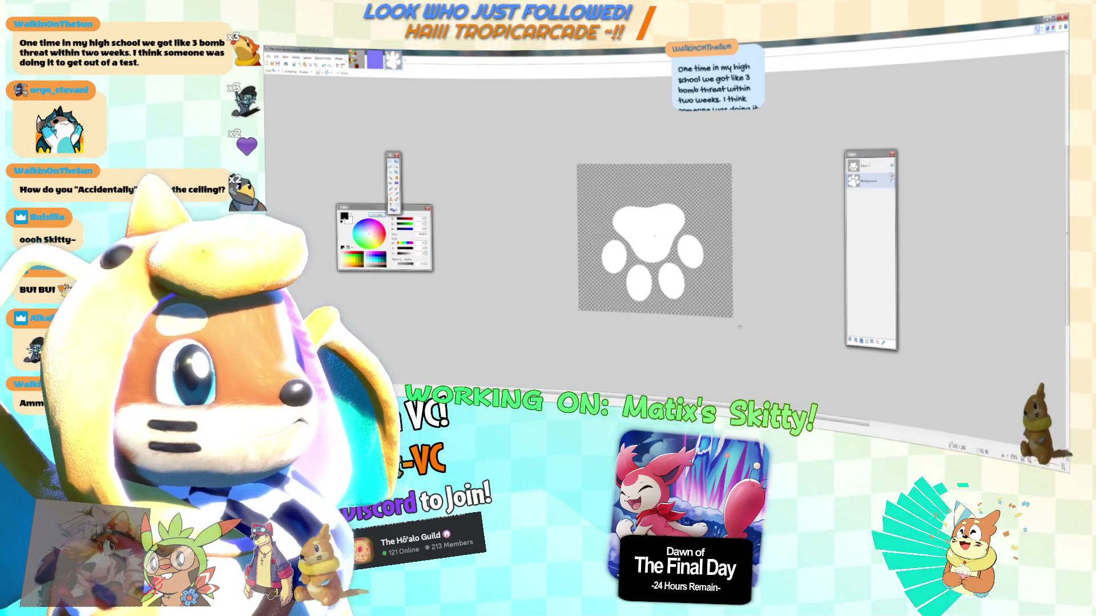
# Try tilting, shrinking and moving the white paw, then undo the extra copy.
pyautogui.hotkey('ctrl', 'shift', 'z')
pyautogui.moveTo(637, 190)
pyautogui.mouseDown()
pyautogui.moveTo(759, 178)
pyautogui.moveTo(742, 198)
pyautogui.moveTo(753, 196)
pyautogui.mouseUp()
pyautogui.press('Escape')
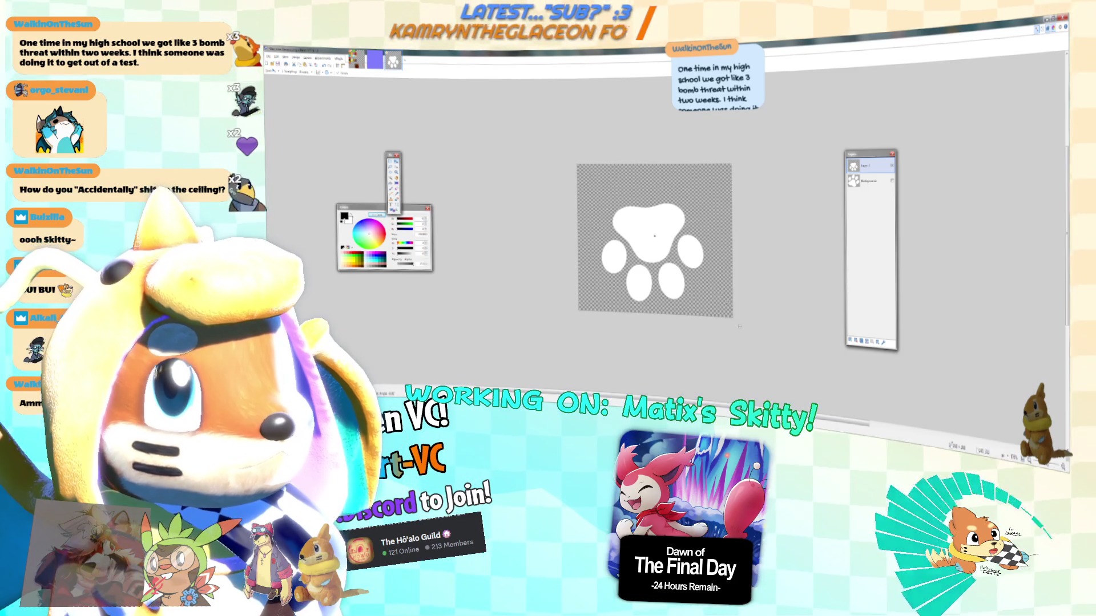
pyautogui.moveTo(734, 316); pyautogui.dragTo(696, 288)
pyautogui.moveTo(691, 231)
pyautogui.mouseDown()
pyautogui.moveTo(752, 273)
pyautogui.moveTo(610, 228)
pyautogui.mouseUp()
pyautogui.hotkey('ctrl', 'z')
# Paste two more paw copies onto new layers, placing them and rotating the upper-right one.
pyautogui.click(851, 341)
pyautogui.hotkey('ctrl', 'v')
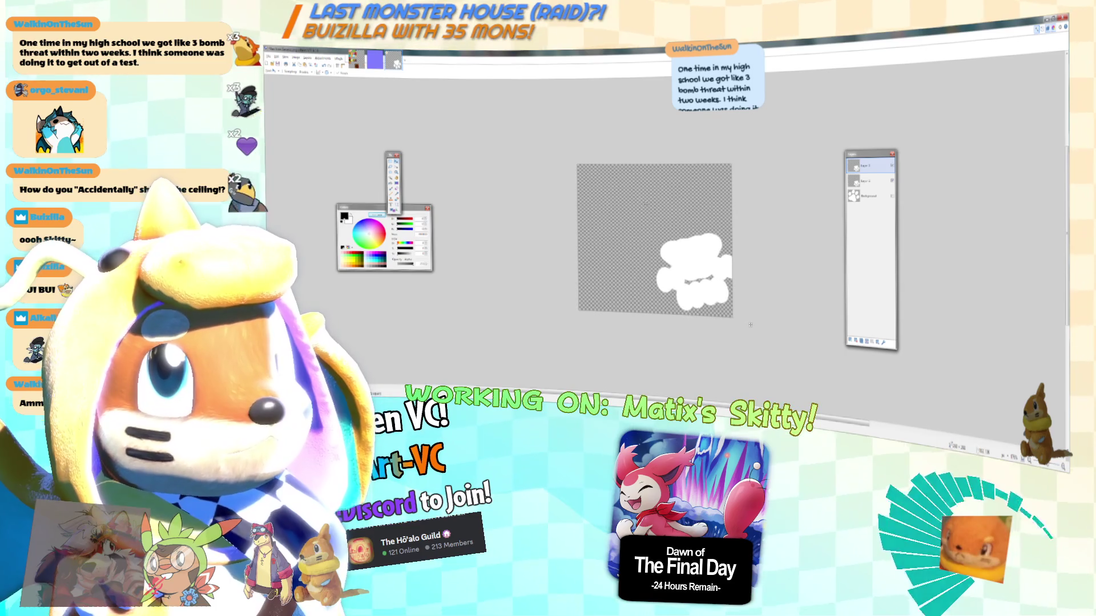
pyautogui.moveTo(681, 262); pyautogui.dragTo(610, 216)
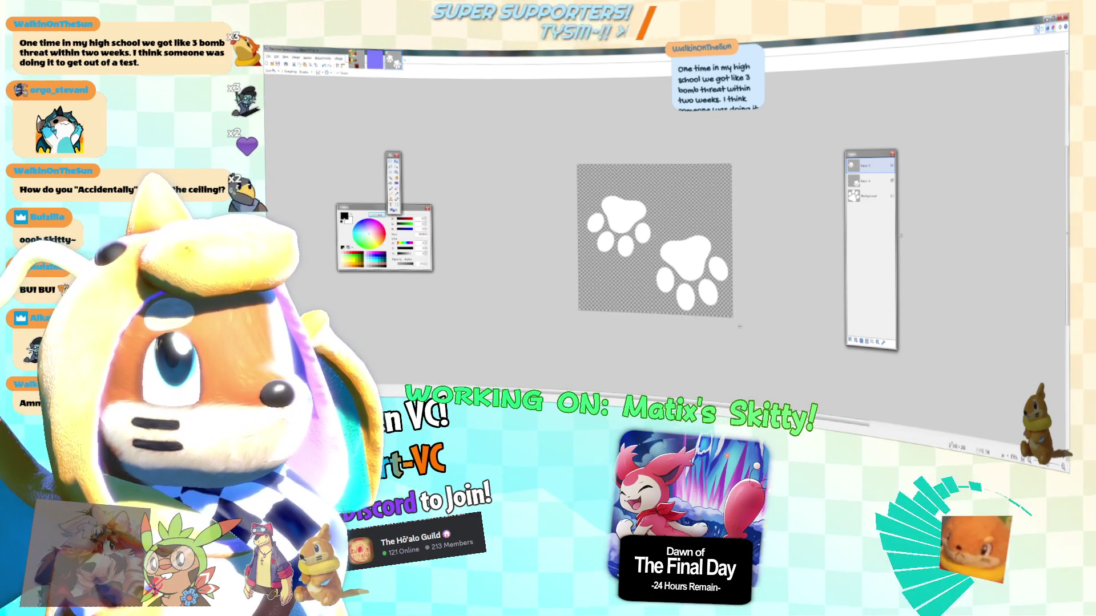
pyautogui.hotkey('ctrl', 'shift', 'n')
pyautogui.hotkey('ctrl', 'v')
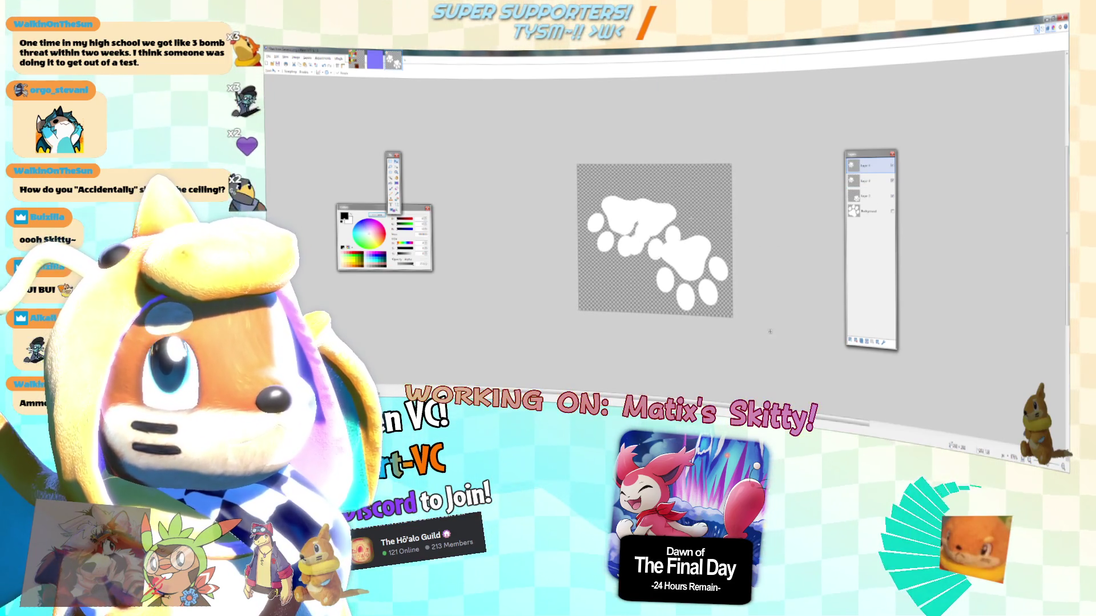
pyautogui.moveTo(674, 226); pyautogui.dragTo(739, 201)
pyautogui.moveTo(808, 295)
pyautogui.mouseDown()
pyautogui.moveTo(837, 235)
pyautogui.moveTo(818, 233)
pyautogui.mouseUp()
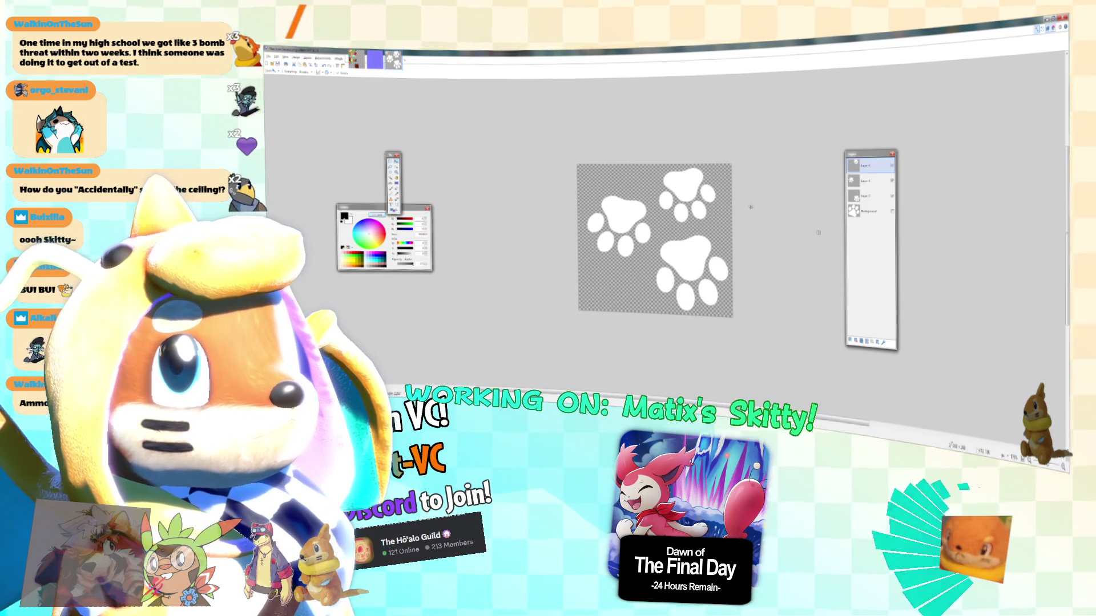
# Bring the three paws onto one layer and tilt them with Rotate/Zoom.
pyautogui.hotkey('ctrl', 'z')
pyautogui.hotkey('ctrl', 'z')
pyautogui.hotkey('ctrl', 'z')
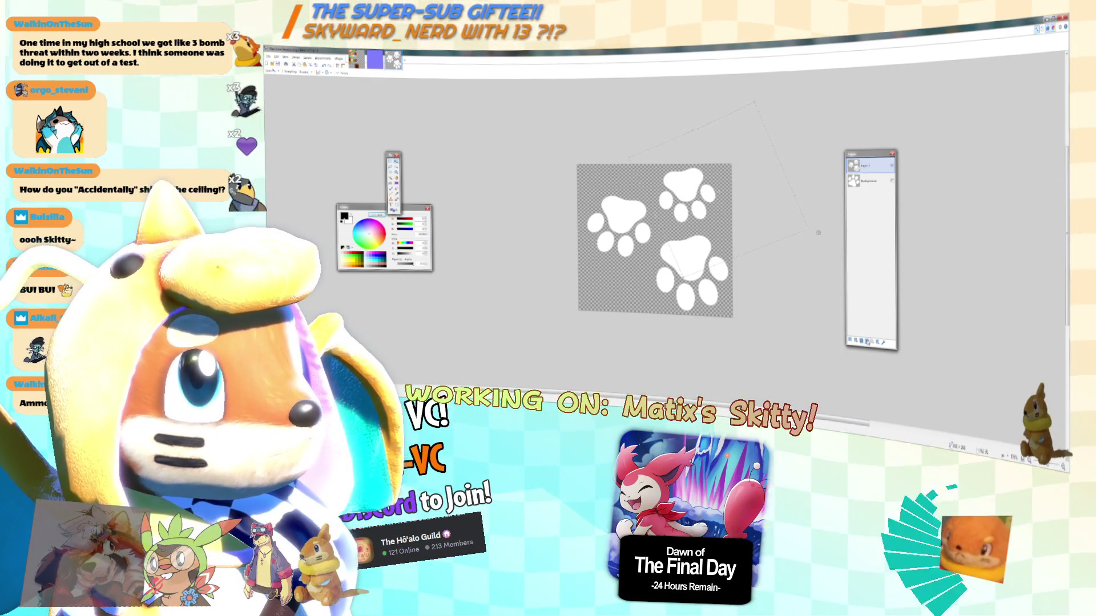
pyautogui.hotkey('ctrl', 'y')
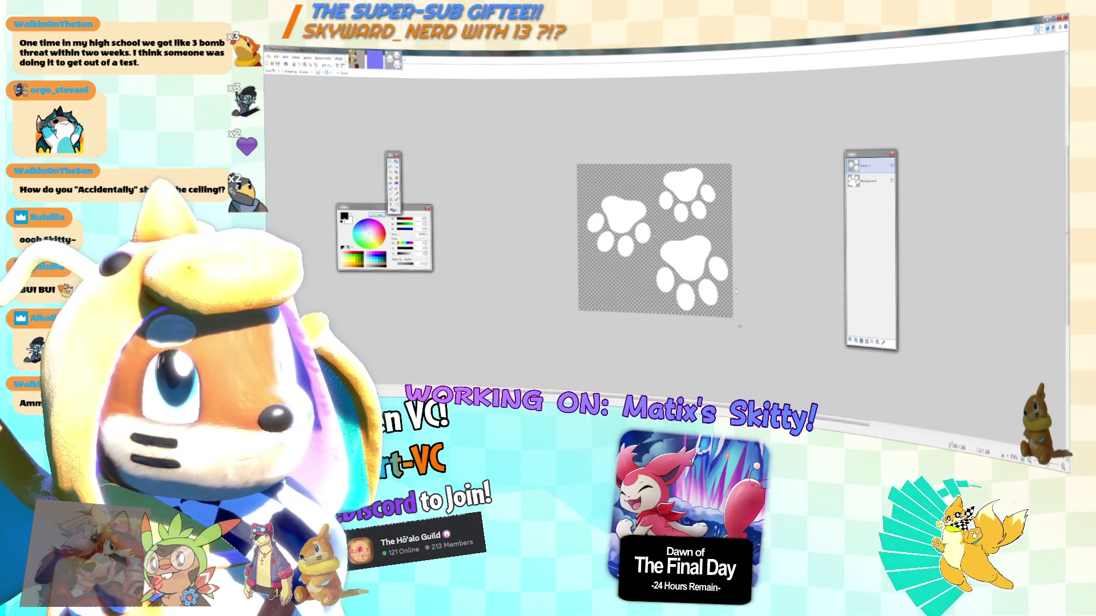
pyautogui.hotkey('ctrl', 'shift', 'z')
pyautogui.moveTo(668, 171)
pyautogui.mouseDown()
pyautogui.moveTo(799, 178)
pyautogui.moveTo(770, 196)
pyautogui.mouseUp()
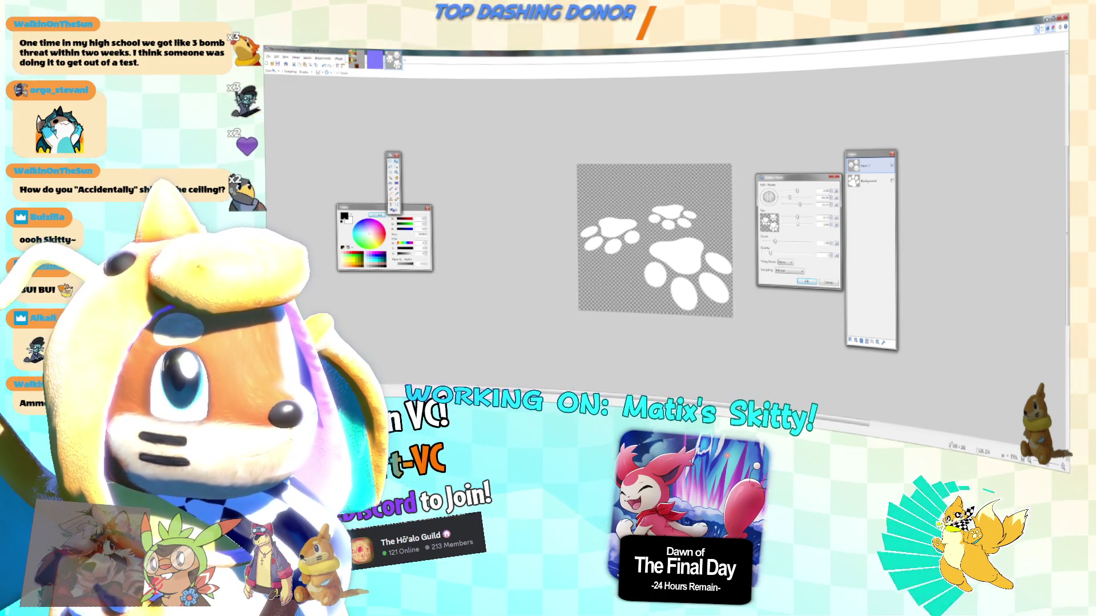
# Apply the rotation, duplicate the paw layer, rotate the copy and merge it down.
pyautogui.press('Return')
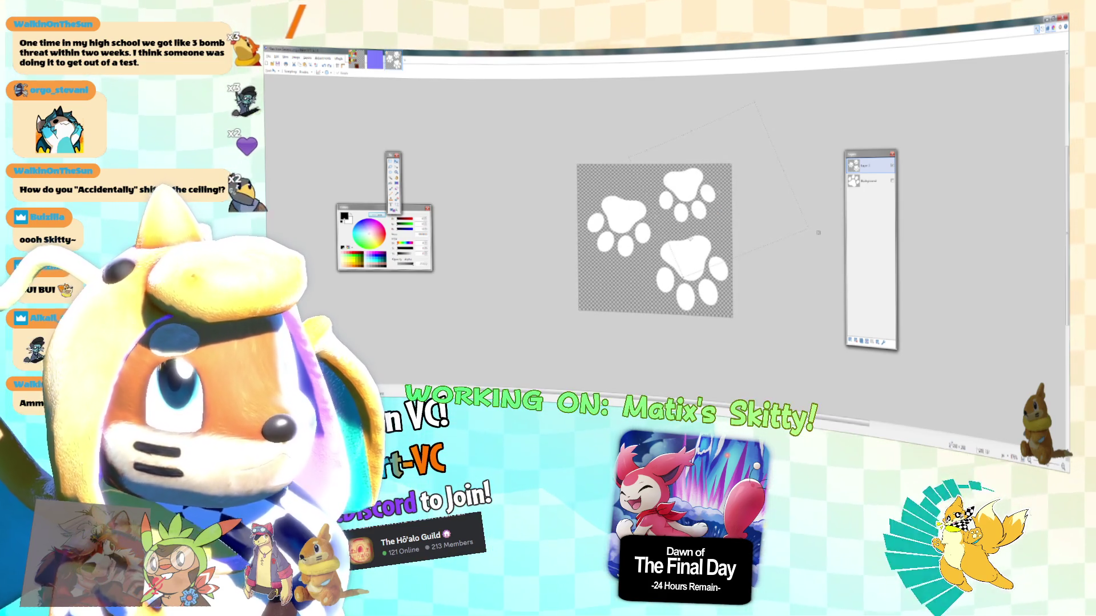
pyautogui.moveTo(741, 172); pyautogui.dragTo(742, 199)
pyautogui.click(861, 341)
pyautogui.moveTo(739, 326); pyautogui.dragTo(722, 203)
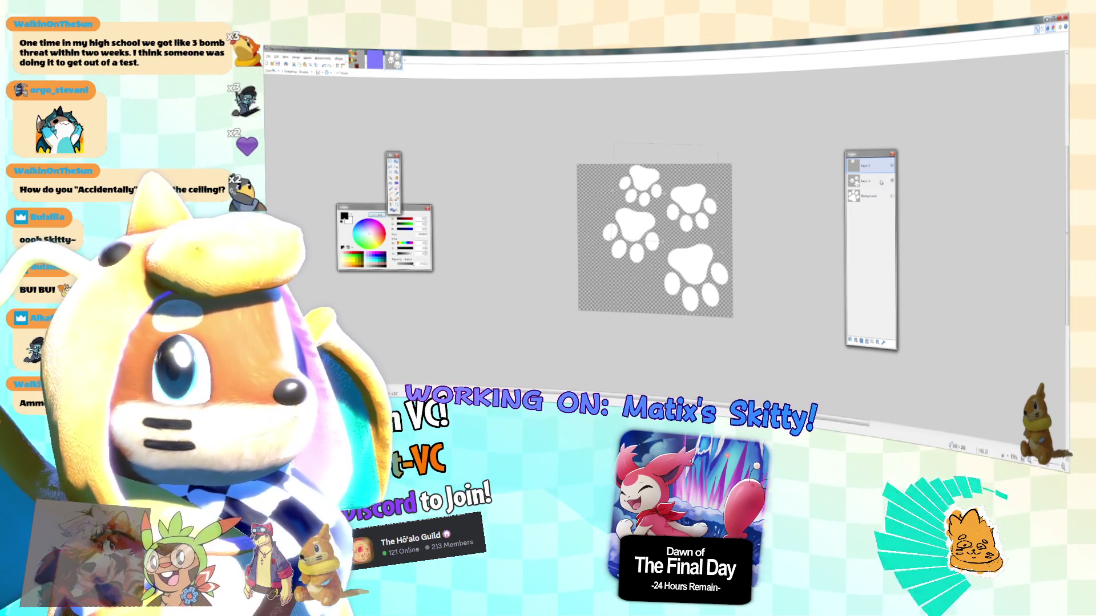
pyautogui.hotkey('alt', 'pagedown')
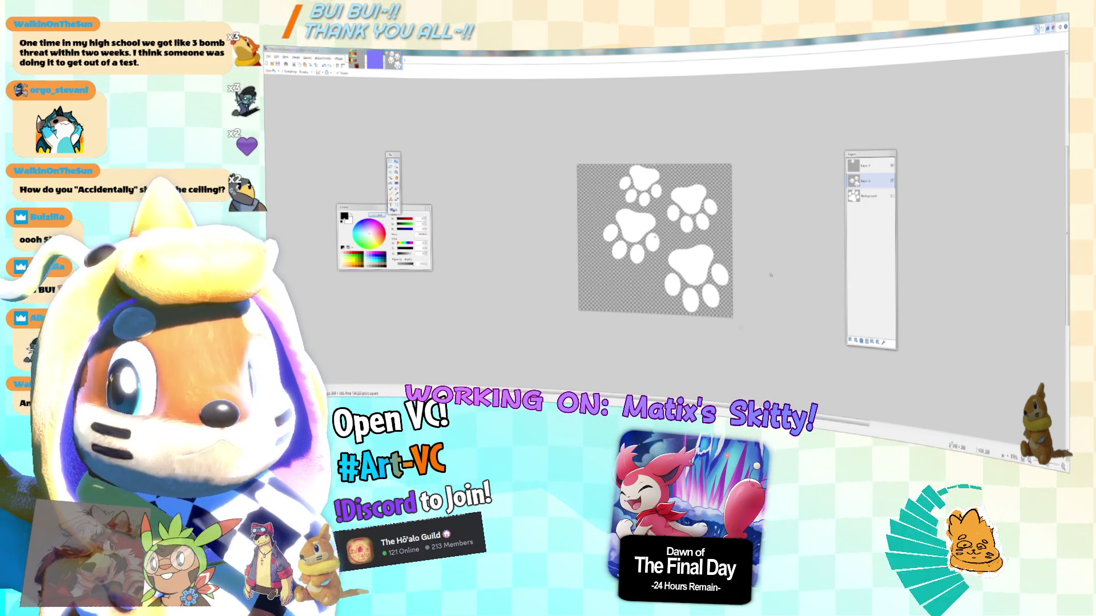
pyautogui.click(805, 248)
pyautogui.hotkey('ctrl', 'm')
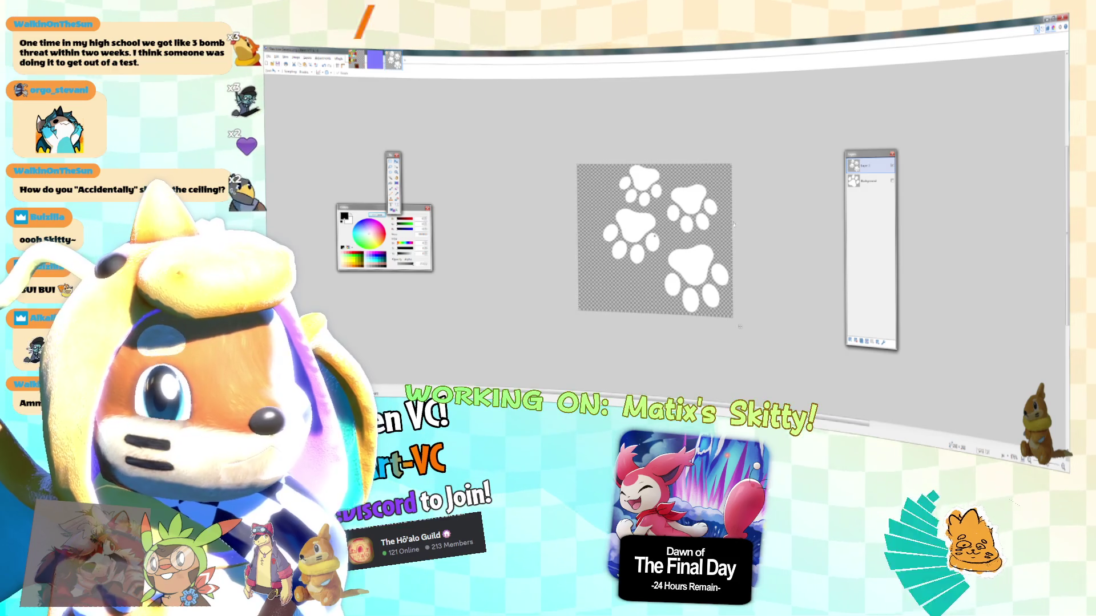
# Rotate and shrink the paw prints, then merge the layer into the background.
pyautogui.hotkey('ctrl', 'shift', 'z')
pyautogui.moveTo(668, 171)
pyautogui.mouseDown()
pyautogui.moveTo(805, 184)
pyautogui.moveTo(796, 211)
pyautogui.moveTo(814, 214)
pyautogui.moveTo(804, 199)
pyautogui.moveTo(817, 213)
pyautogui.mouseUp()
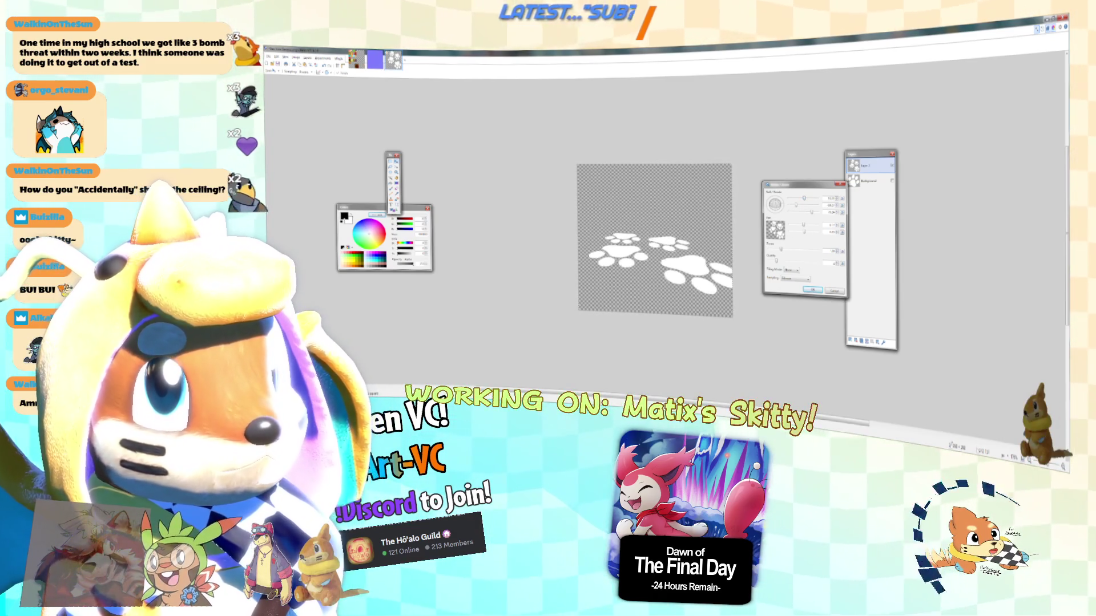
pyautogui.moveTo(803, 231)
pyautogui.mouseDown()
pyautogui.moveTo(821, 232)
pyautogui.moveTo(799, 197)
pyautogui.mouseUp()
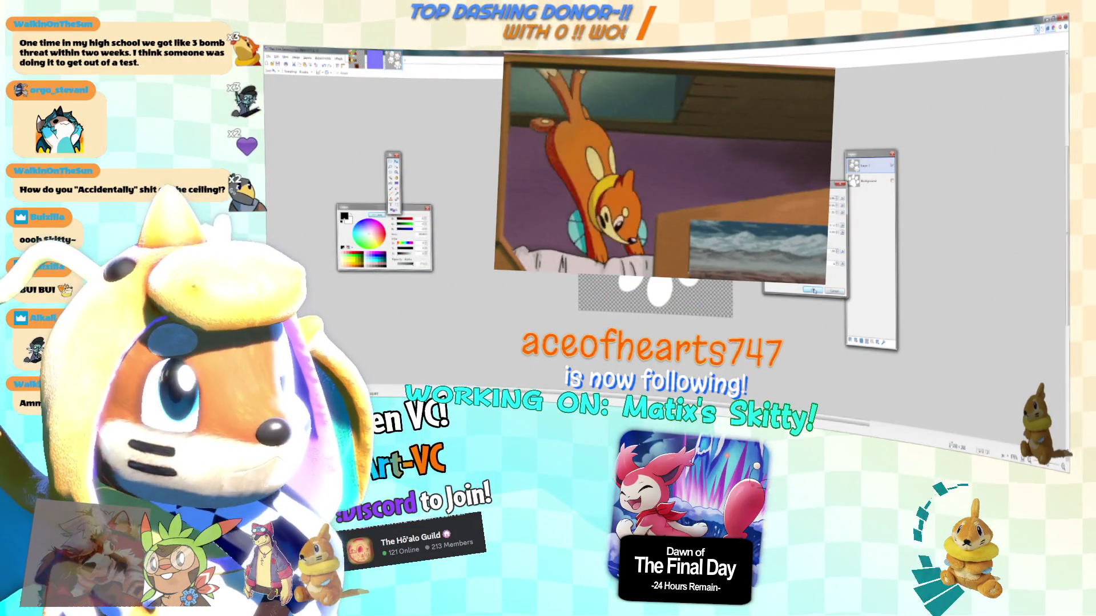
pyautogui.press('Return')
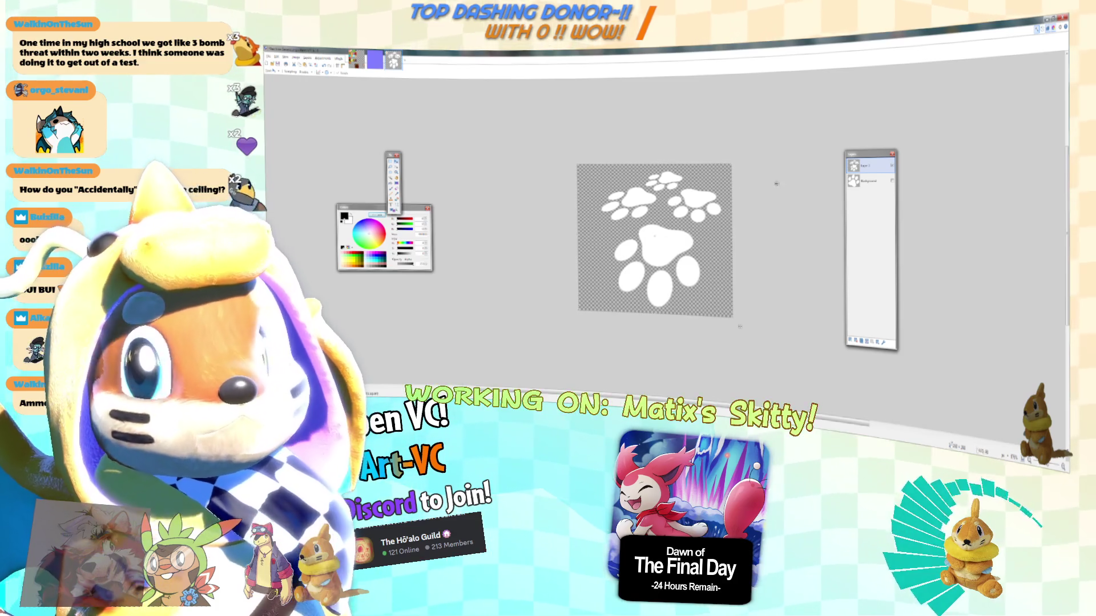
pyautogui.click(862, 341)
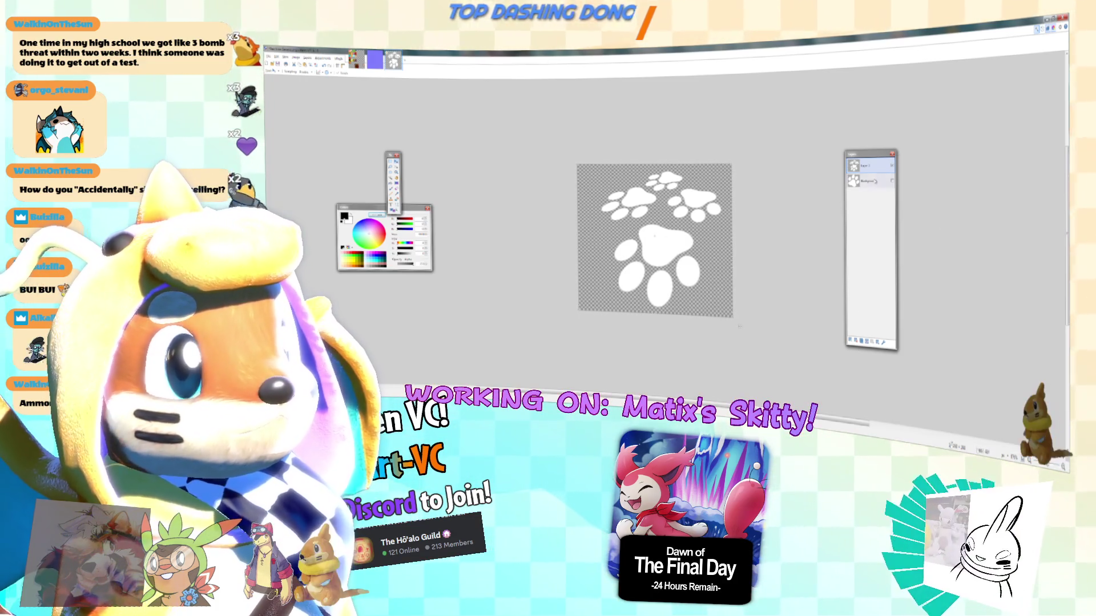
pyautogui.click(857, 342)
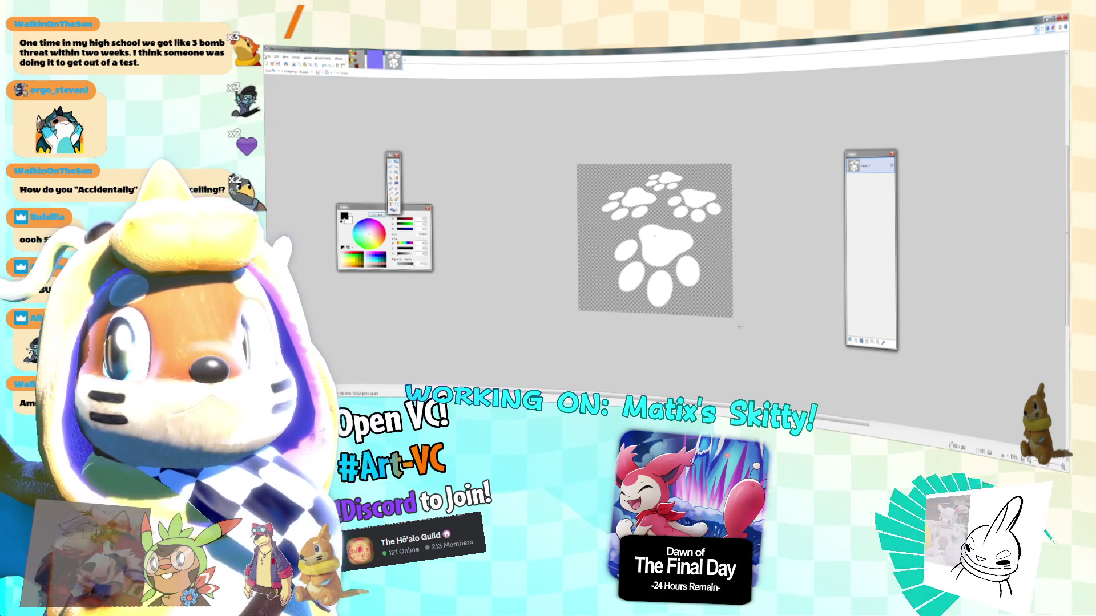
# Start saving the paw image and browse from PMD LOANS into the Matix Skitty folder.
pyautogui.hotkey('ctrl', 'o')
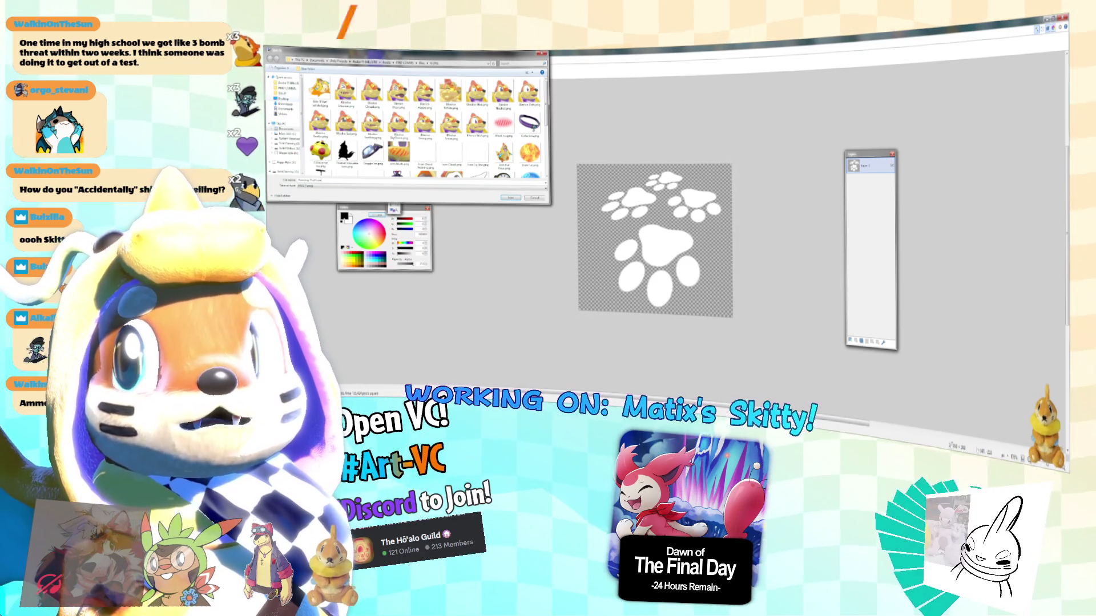
pyautogui.write('Painting Tutorial')
pyautogui.doubleClick(425, 50)
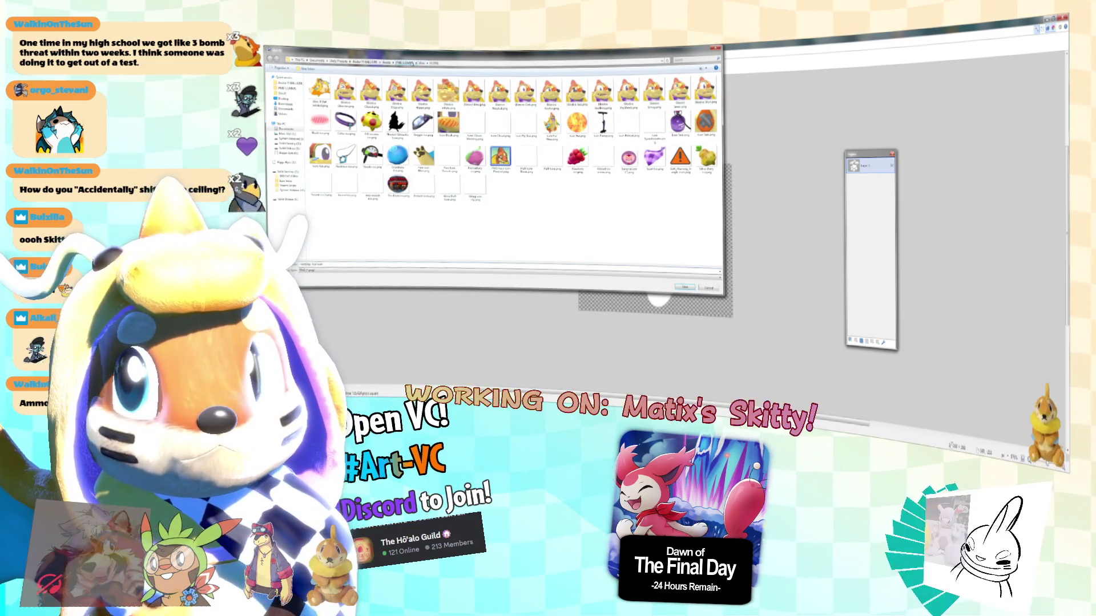
pyautogui.click(406, 63)
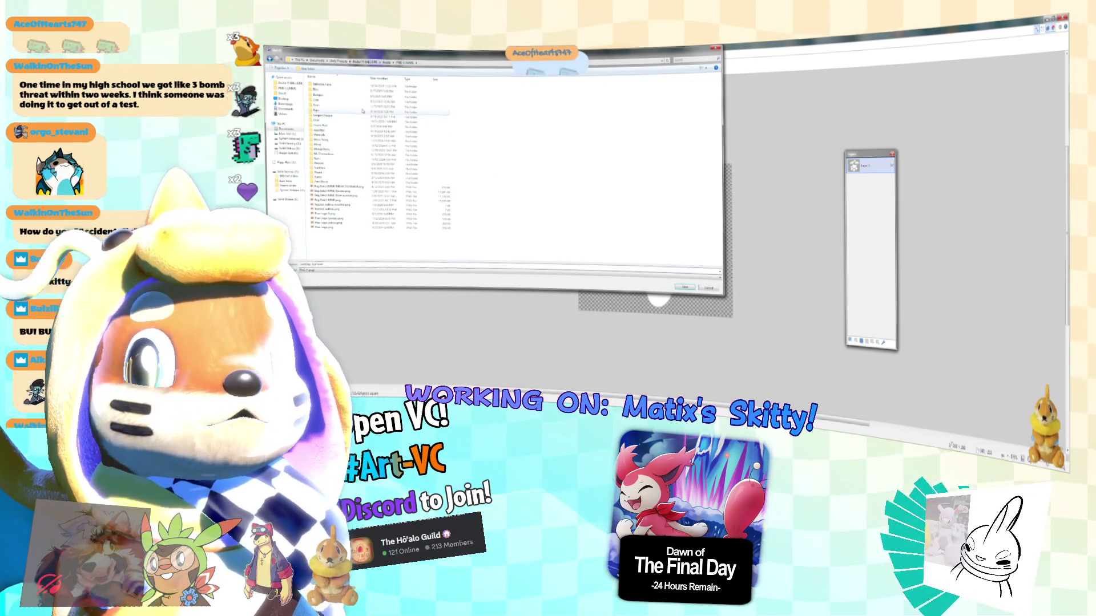
pyautogui.doubleClick(355, 141)
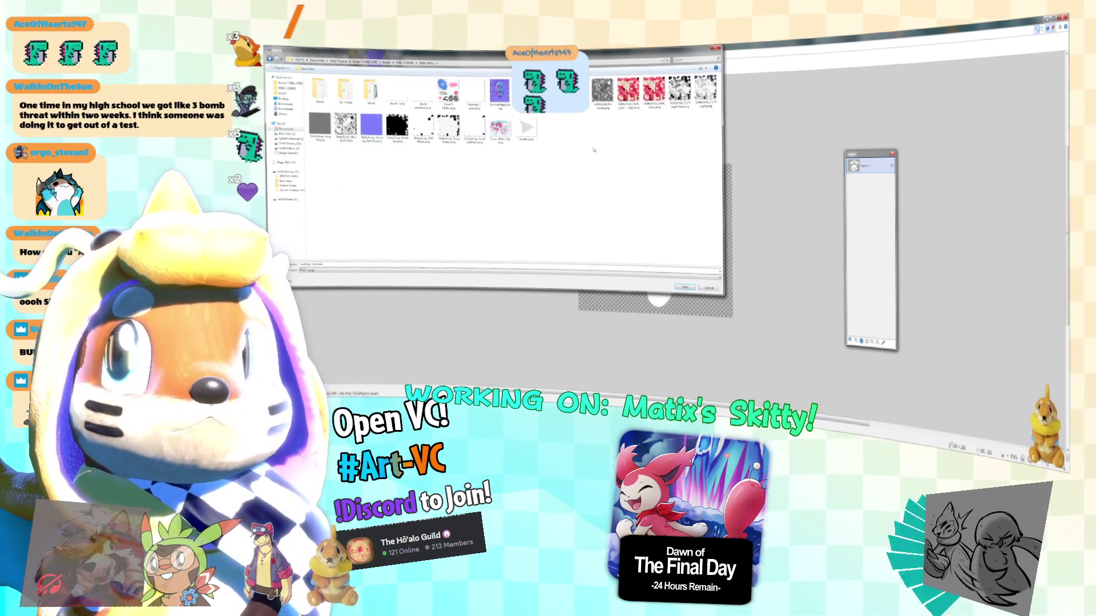
# Create a new folder named Skitty, save the image inside it, and return to Unity.
pyautogui.rightClick(464, 215)
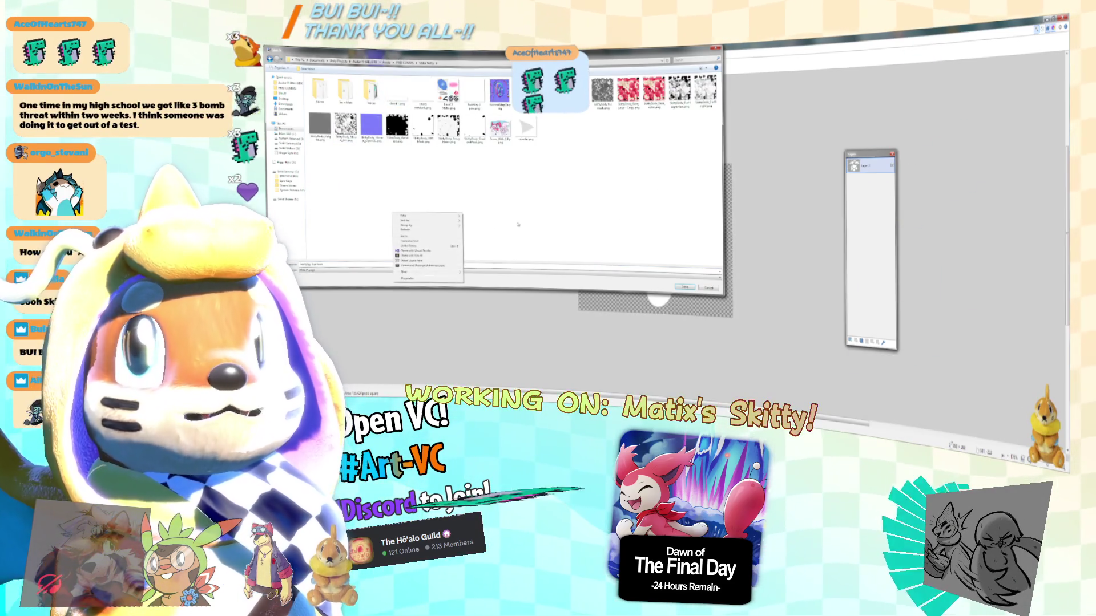
pyautogui.moveTo(438, 274)
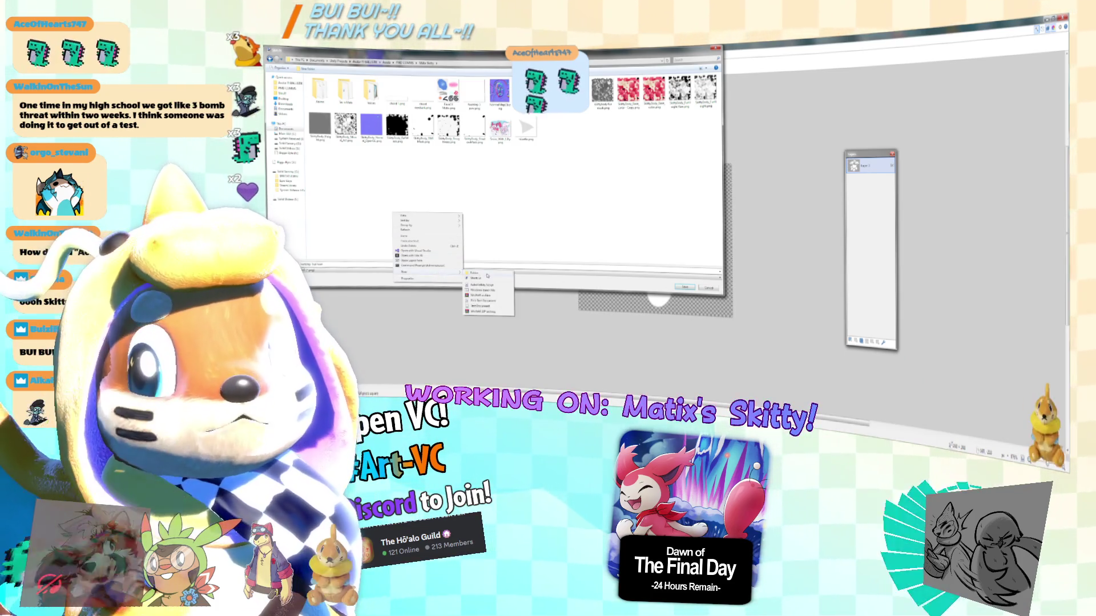
pyautogui.click(488, 276)
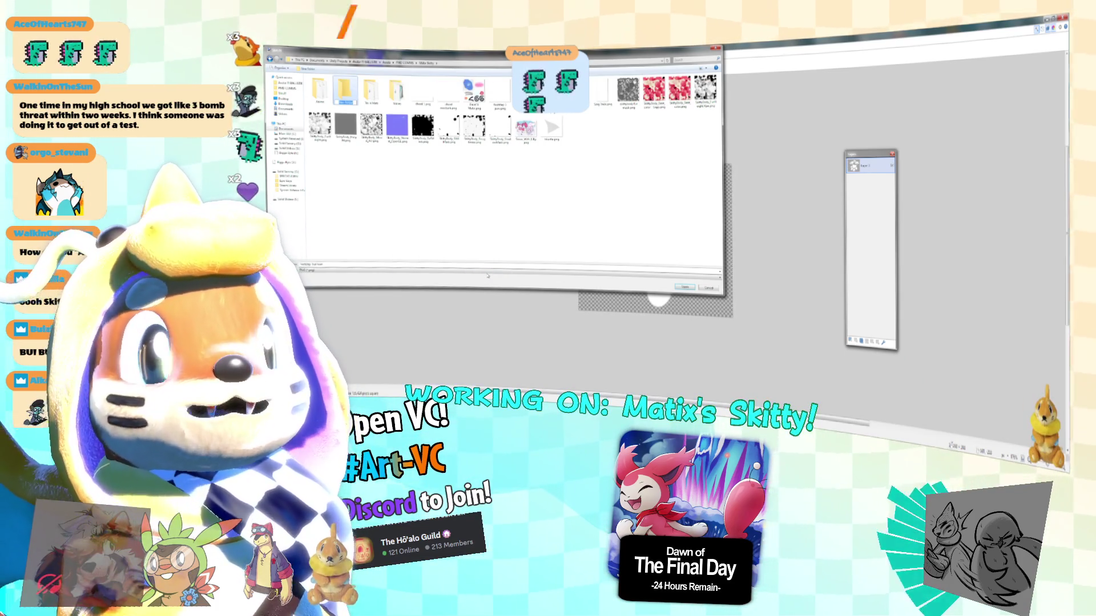
pyautogui.write('S')
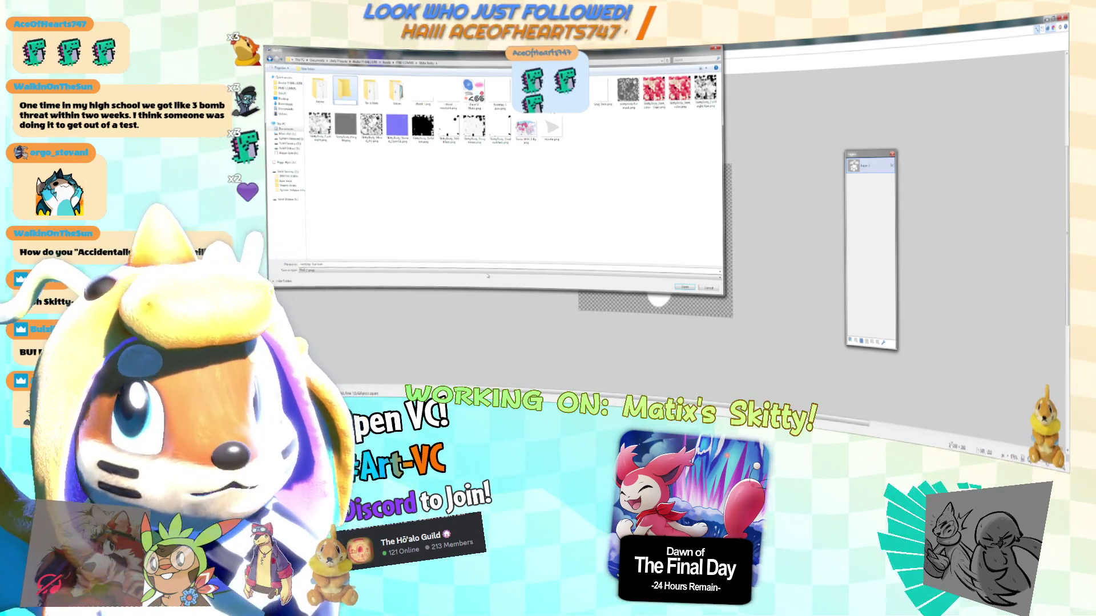
pyautogui.write('kitty')
pyautogui.doubleClick(350, 109)
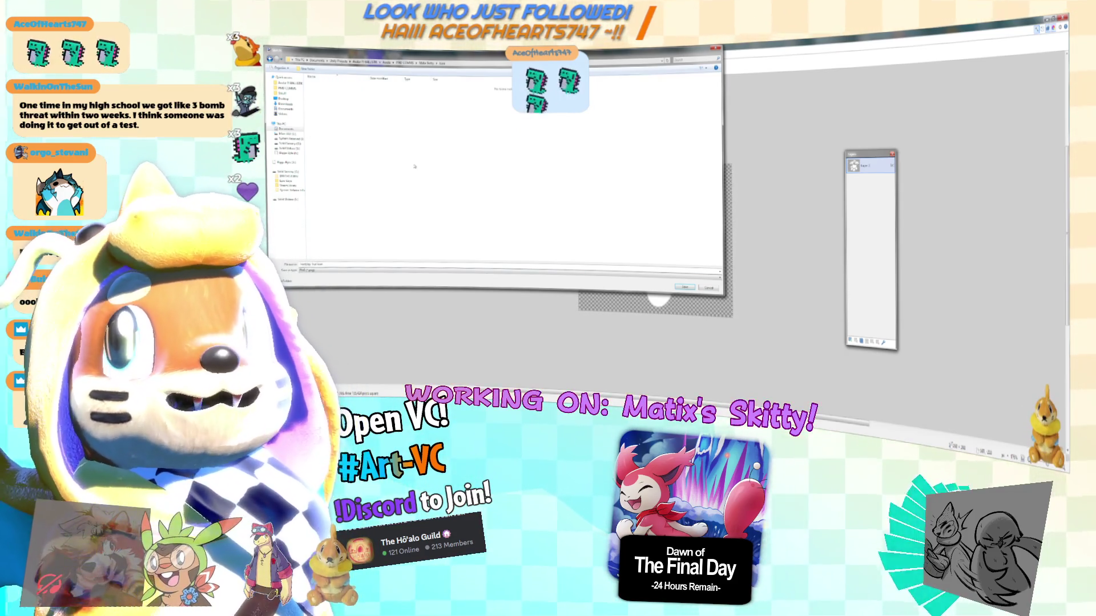
pyautogui.press('Return')
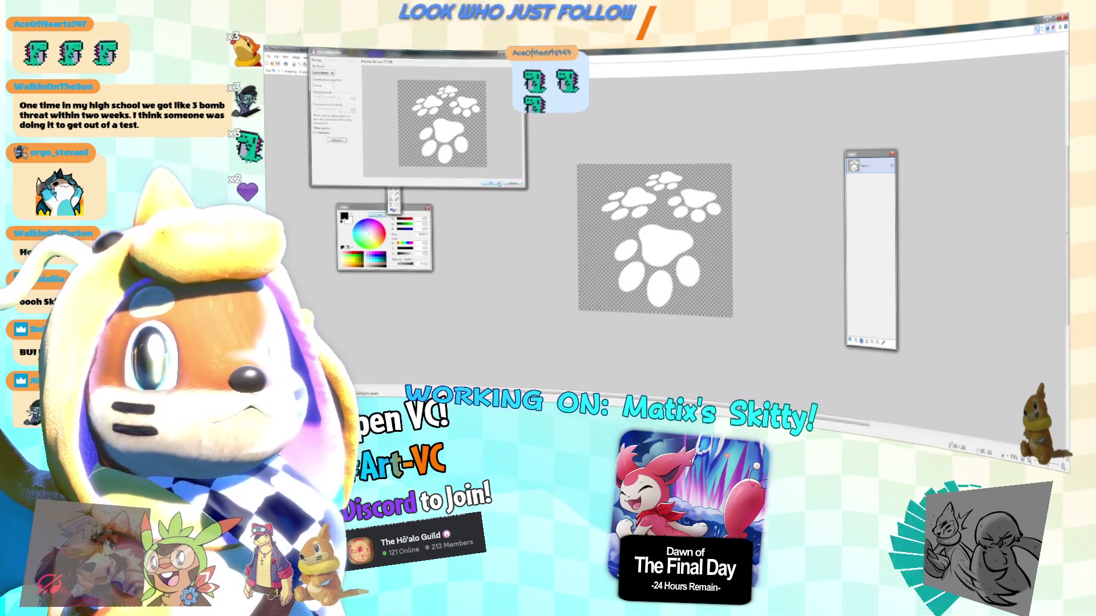
pyautogui.hotkey('alt', 'Tab')
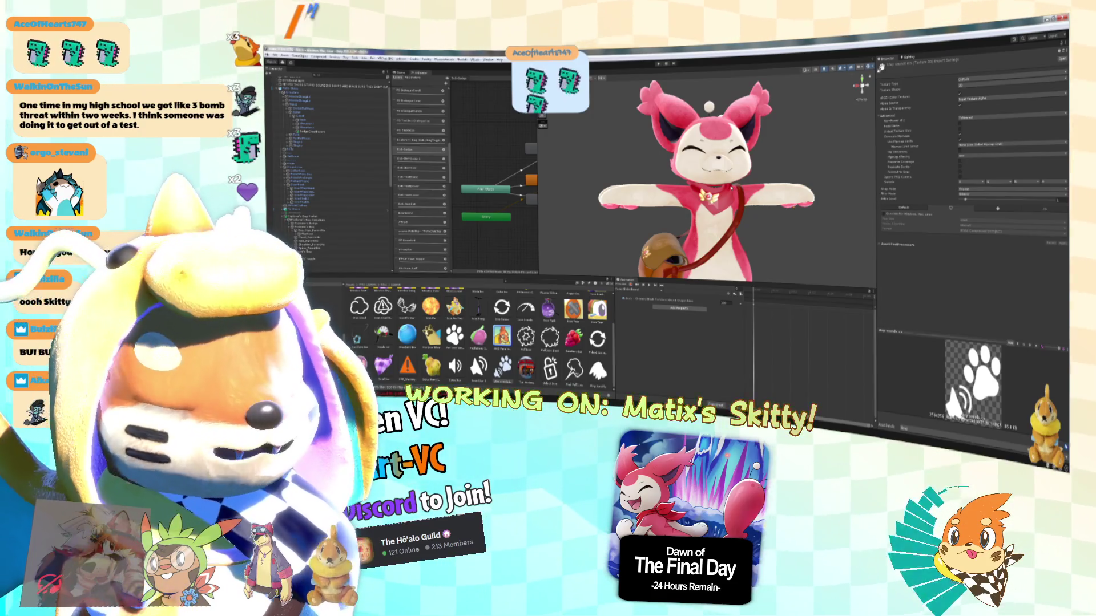
# From the Skitty avatar root's descriptor, browse the expressions menu assets to find the right menu.
pyautogui.click(296, 165)
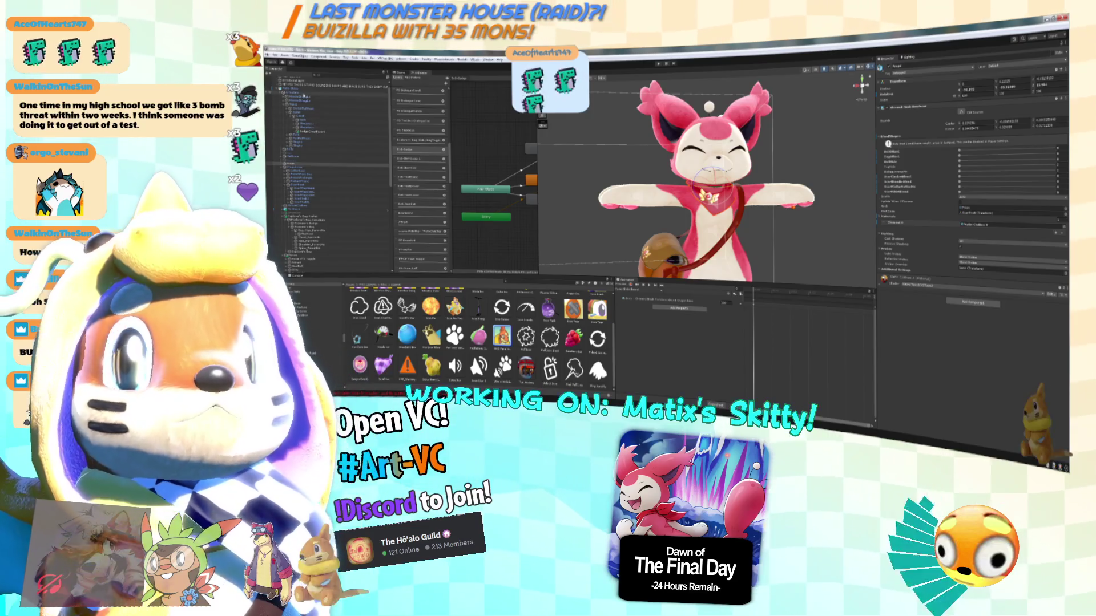
pyautogui.click(308, 89)
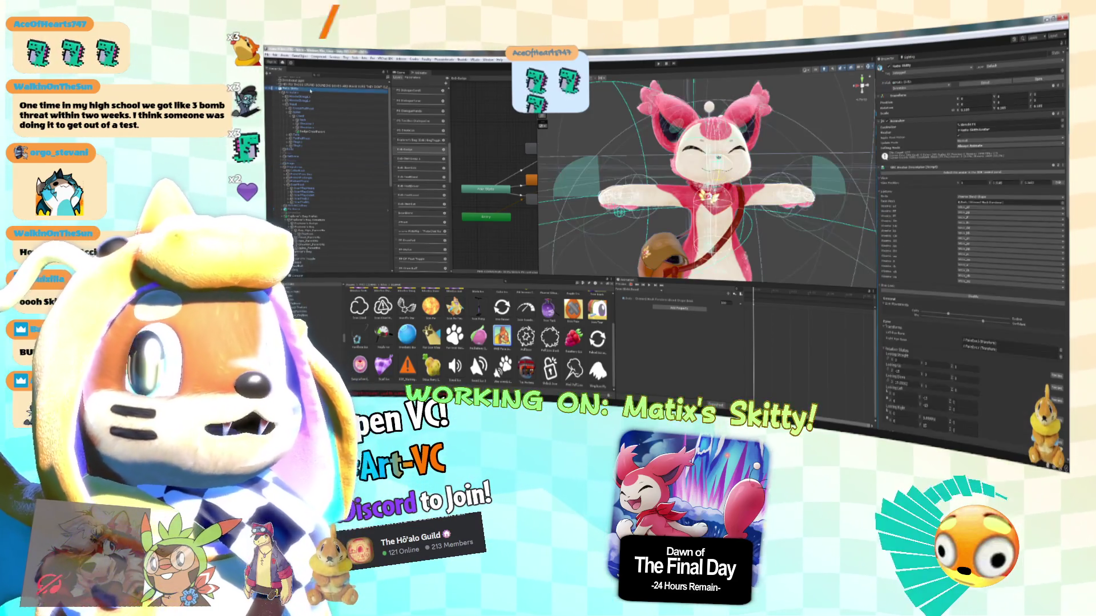
pyautogui.scroll(-10, 1004, 261)
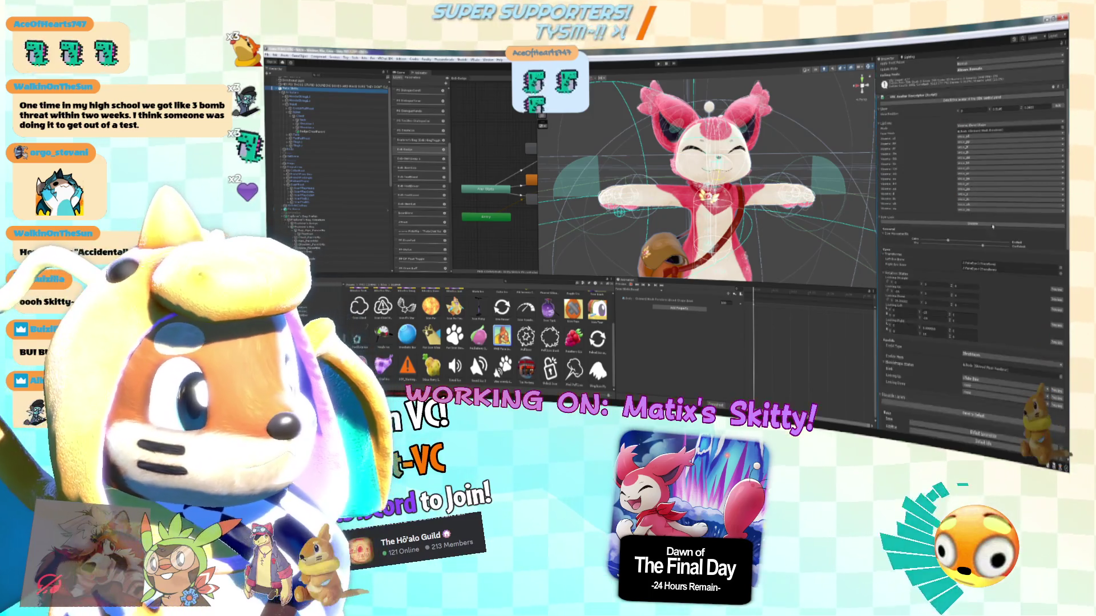
pyautogui.scroll(-5, 1004, 261)
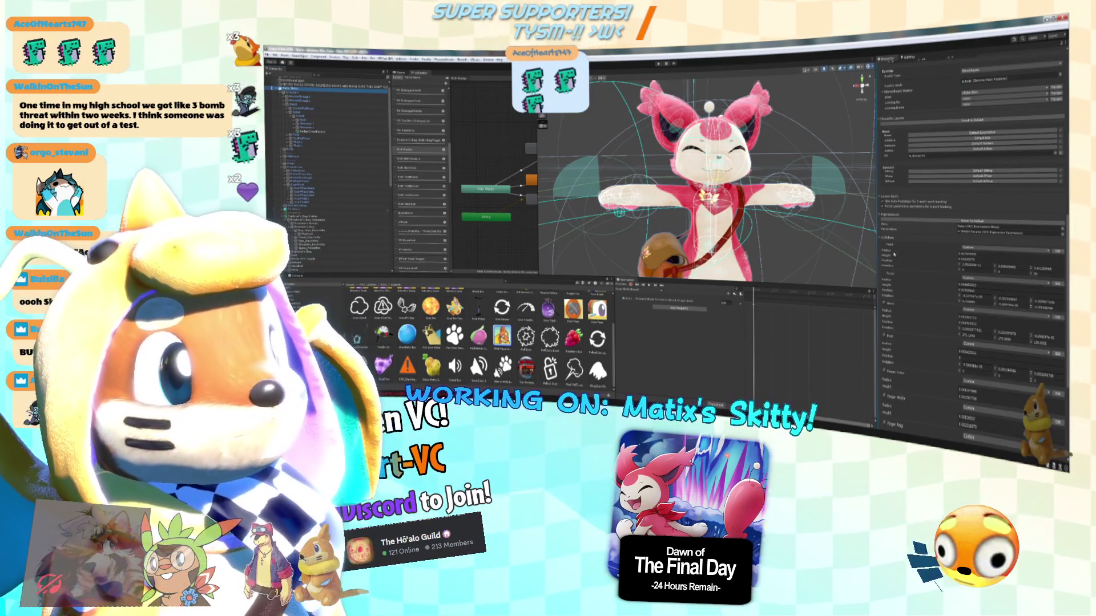
pyautogui.click(1008, 232)
pyautogui.click(480, 328)
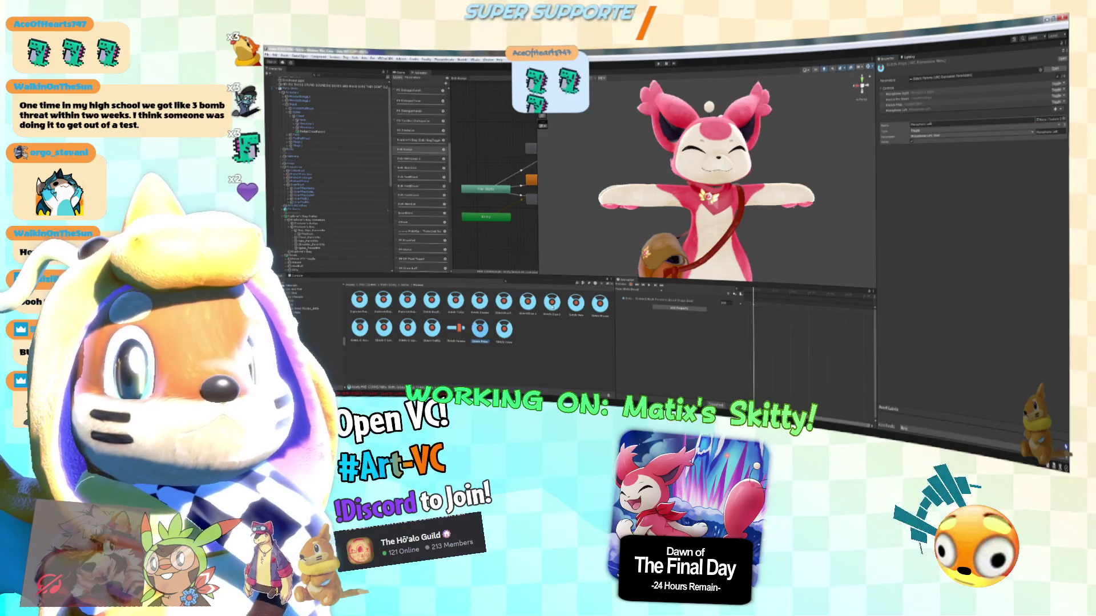
pyautogui.click(576, 302)
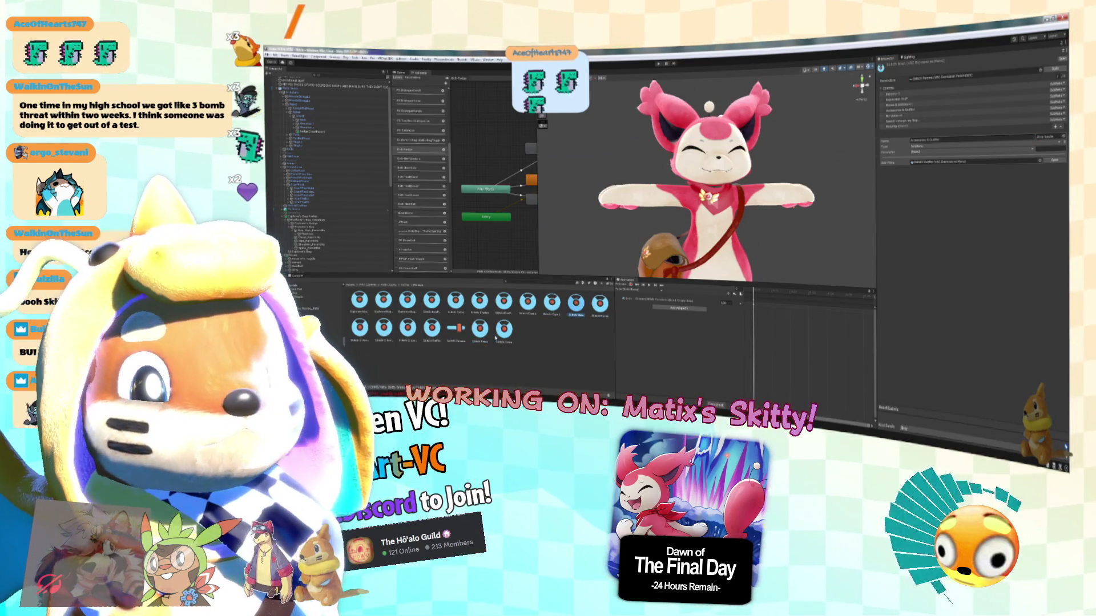
pyautogui.click(490, 336)
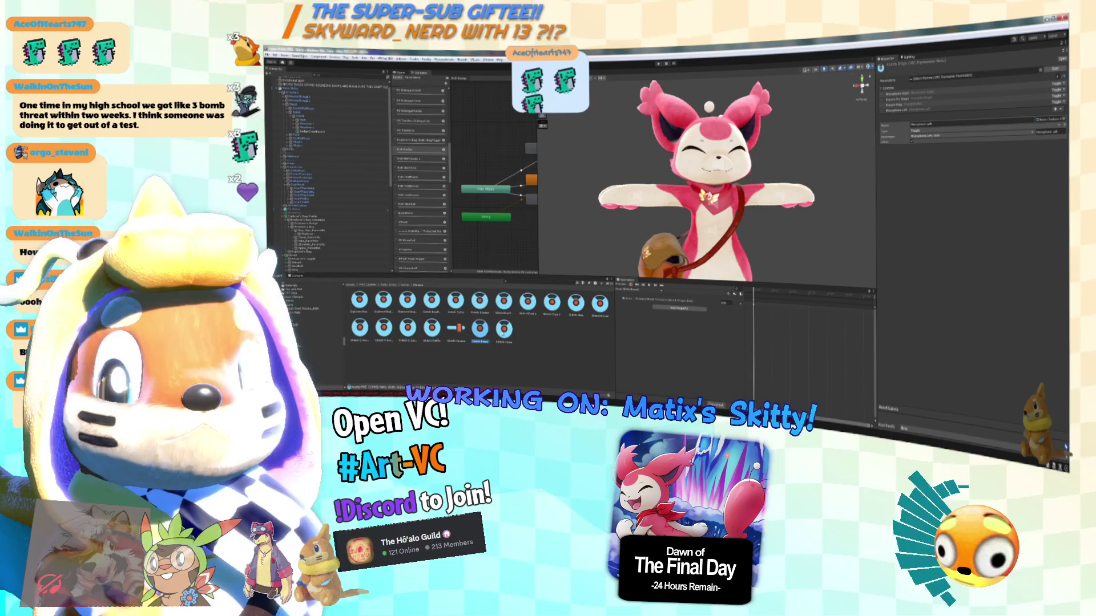
pyautogui.click(504, 330)
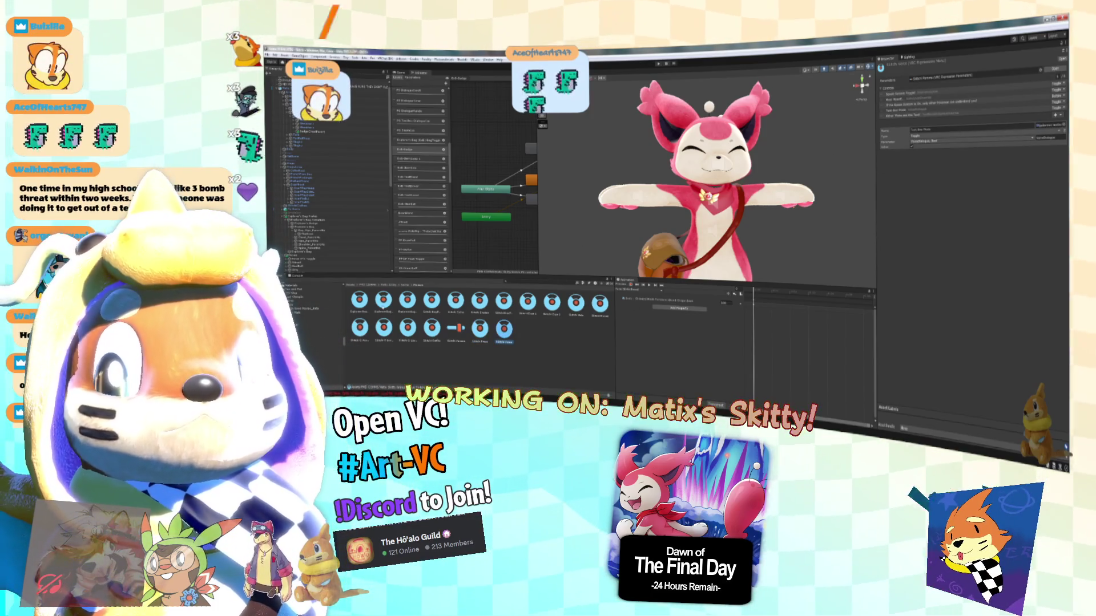
pyautogui.click(479, 300)
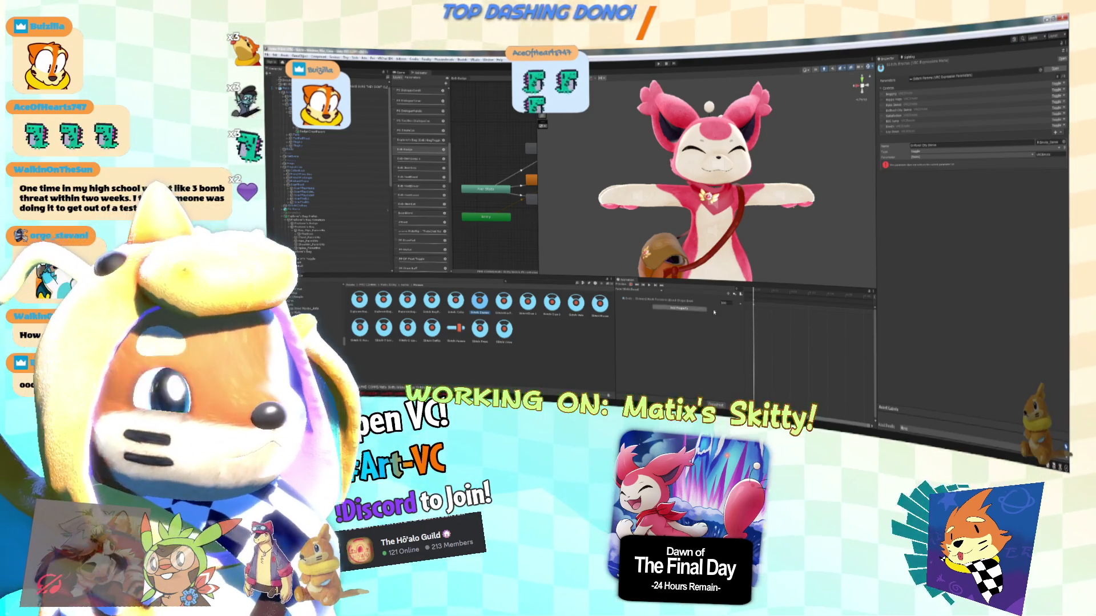
pyautogui.click(578, 304)
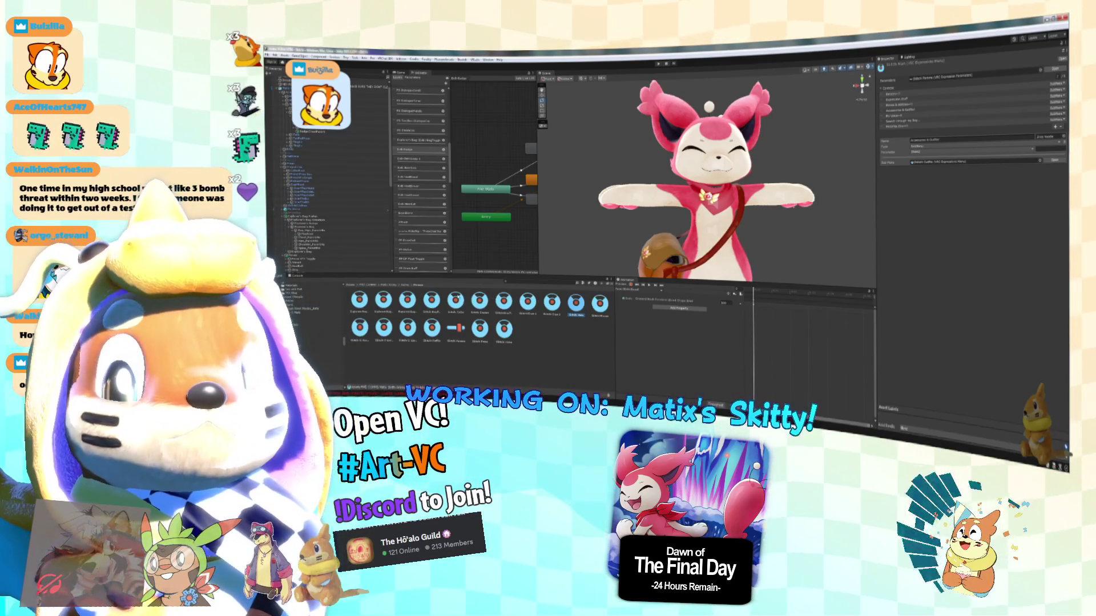
pyautogui.click(407, 328)
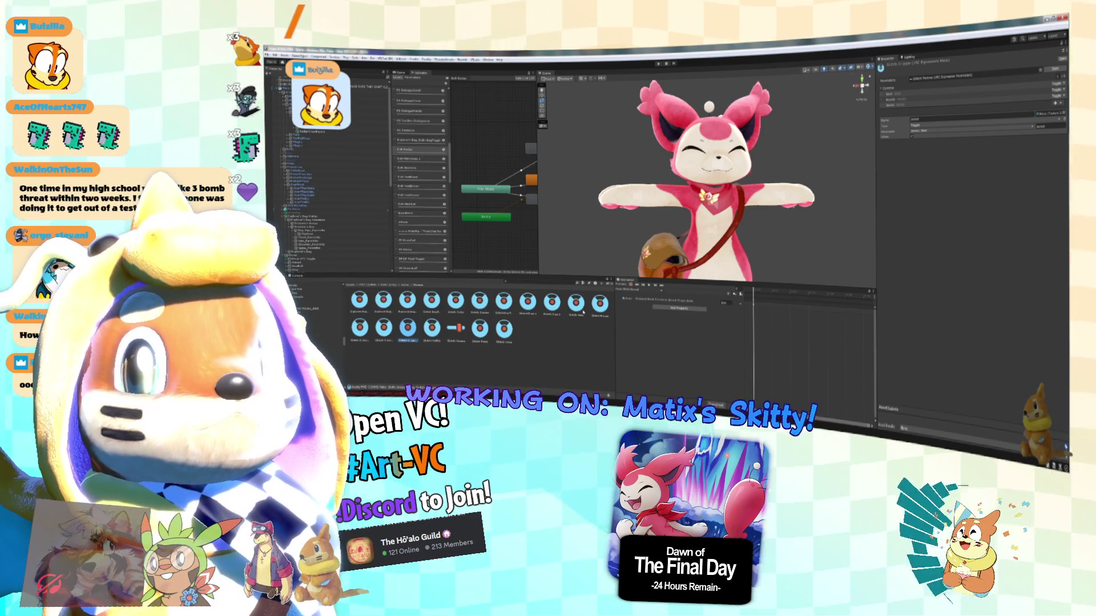
pyautogui.click(599, 303)
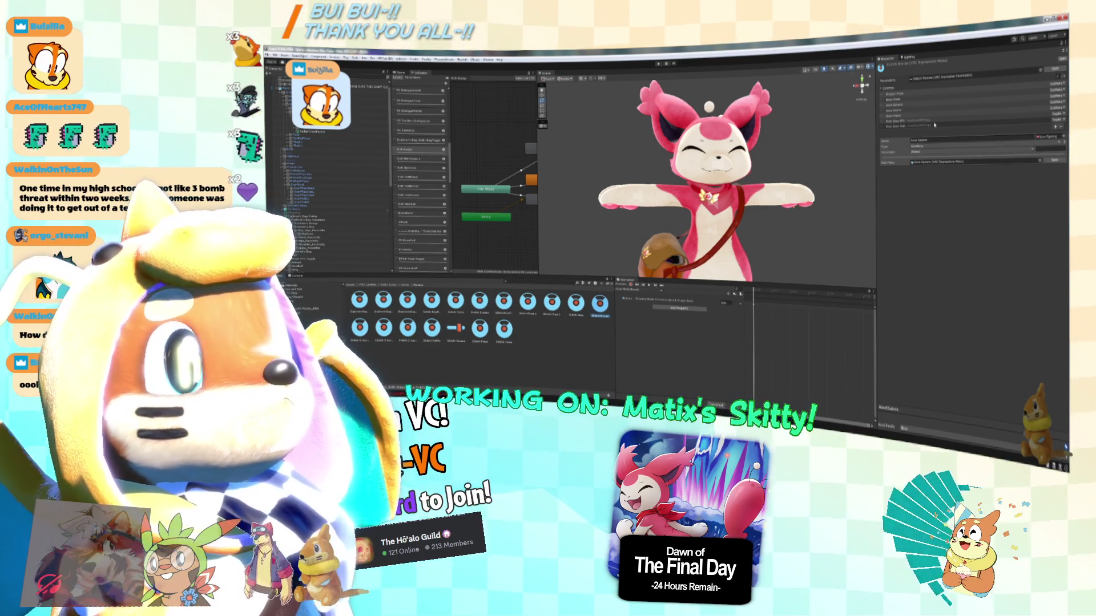
# Pick a control in that menu and set its icon to the texture found by searching 'paw'.
pyautogui.click(934, 125)
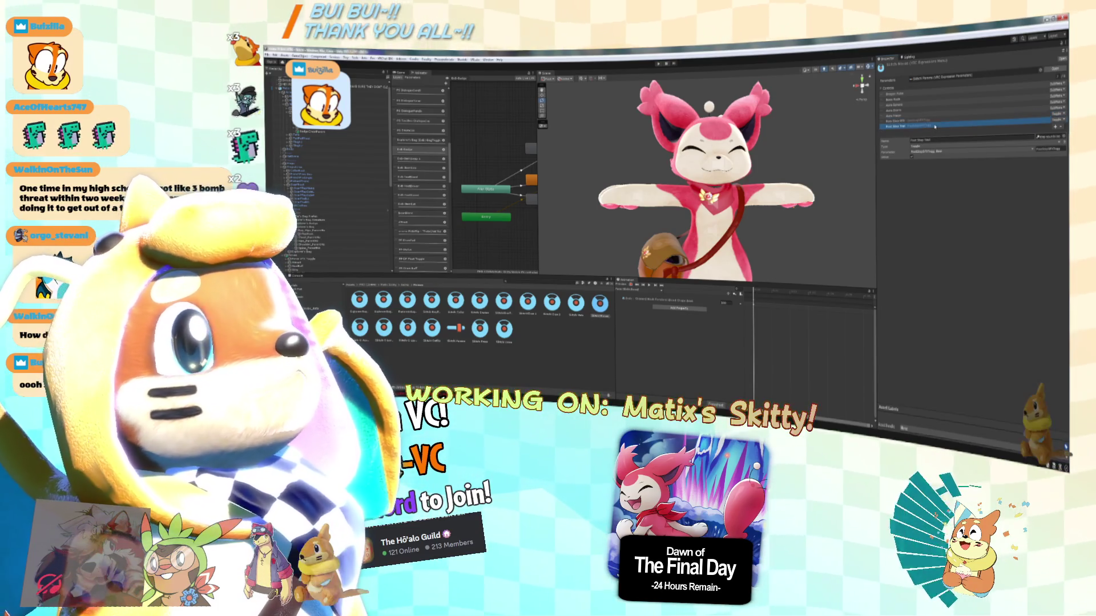
pyautogui.click(1064, 137)
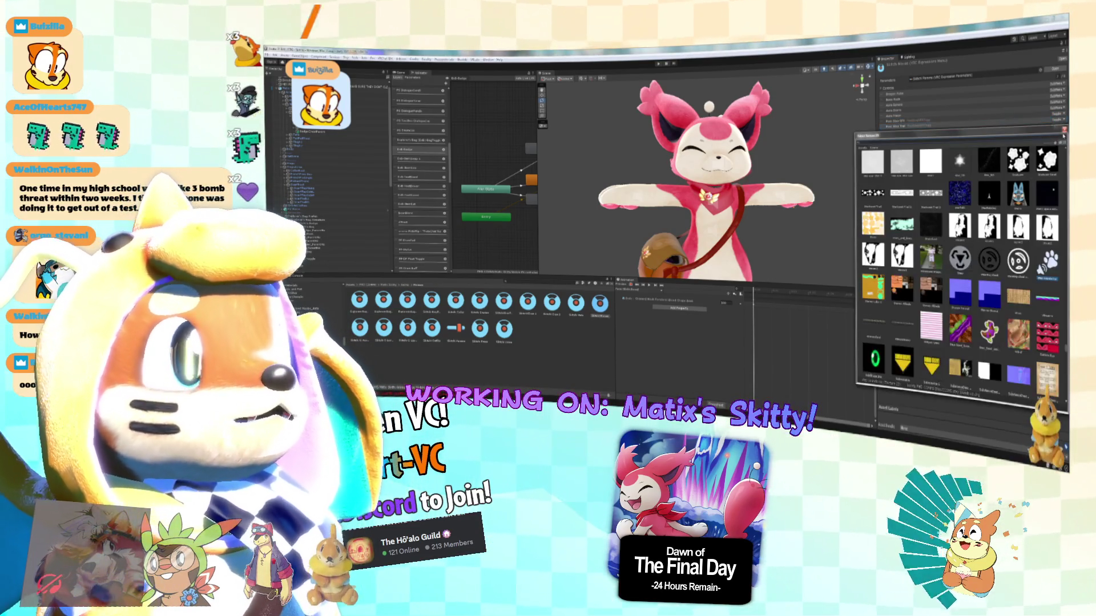
pyautogui.moveTo(914, 136); pyautogui.dragTo(837, 114)
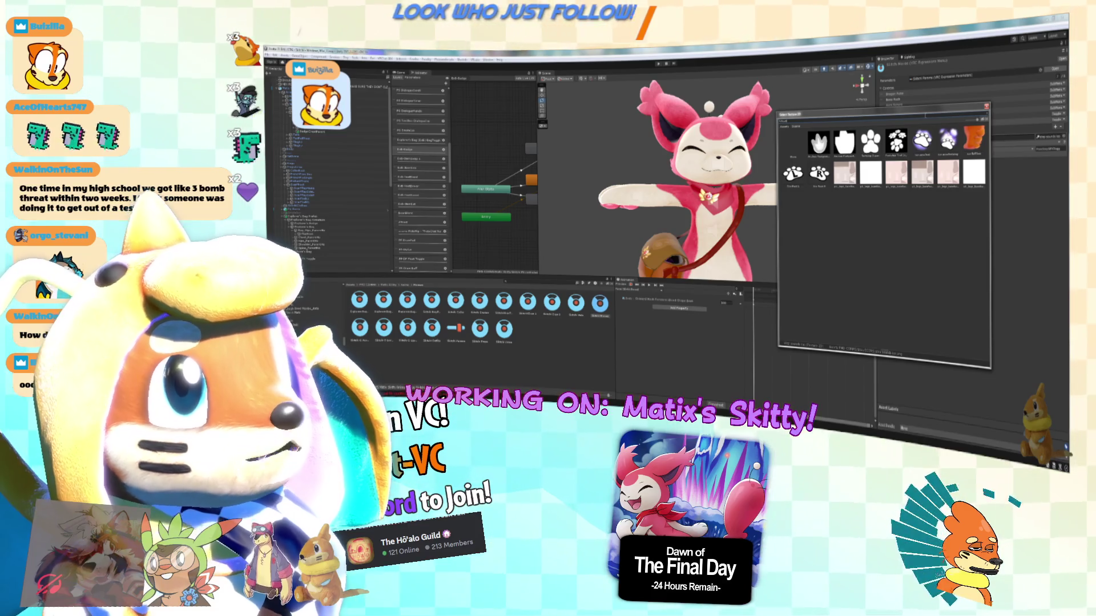
pyautogui.write('paw')
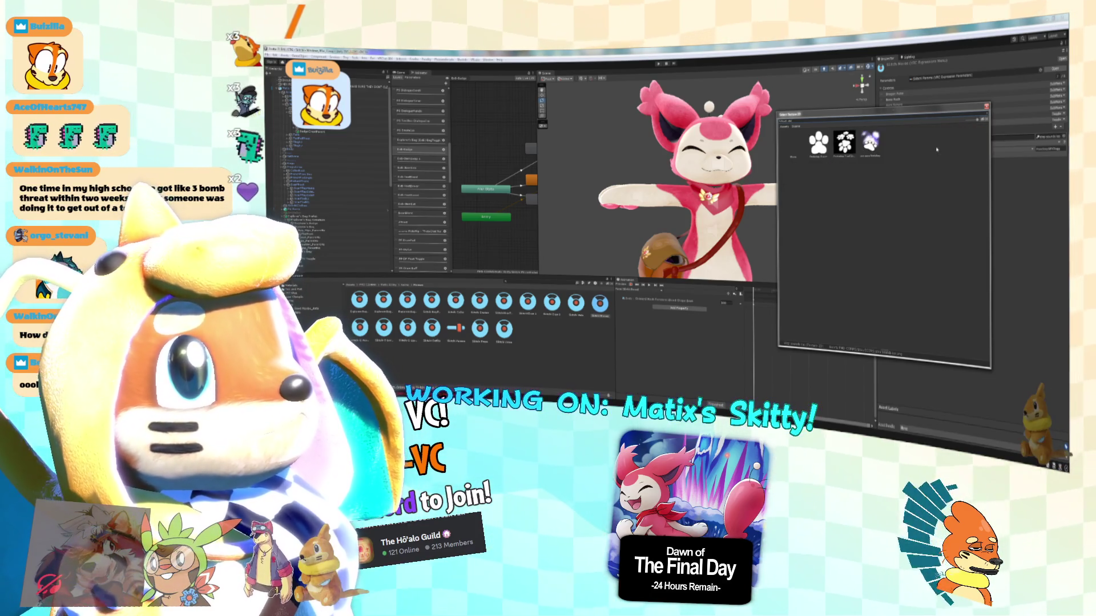
pyautogui.click(986, 106)
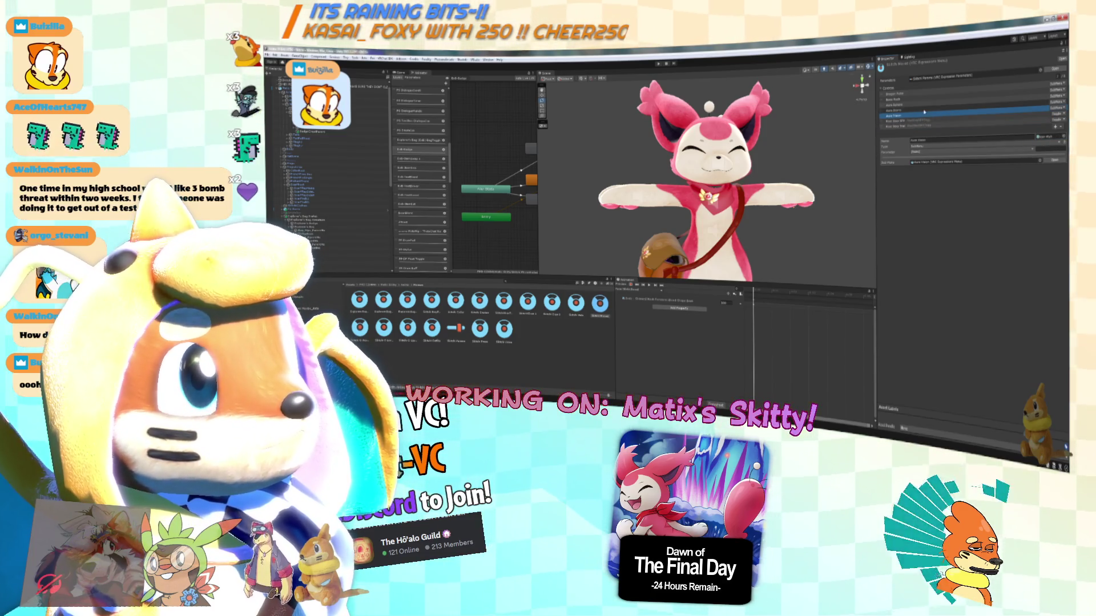
# Remove Aura Storm, Aura Vision and the other old controls from the expression menu.
pyautogui.click(924, 109)
pyautogui.press('Down')
pyautogui.click(1060, 129)
pyautogui.click(1060, 129)
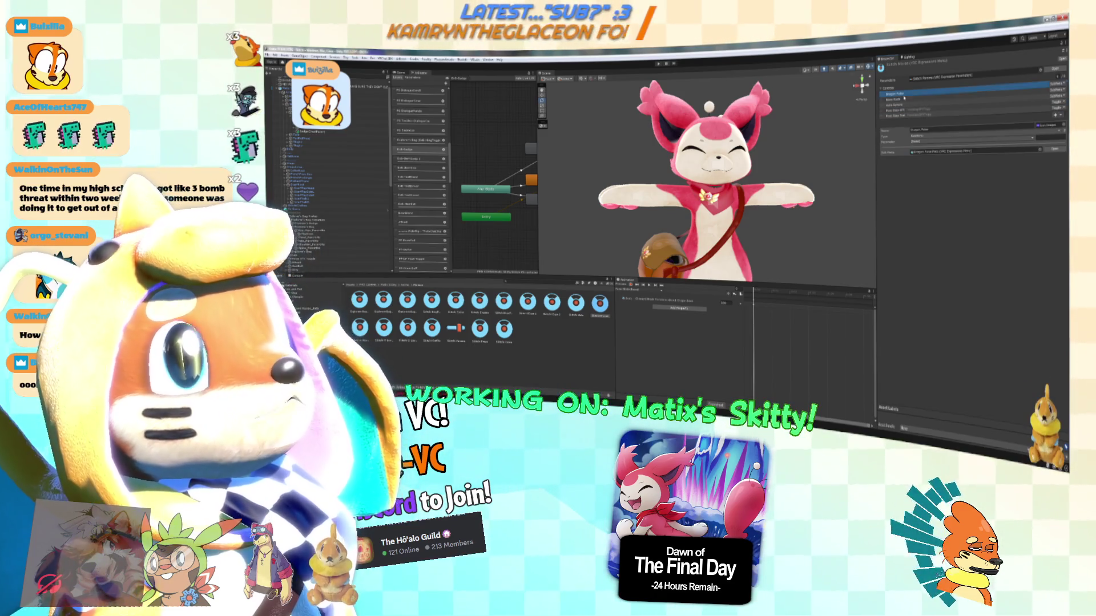
pyautogui.click(904, 99)
pyautogui.click(1061, 115)
pyautogui.click(993, 97)
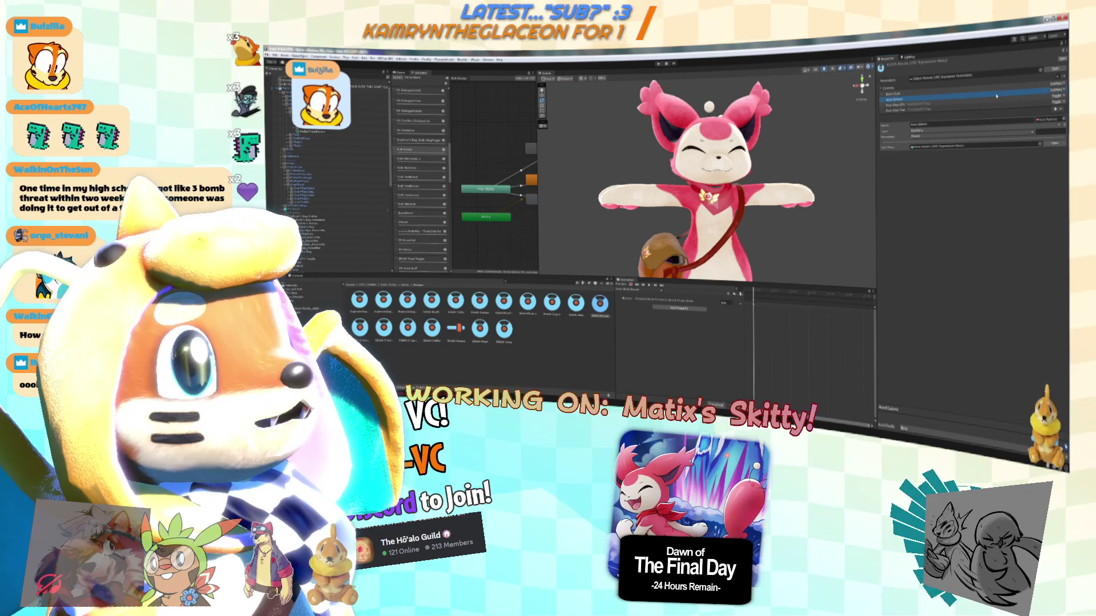
pyautogui.click(1056, 109)
pyautogui.click(913, 95)
pyautogui.click(1055, 103)
# Add a new control, edit its name ending to 'irt', and add one more control.
pyautogui.click(1055, 97)
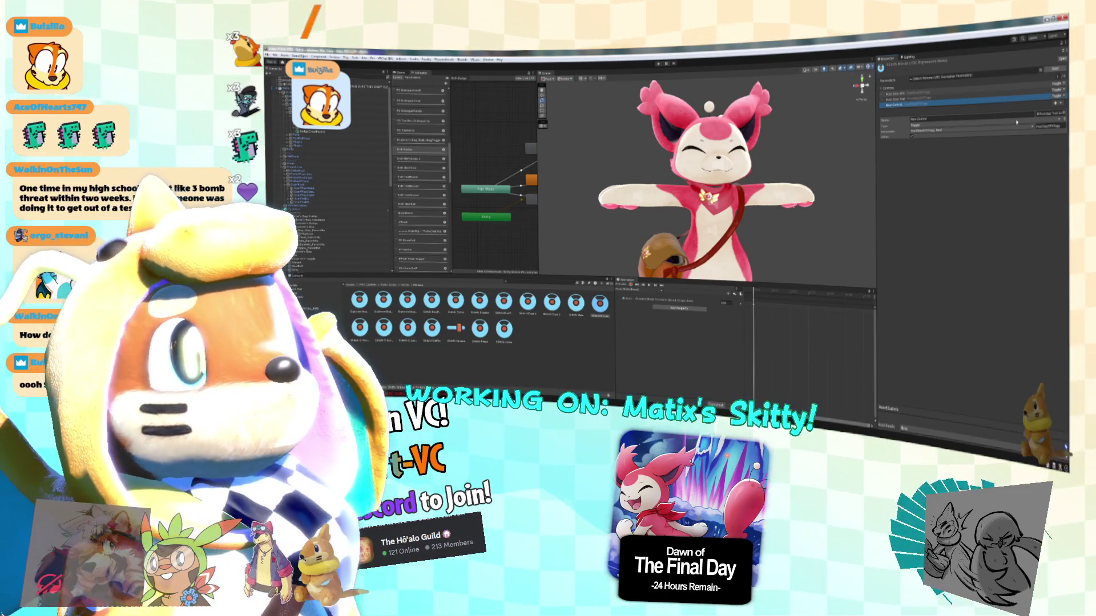
pyautogui.click(888, 122)
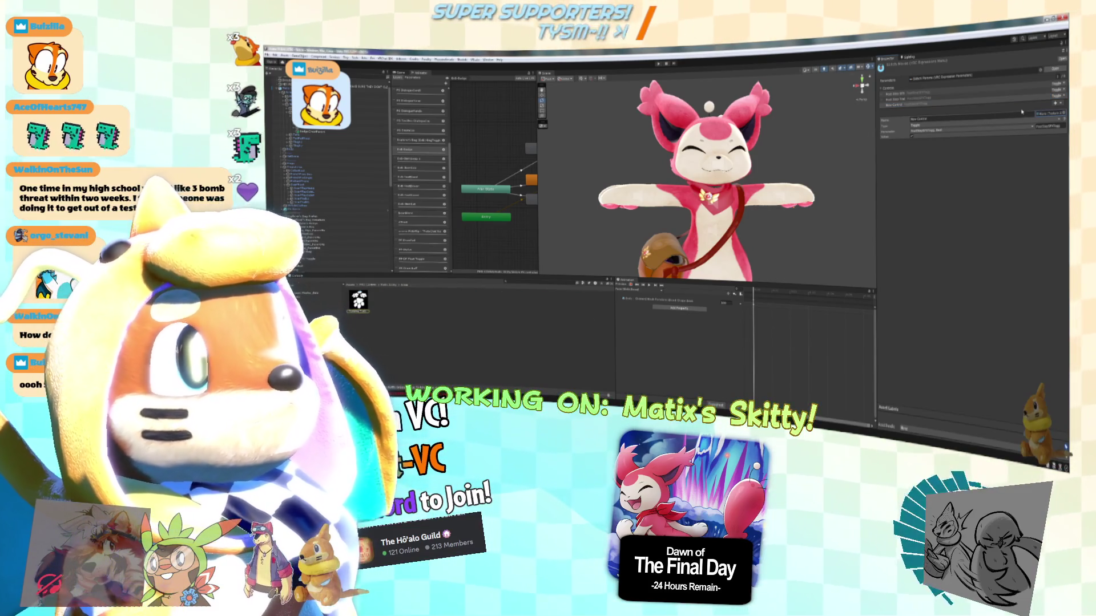
pyautogui.click(939, 119)
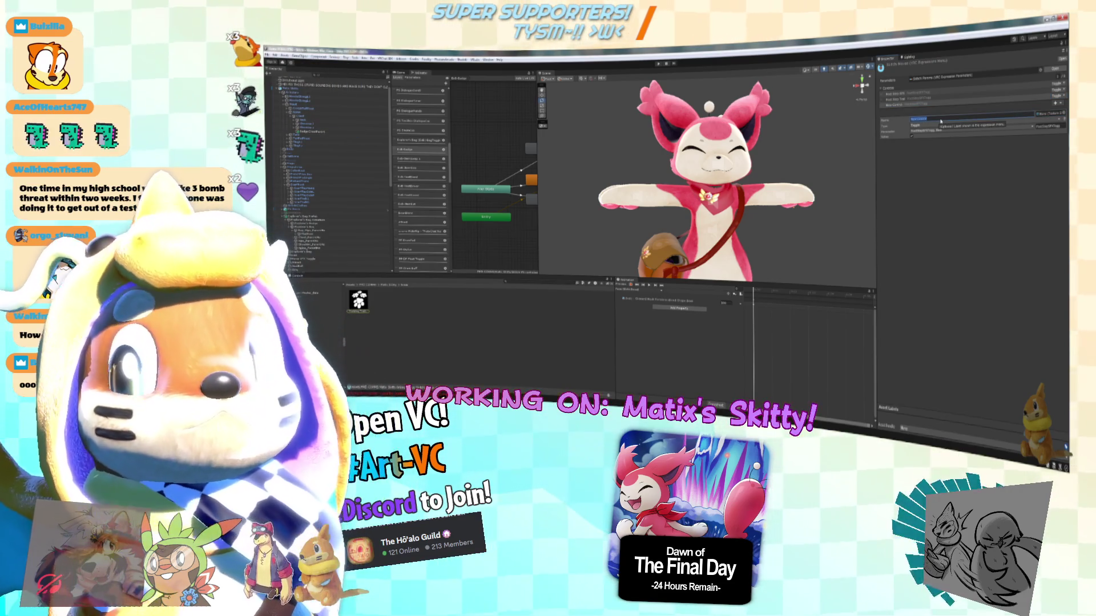
pyautogui.press('BackSpace')
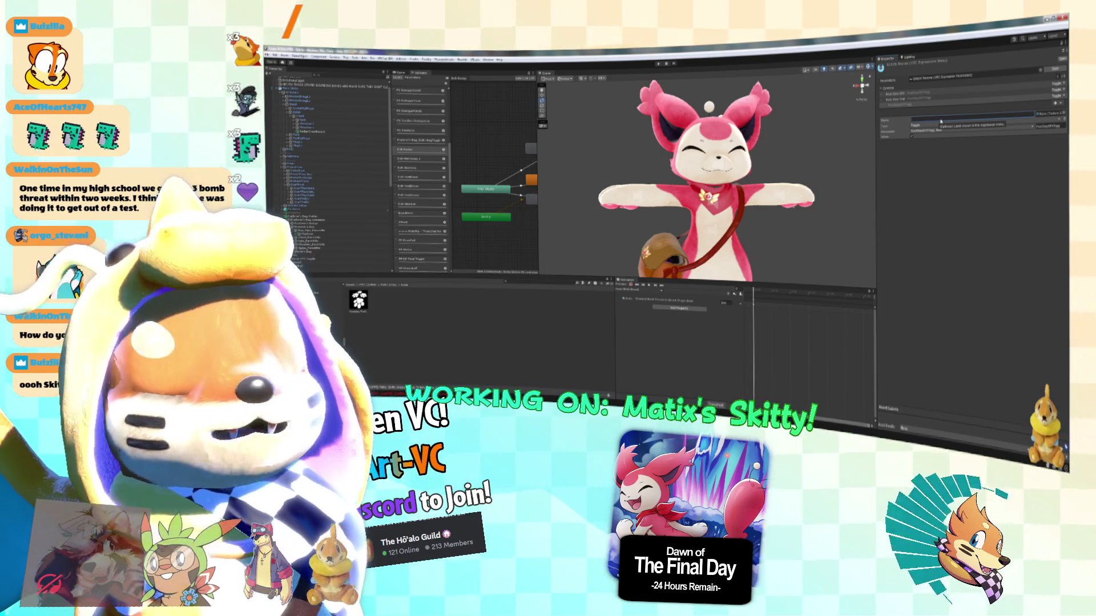
pyautogui.write('irt')
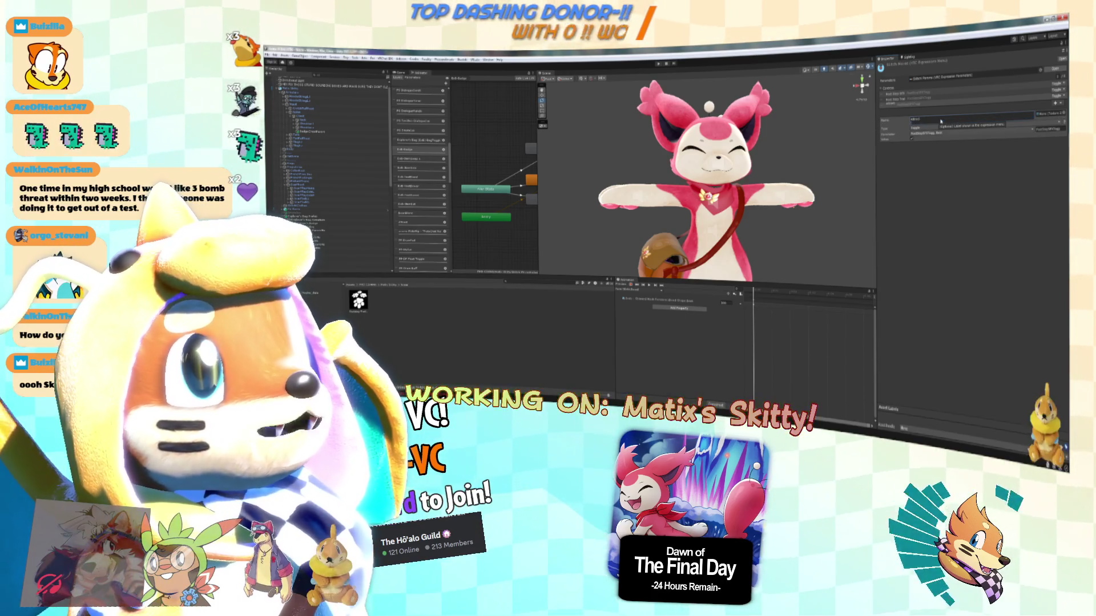
pyautogui.click(1056, 103)
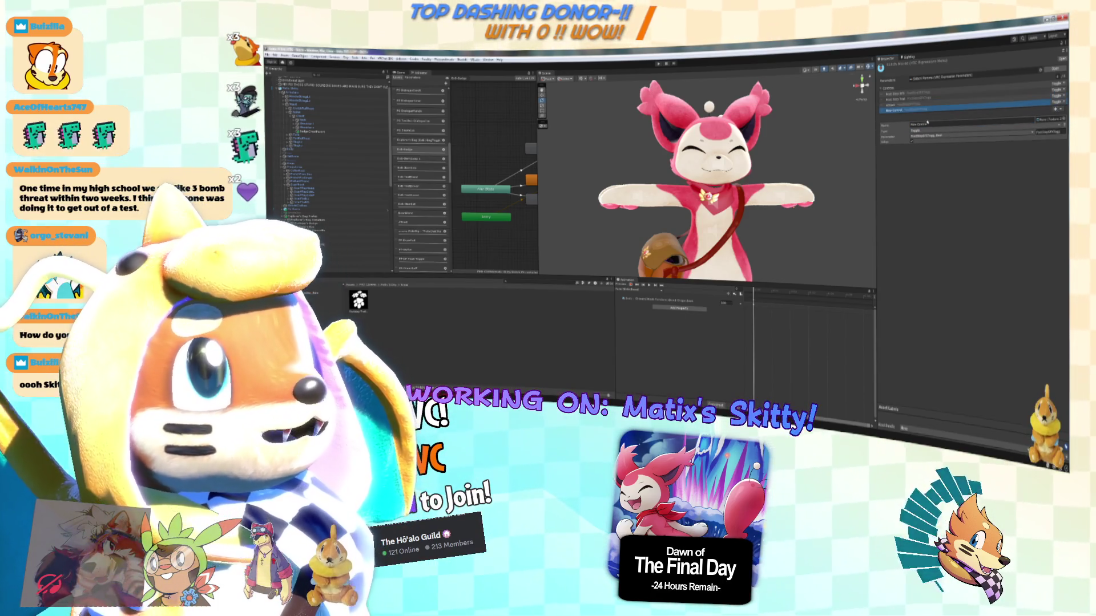
pyautogui.scroll(-5, 414, 177)
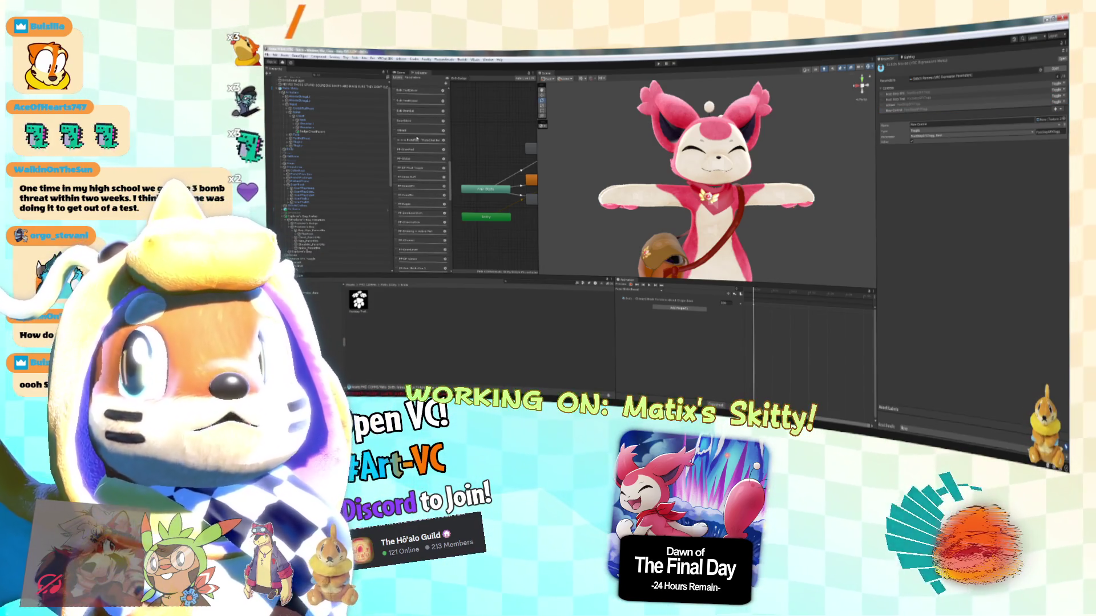
# Drag the chosen parameter two slots lower in the Animator's Parameters list.
pyautogui.scroll(-5, 422, 172)
pyautogui.click(430, 220)
pyautogui.scroll(-5, 430, 222)
pyautogui.click(441, 205)
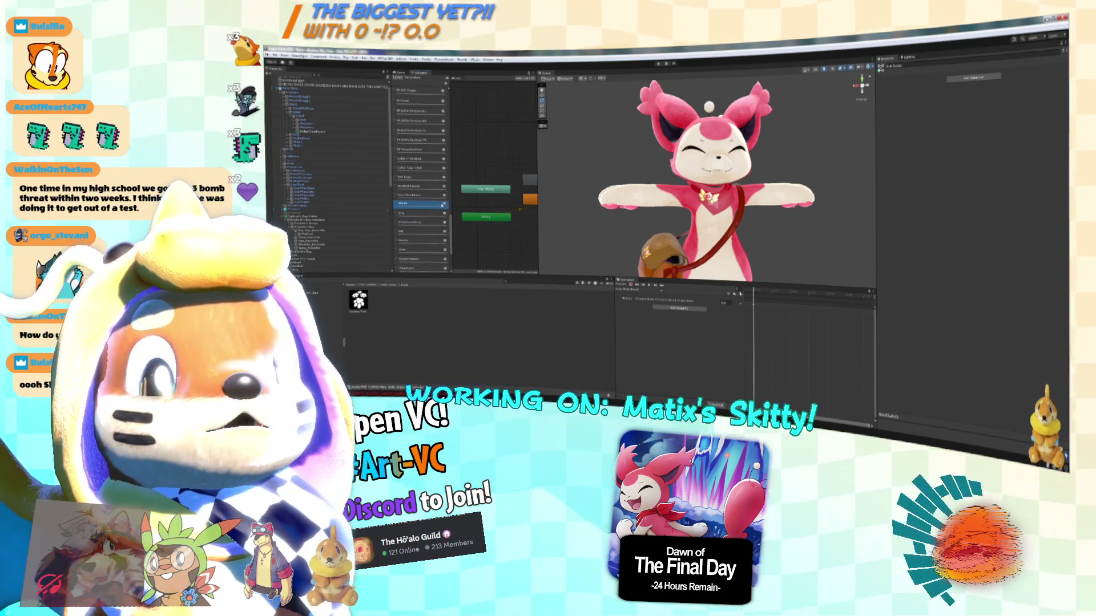
pyautogui.scroll(5, 432, 212)
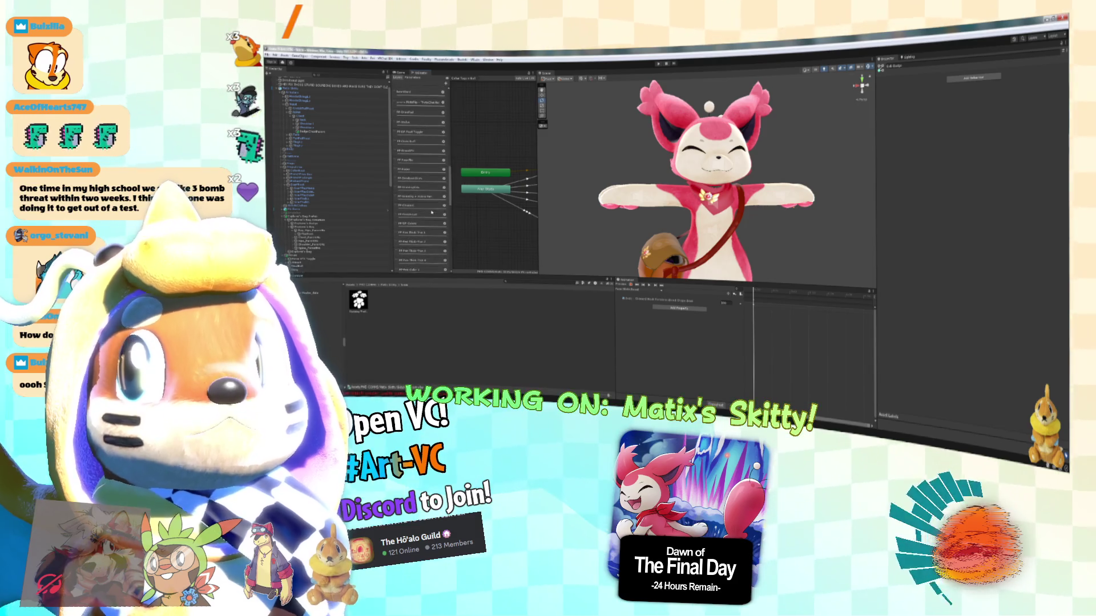
pyautogui.scroll(10, 432, 212)
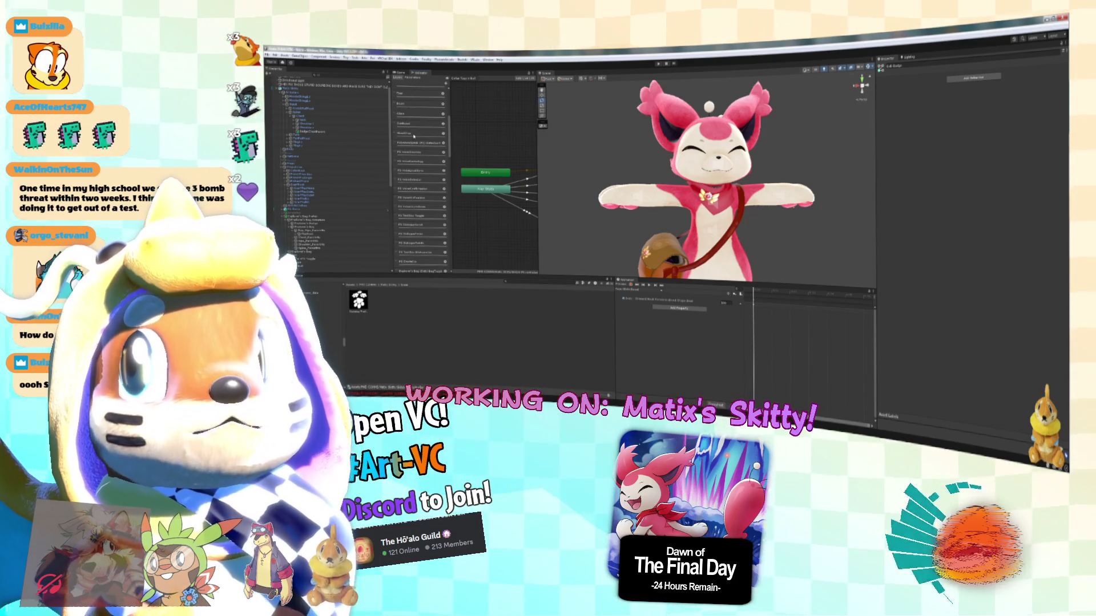
pyautogui.scroll(3, 425, 171)
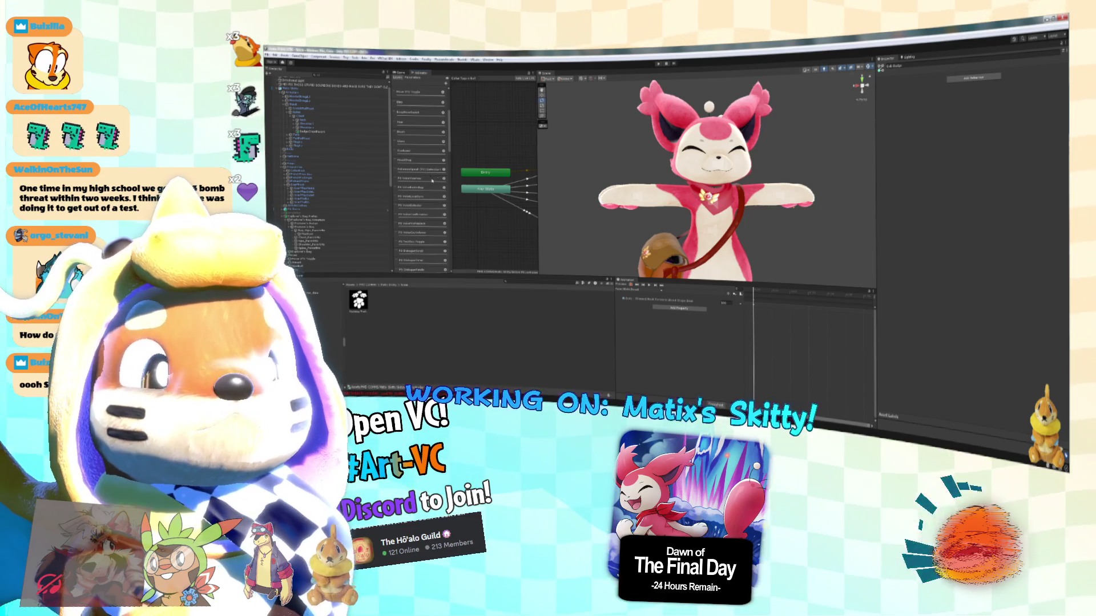
pyautogui.scroll(-10, 432, 179)
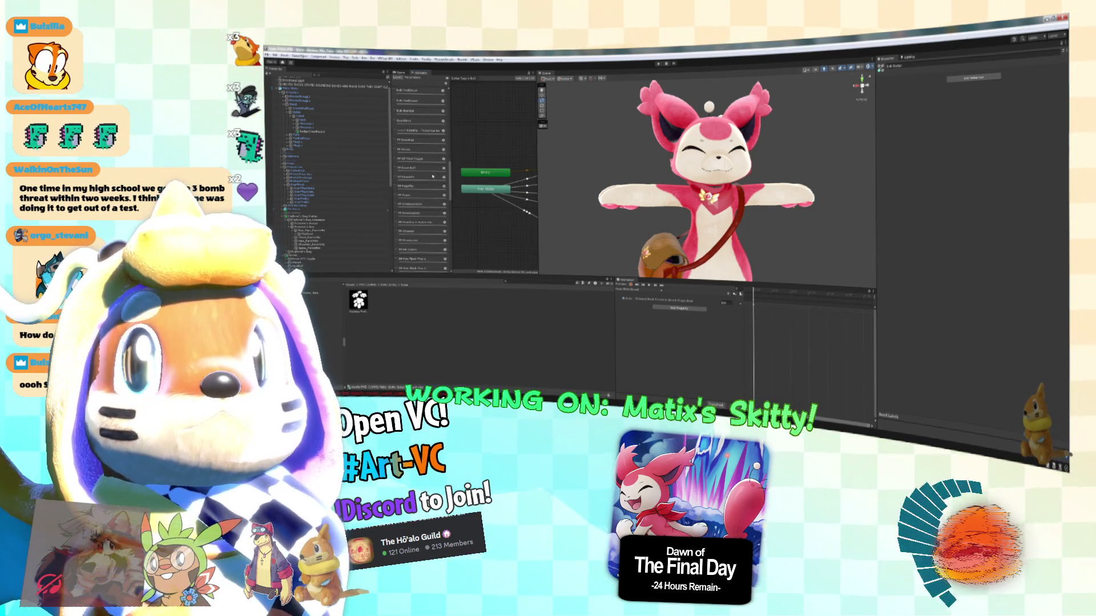
pyautogui.scroll(-10, 432, 180)
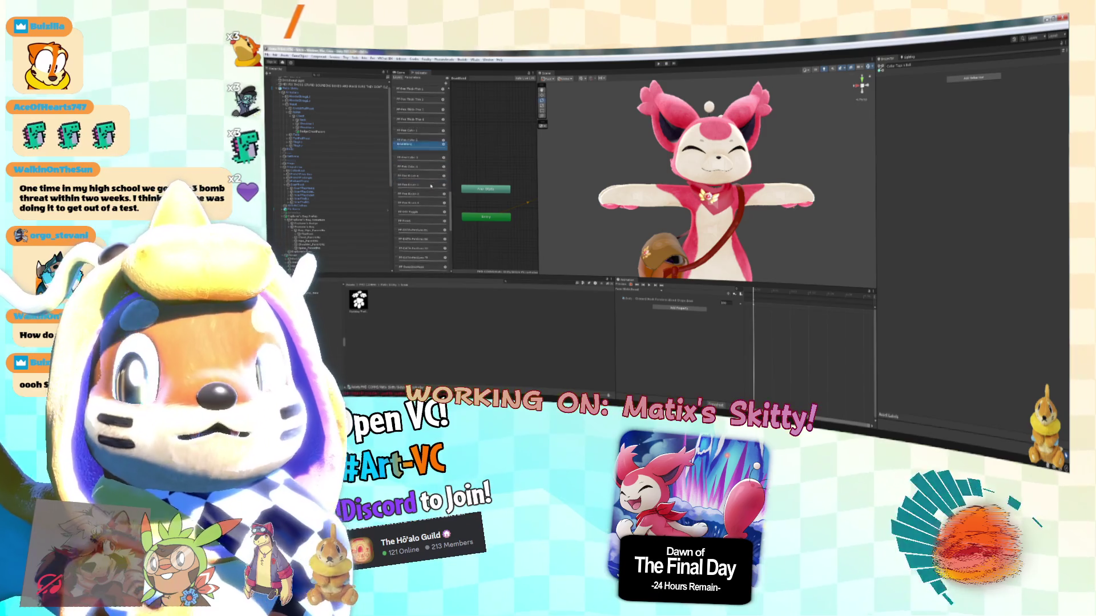
pyautogui.scroll(-10, 432, 189)
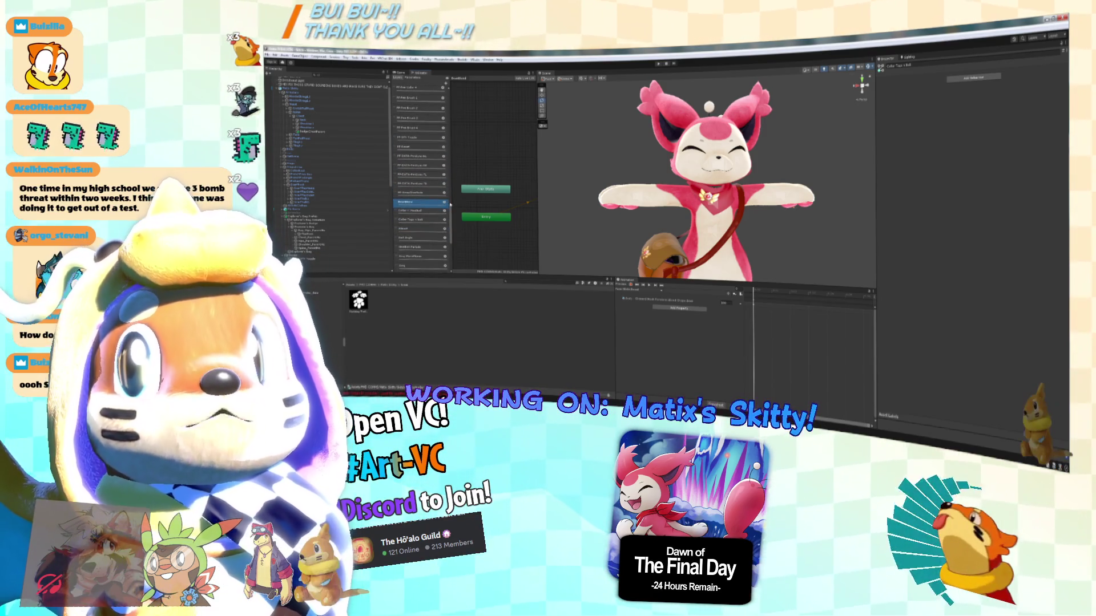
pyautogui.moveTo(450, 204); pyautogui.dragTo(427, 222)
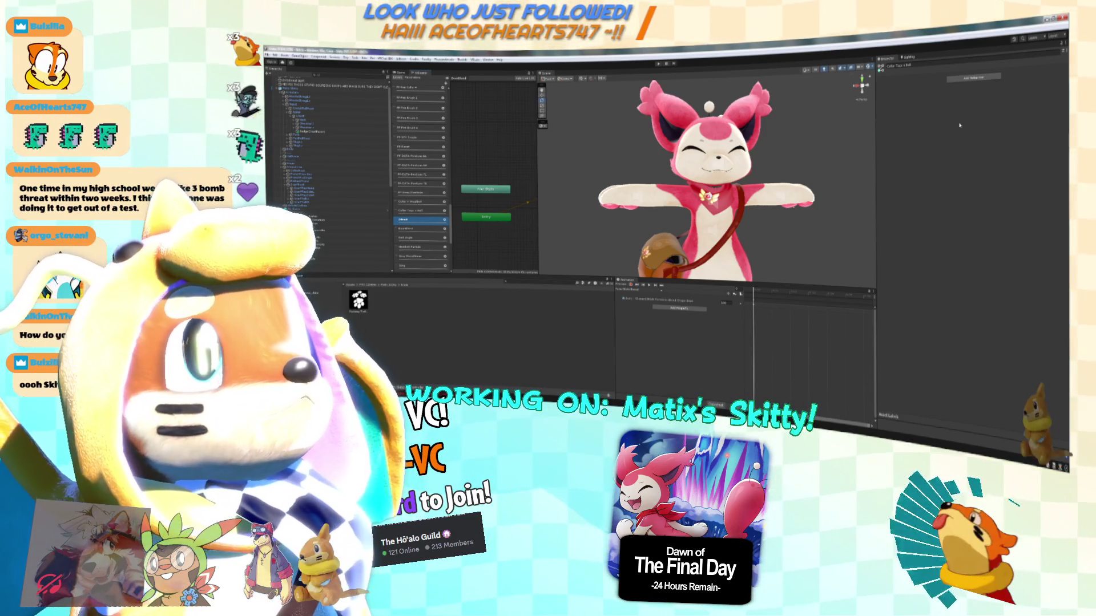
pyautogui.moveTo(425, 224); pyautogui.dragTo(433, 223)
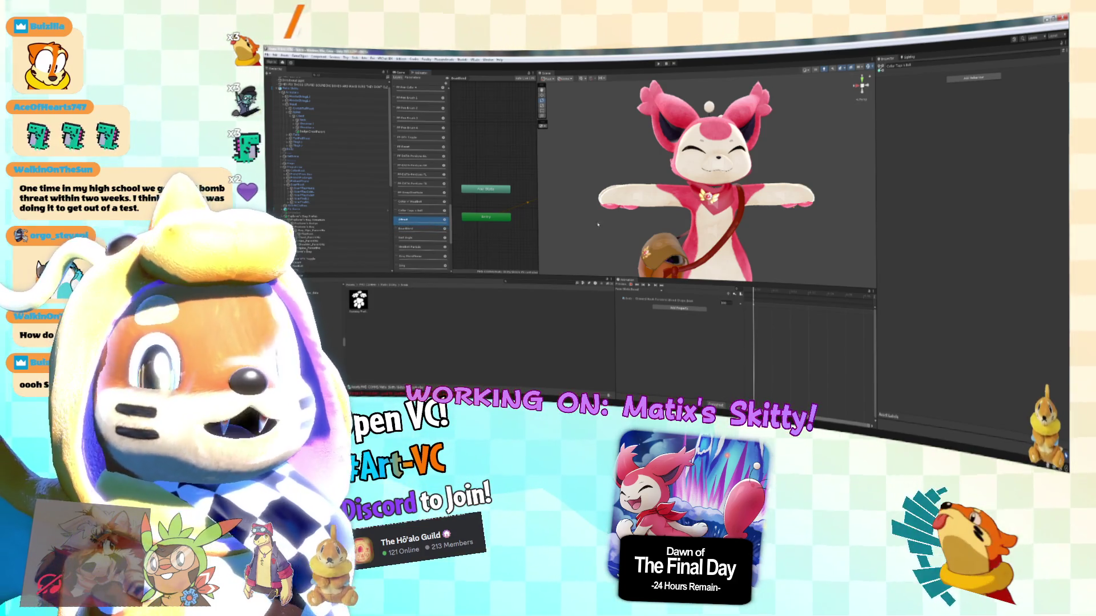
pyautogui.moveTo(653, 234); pyautogui.dragTo(672, 225)
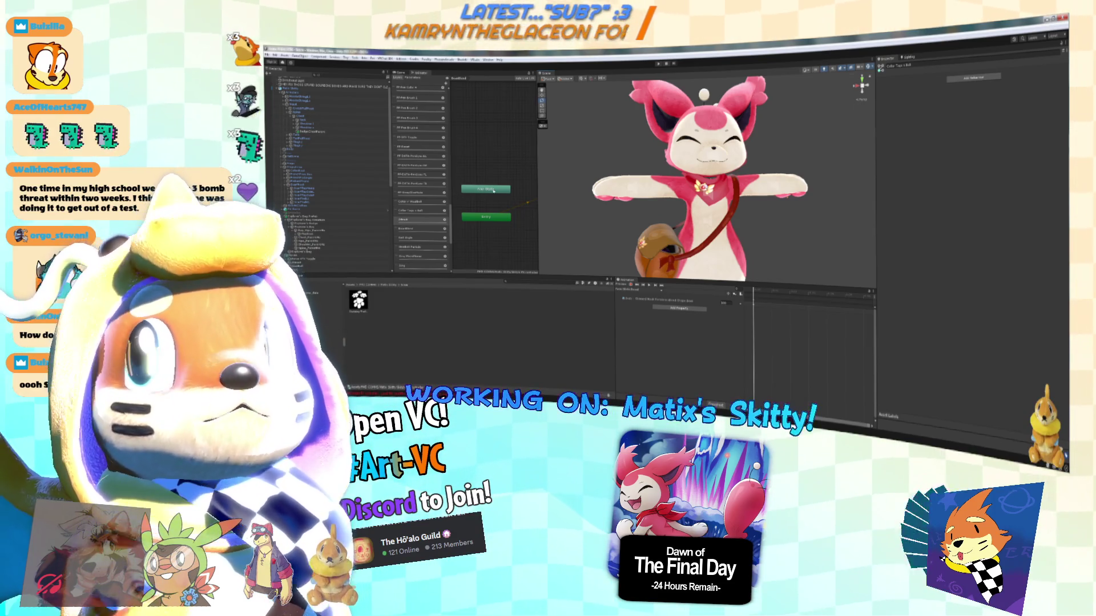
# Review the avatar root's VRC Avatar Descriptor settings, then open the menu icons folder and select an icon.
pyautogui.click(292, 89)
pyautogui.scroll(-5, 997, 252)
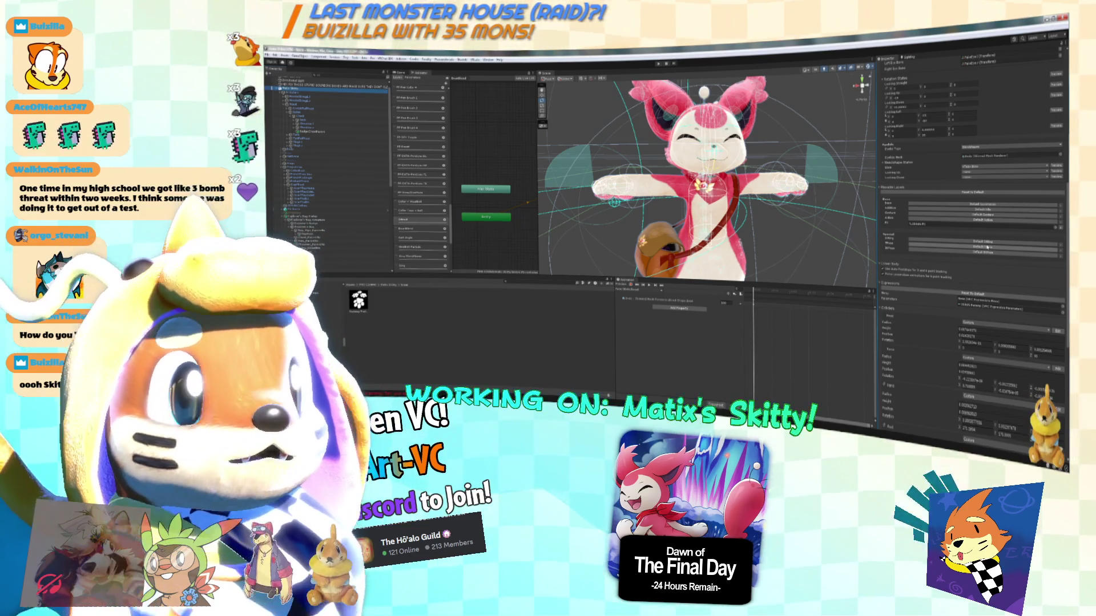
pyautogui.scroll(-5, 996, 247)
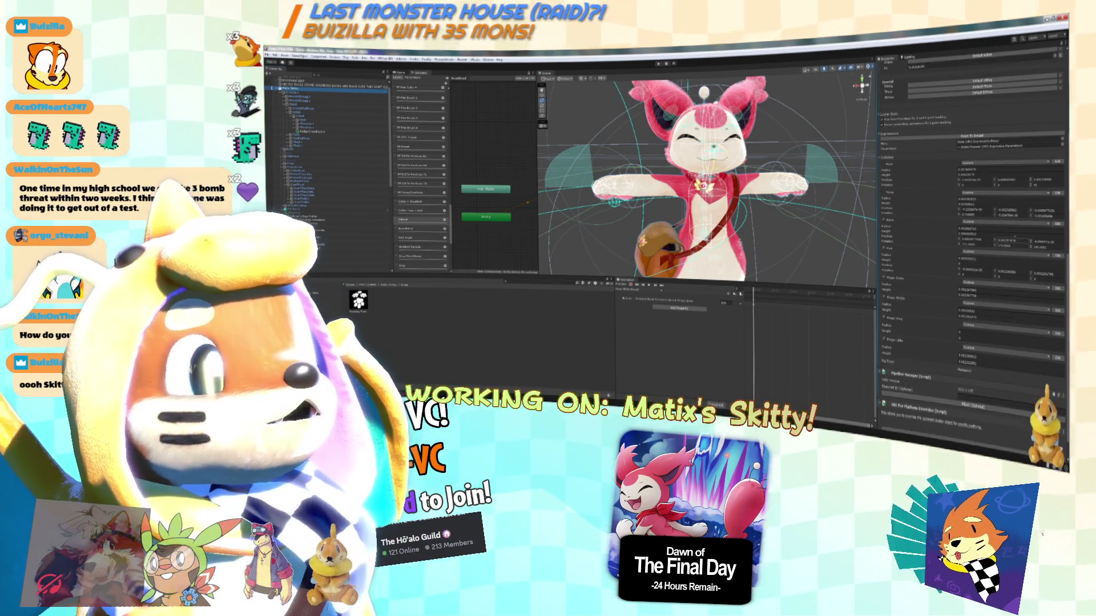
pyautogui.scroll(-2, 883, 220)
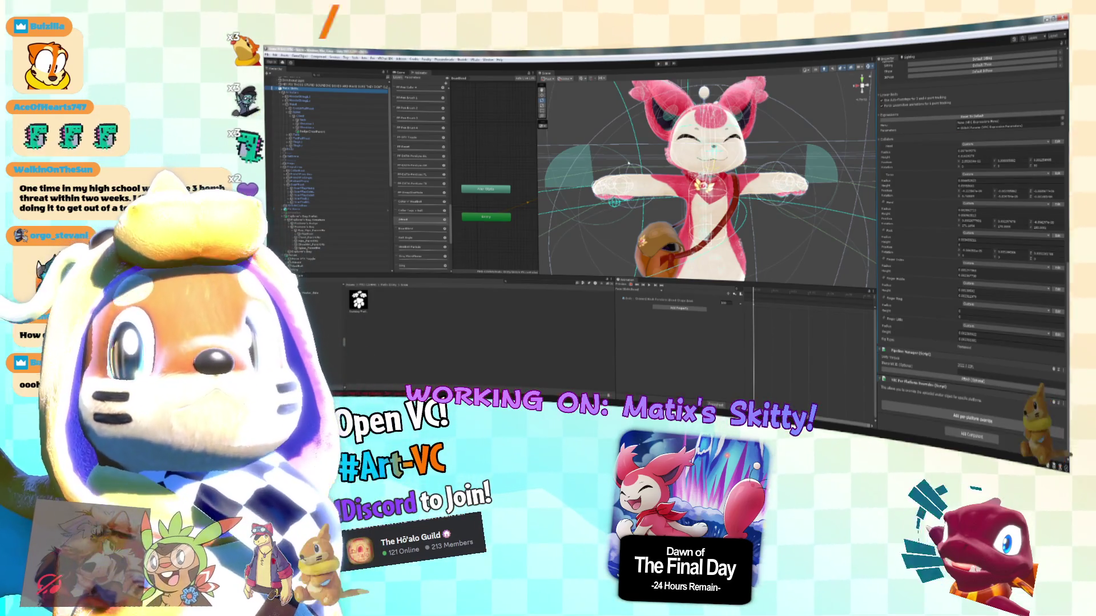
pyautogui.doubleClick(358, 299)
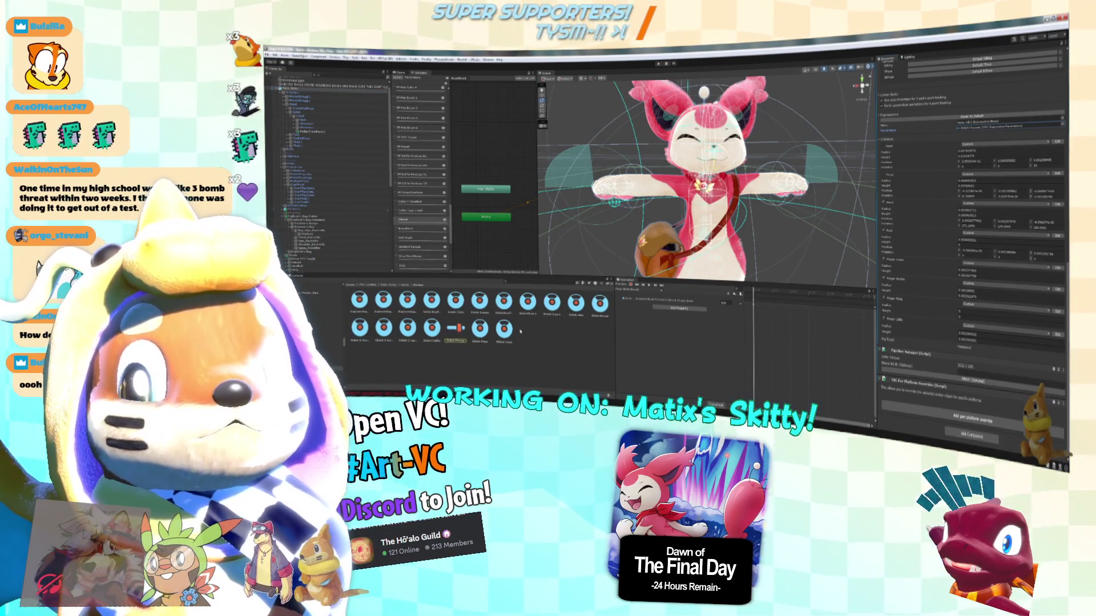
pyautogui.click(478, 331)
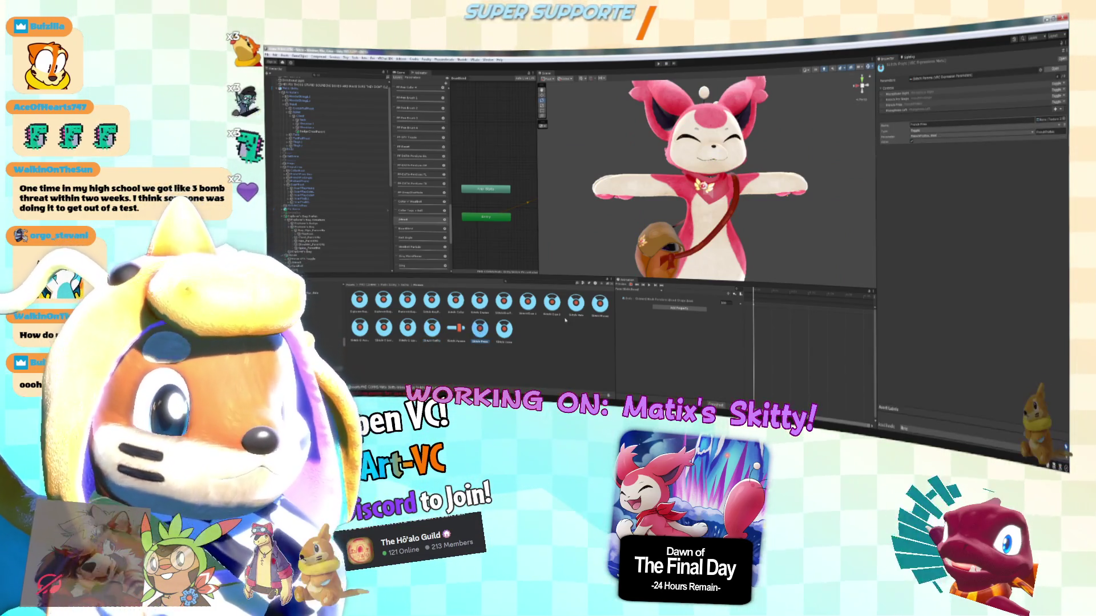
# Select the expressions menu asset, add new controls and assign a parameter to one.
pyautogui.click(600, 303)
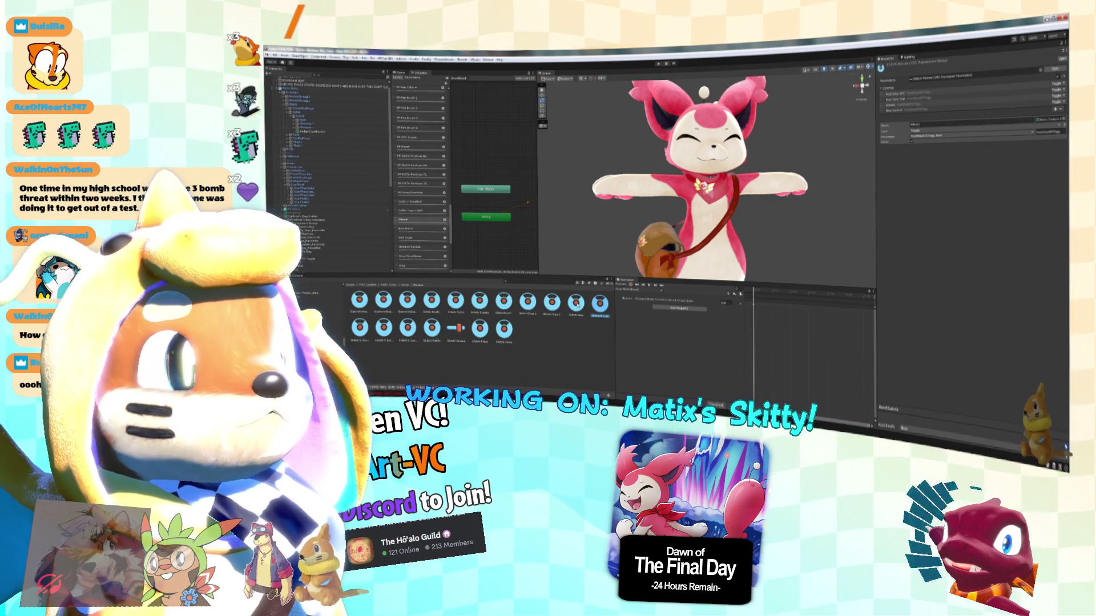
pyautogui.click(576, 303)
pyautogui.click(599, 302)
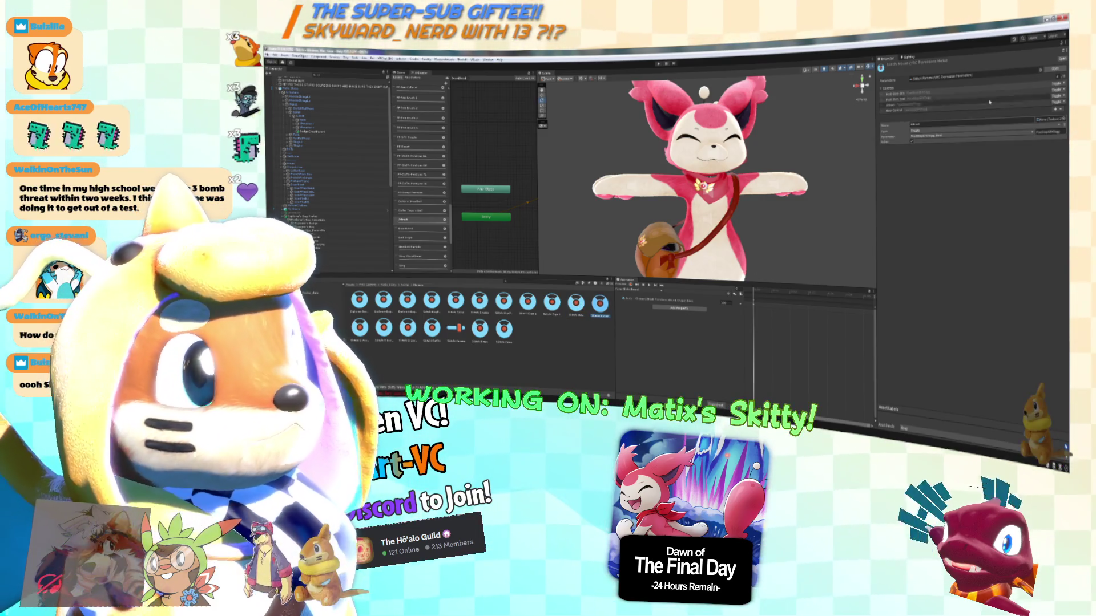
pyautogui.click(1055, 106)
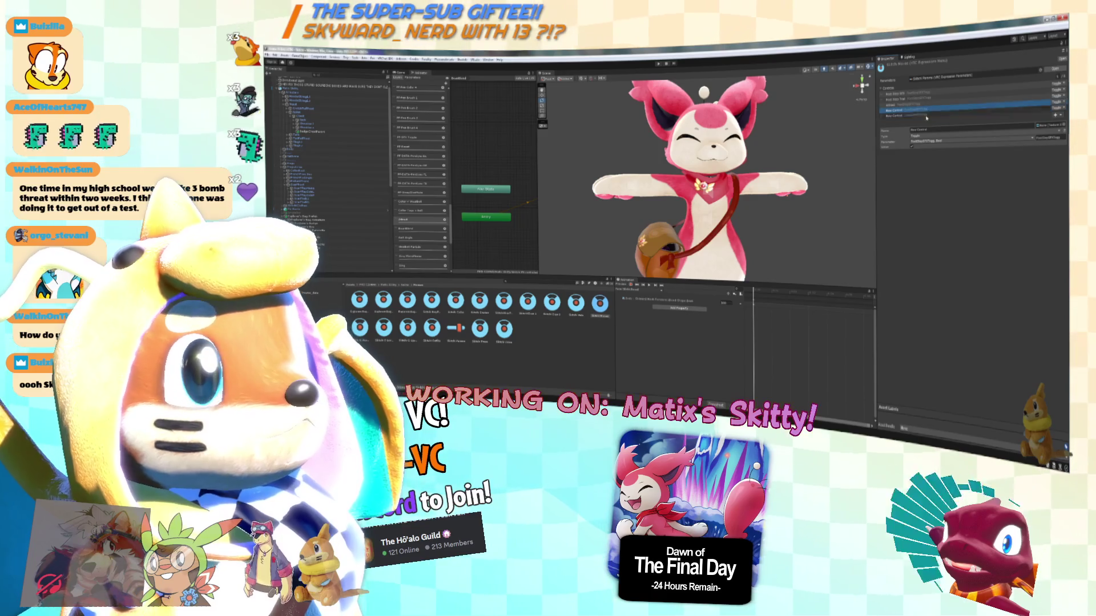
pyautogui.click(944, 130)
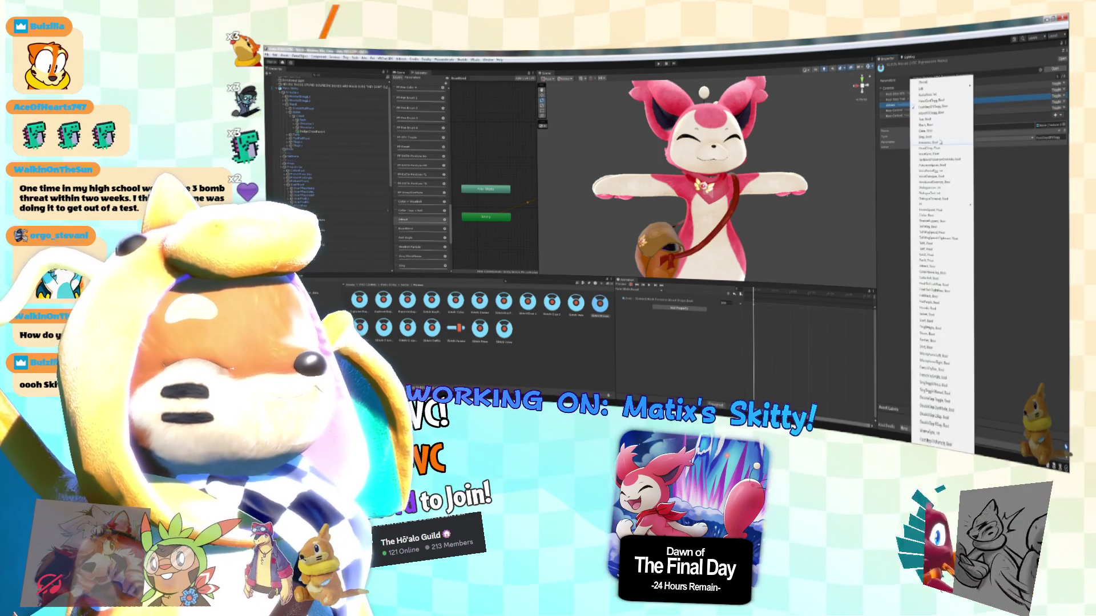
pyautogui.click(942, 141)
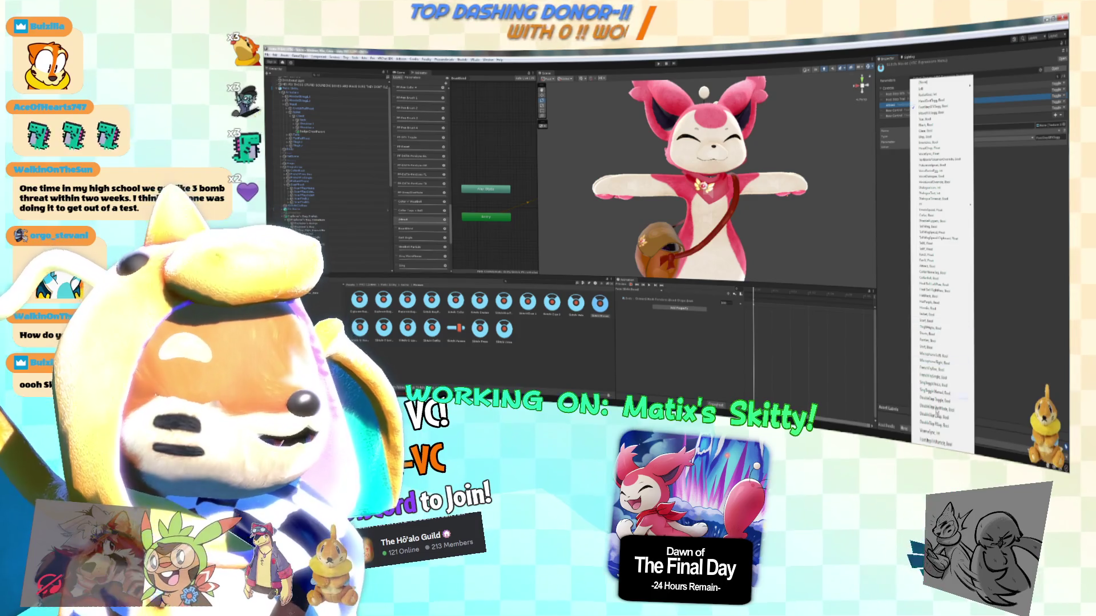
pyautogui.click(941, 276)
# Add another control, drag New Control to the top of the list and clear its name.
pyautogui.click(912, 111)
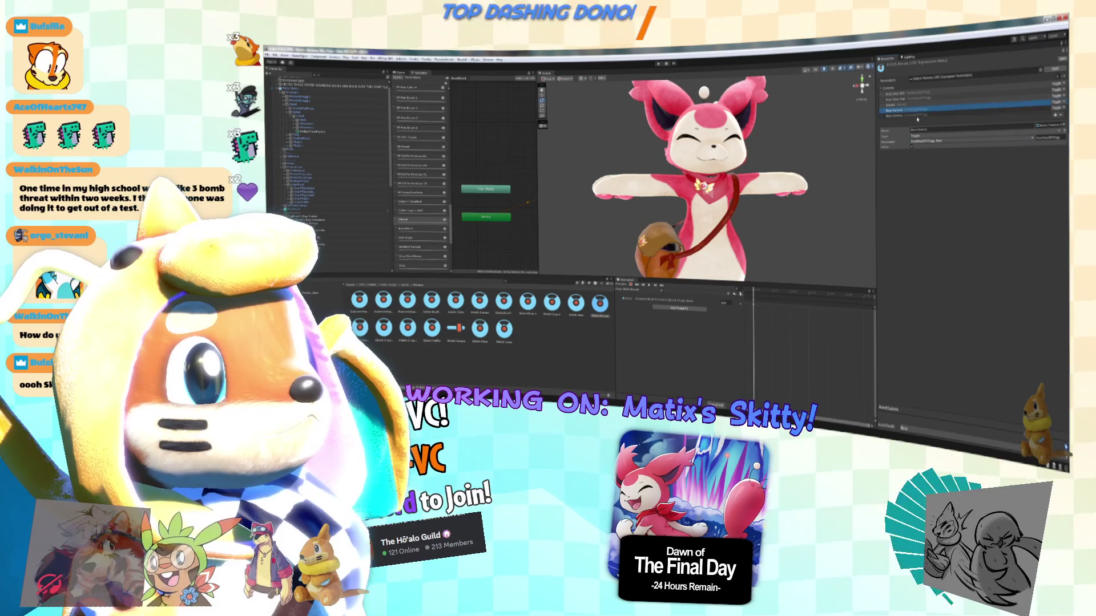
pyautogui.click(887, 103)
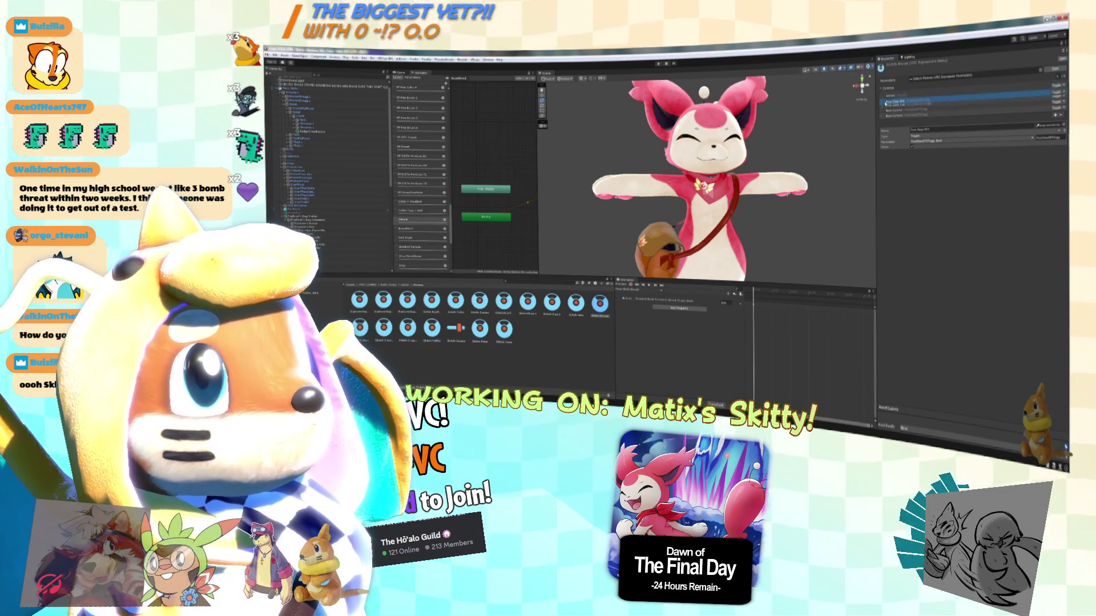
pyautogui.click(886, 94)
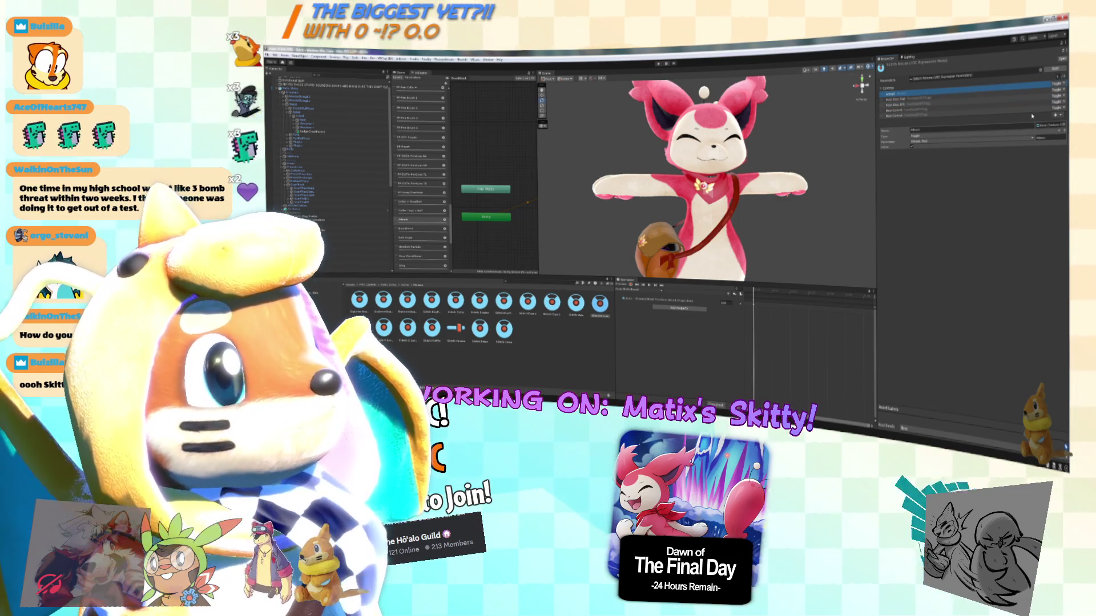
pyautogui.press('Down')
pyautogui.press('Down')
pyautogui.press('Down')
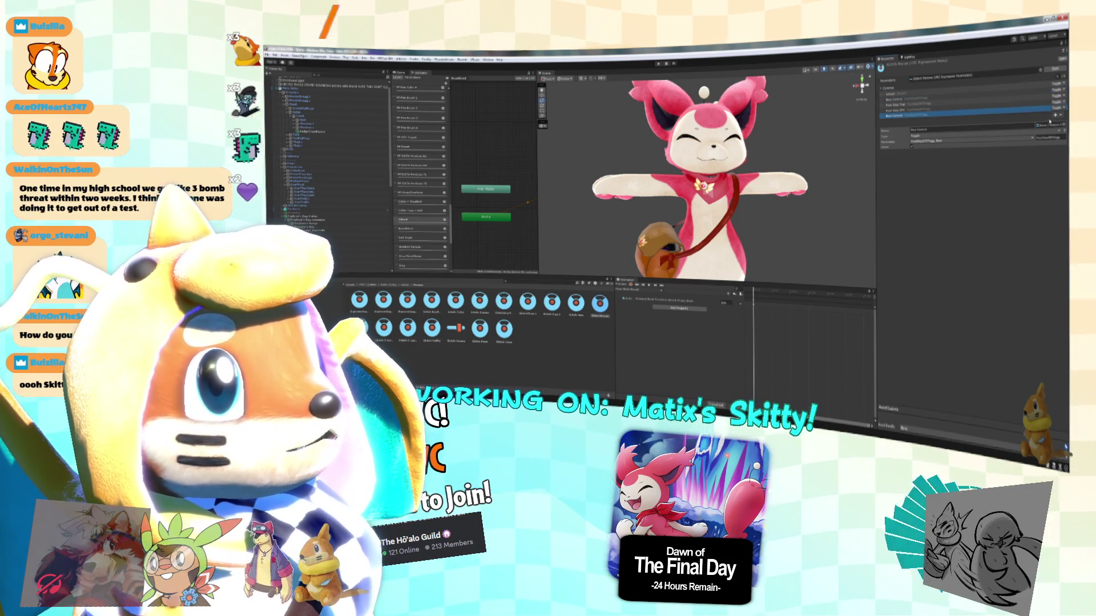
pyautogui.click(1056, 115)
pyautogui.press('Up')
pyautogui.press('Up')
pyautogui.press('Up')
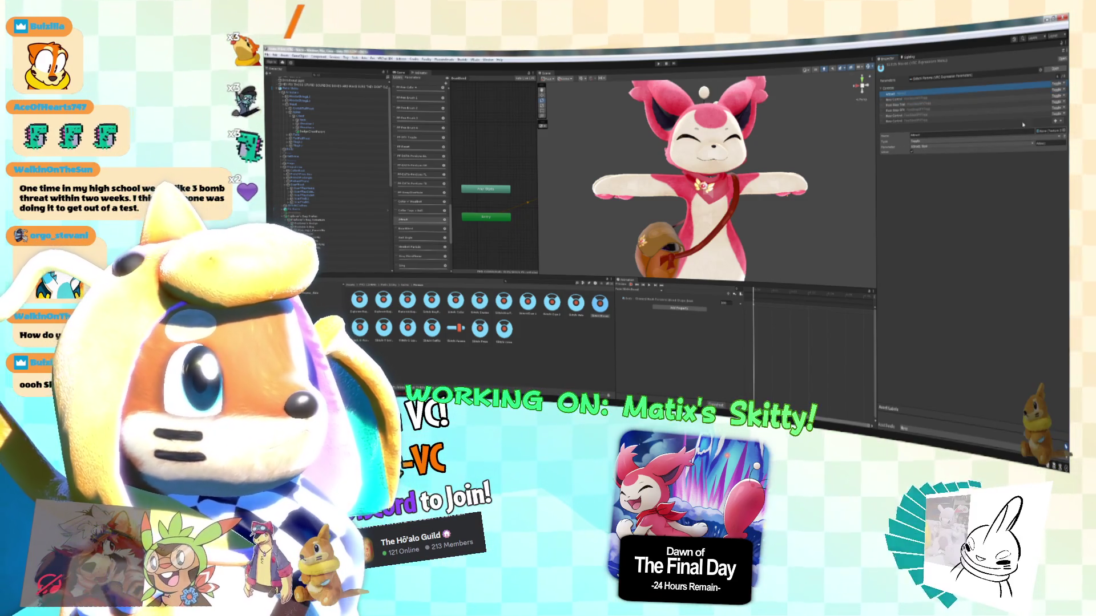
pyautogui.click(907, 106)
pyautogui.moveTo(908, 106); pyautogui.dragTo(908, 94)
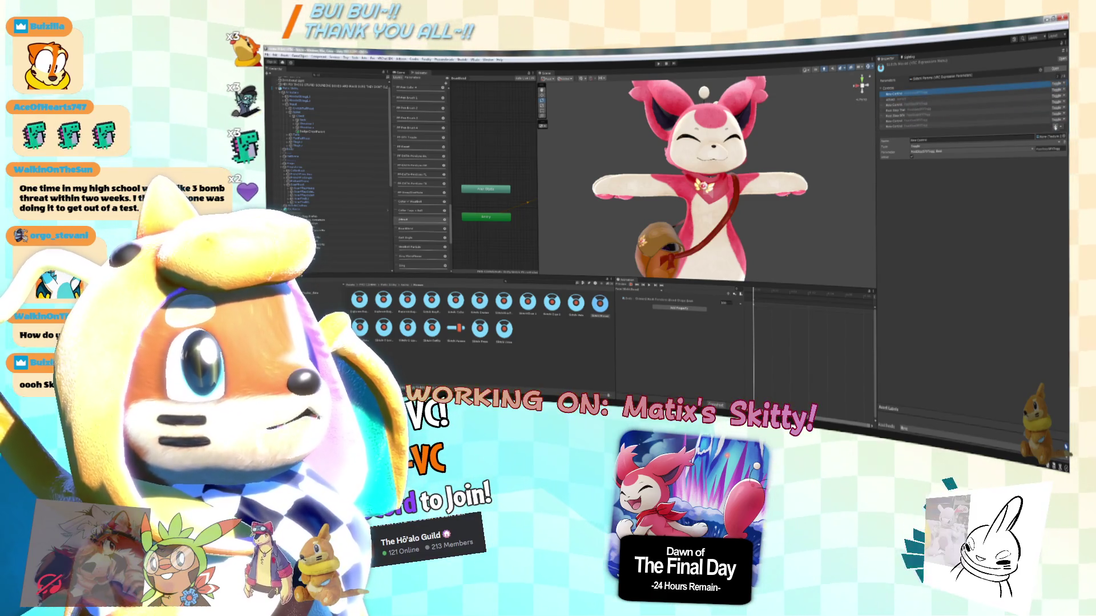
pyautogui.click(981, 135)
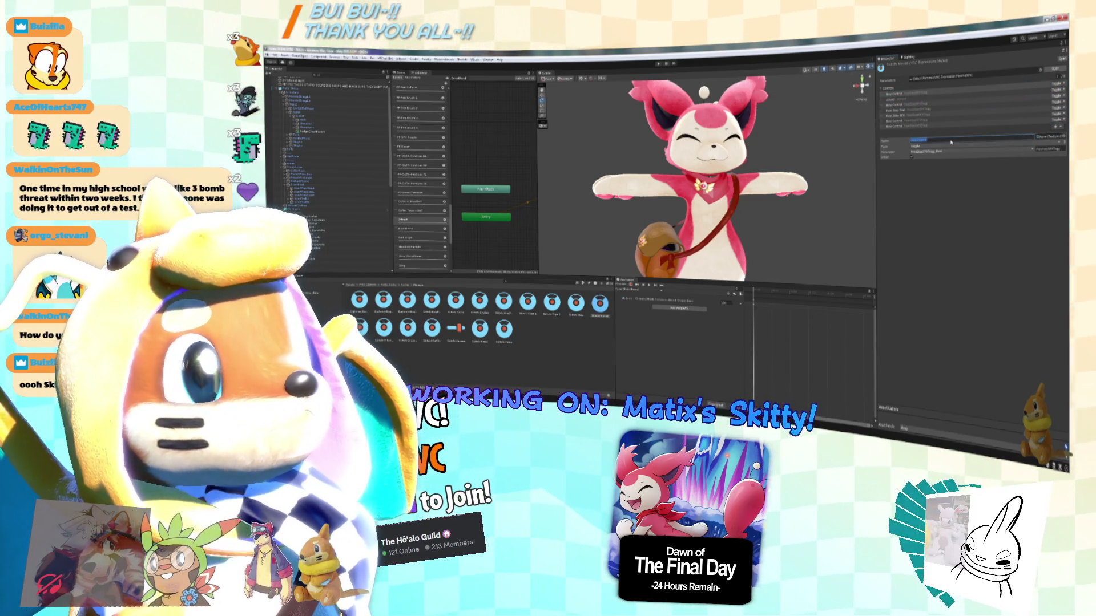
pyautogui.press('BackSpace')
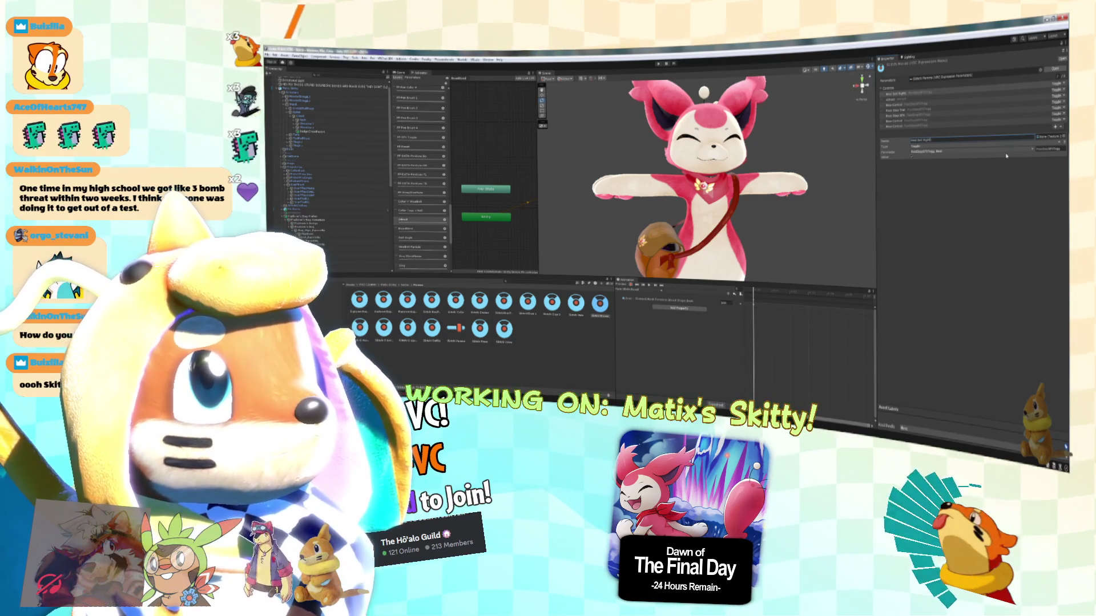
# Rename the bottom control to 'Hat Bell (off)' and open its Parameter dropdown.
pyautogui.click(931, 126)
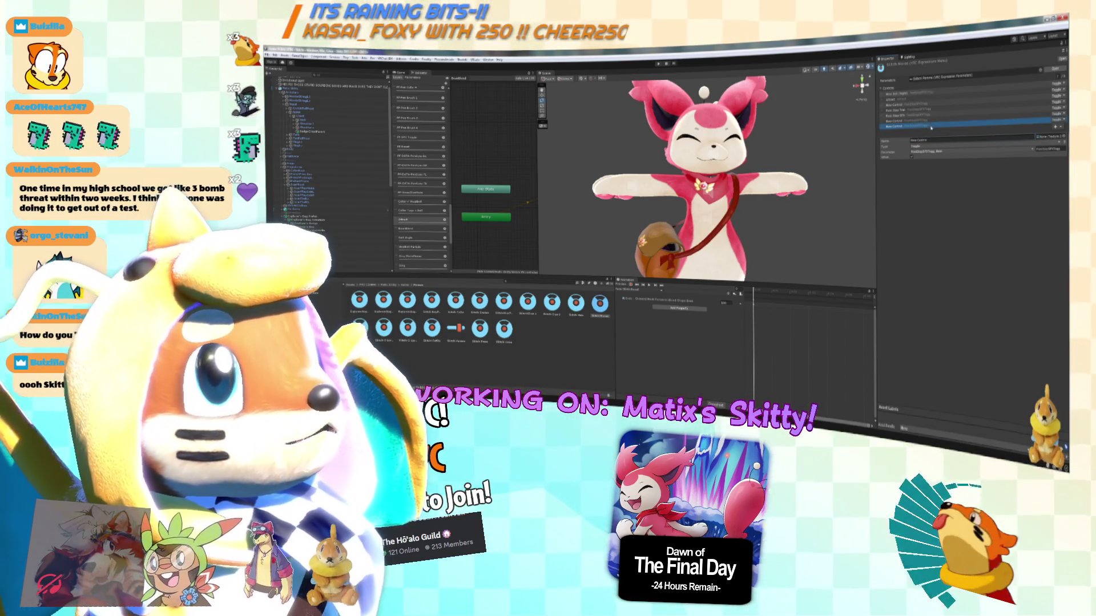
pyautogui.doubleClick(935, 137)
pyautogui.write('Hat')
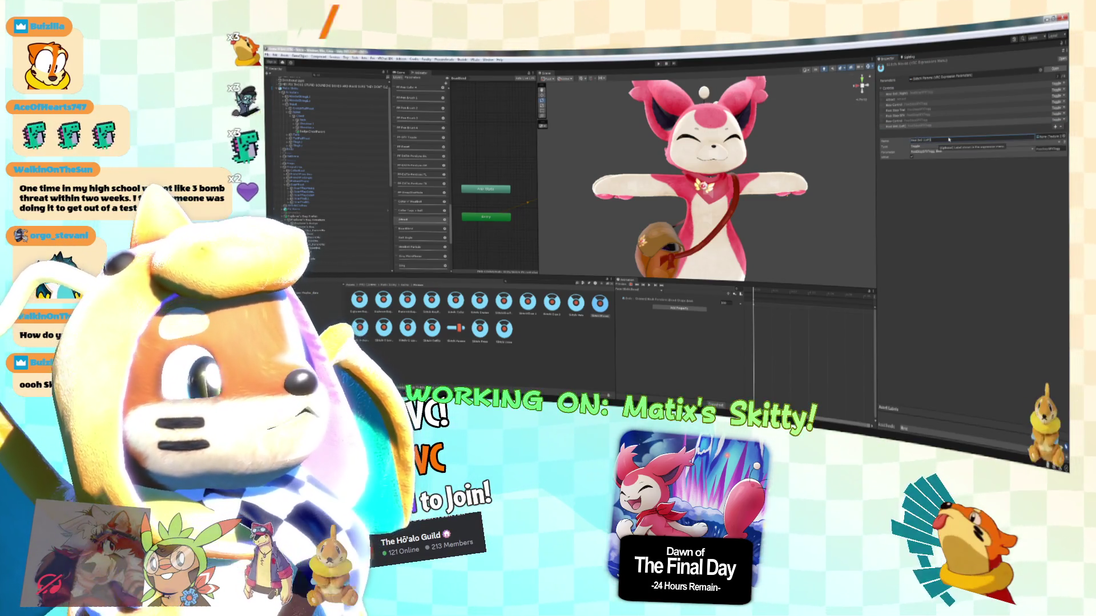
pyautogui.doubleClick(942, 140)
pyautogui.write('Hat Bell (off)')
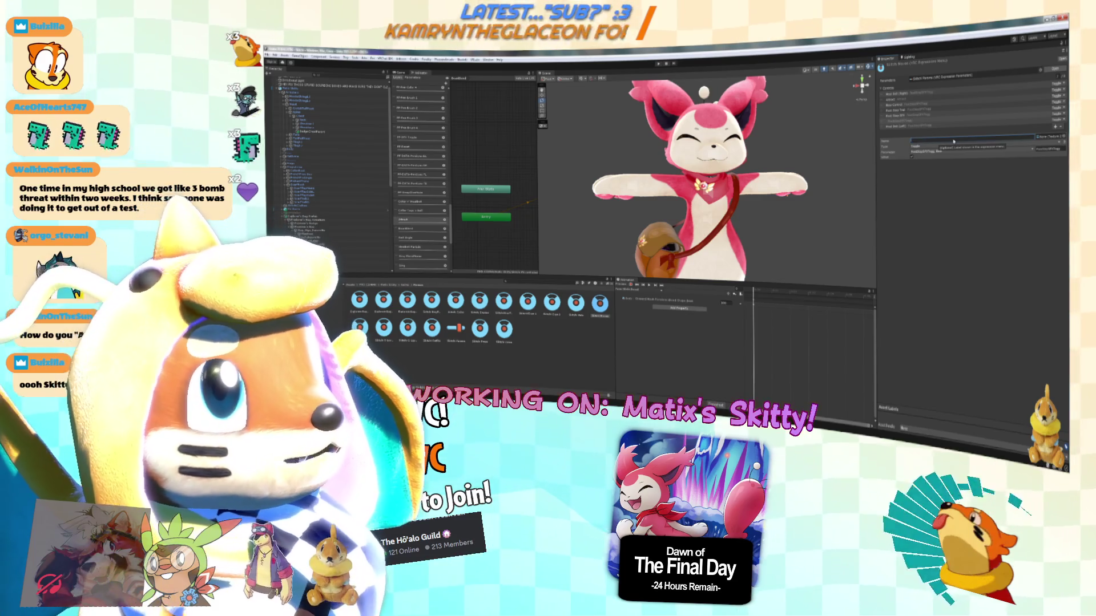
pyautogui.click(944, 152)
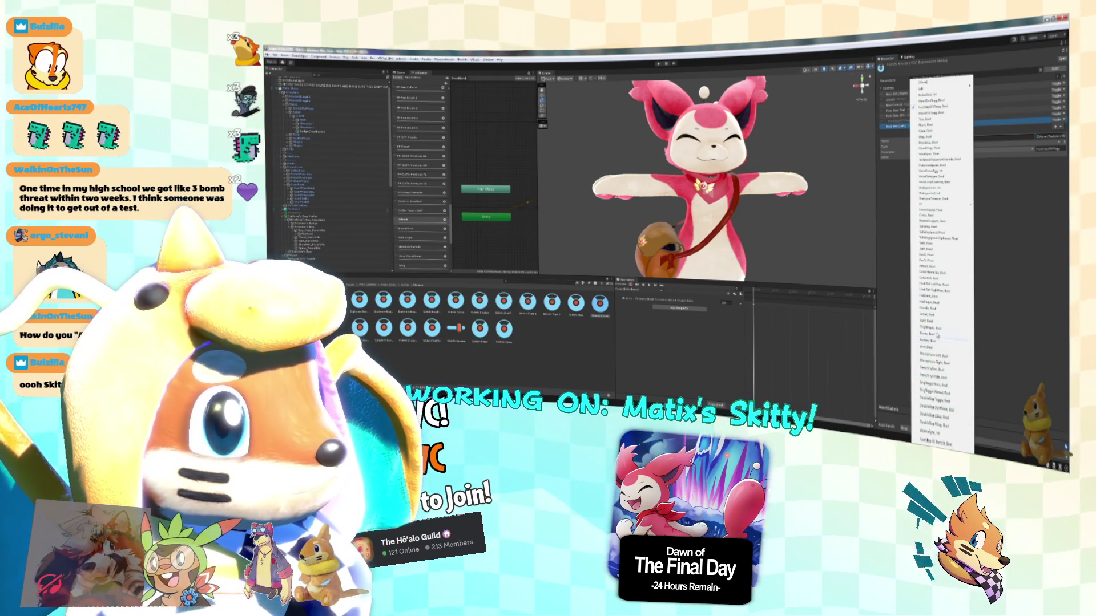
# Assign Bool toggle parameters to Hat Bell (off) and the following control.
pyautogui.click(931, 241)
pyautogui.click(929, 153)
pyautogui.click(930, 153)
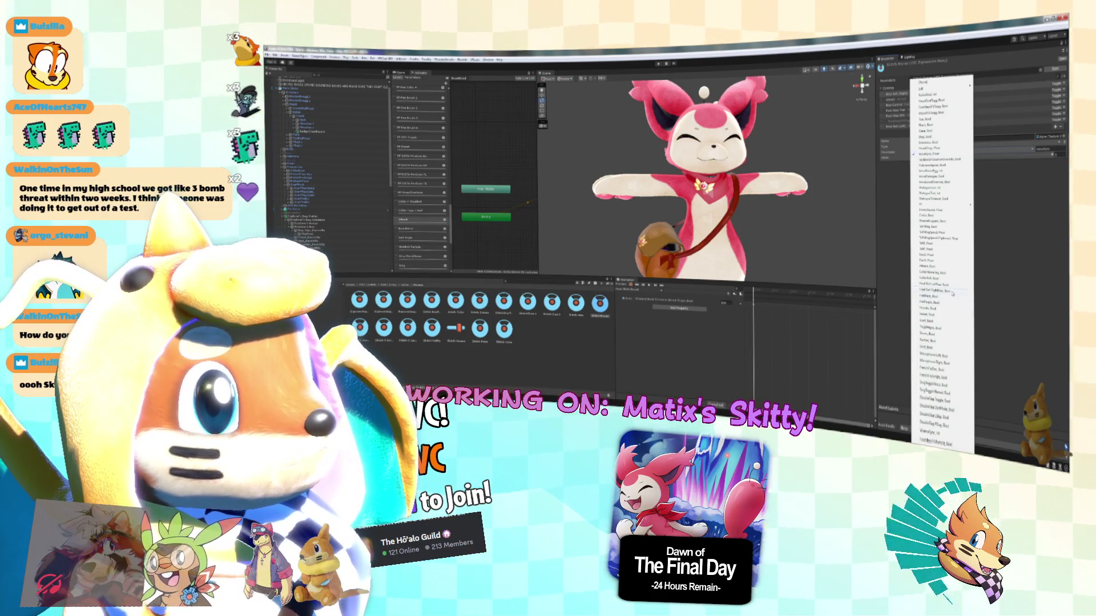
pyautogui.click(953, 294)
pyautogui.click(919, 120)
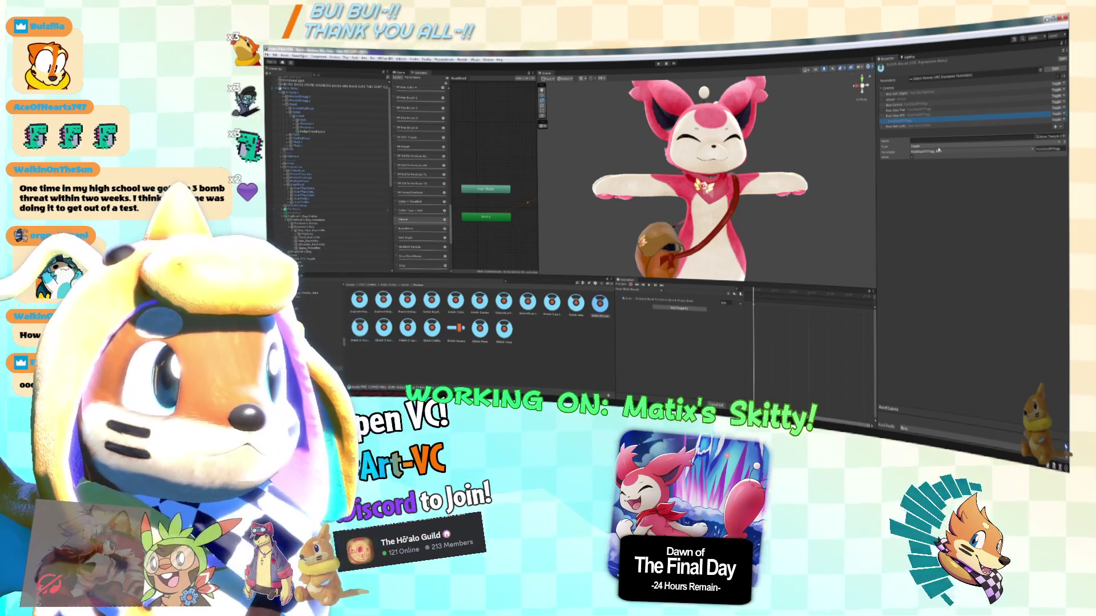
pyautogui.click(948, 141)
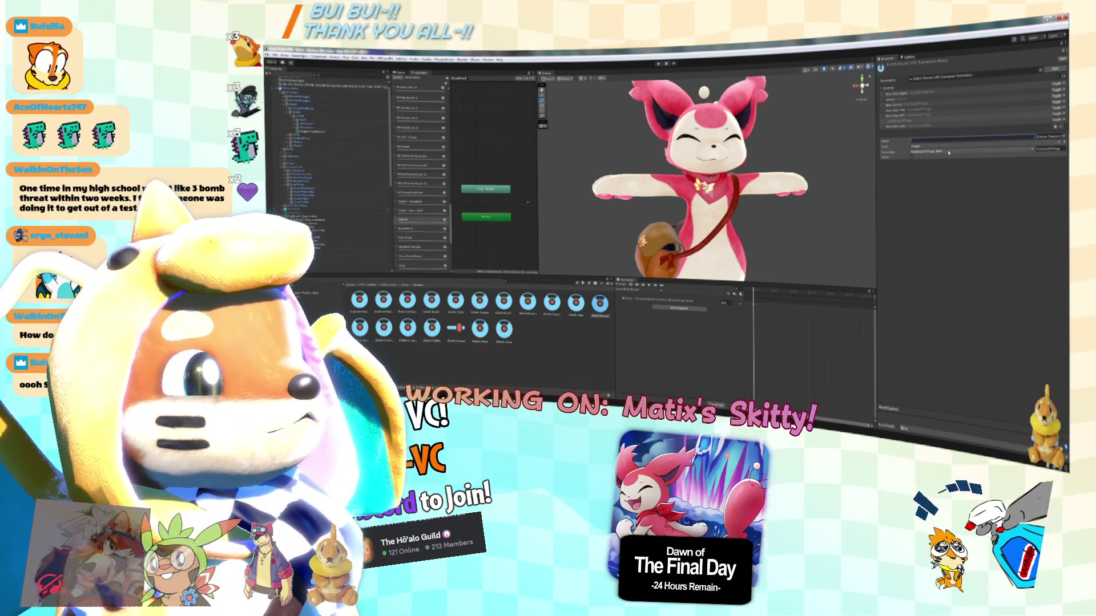
pyautogui.scroll(-5, 333, 245)
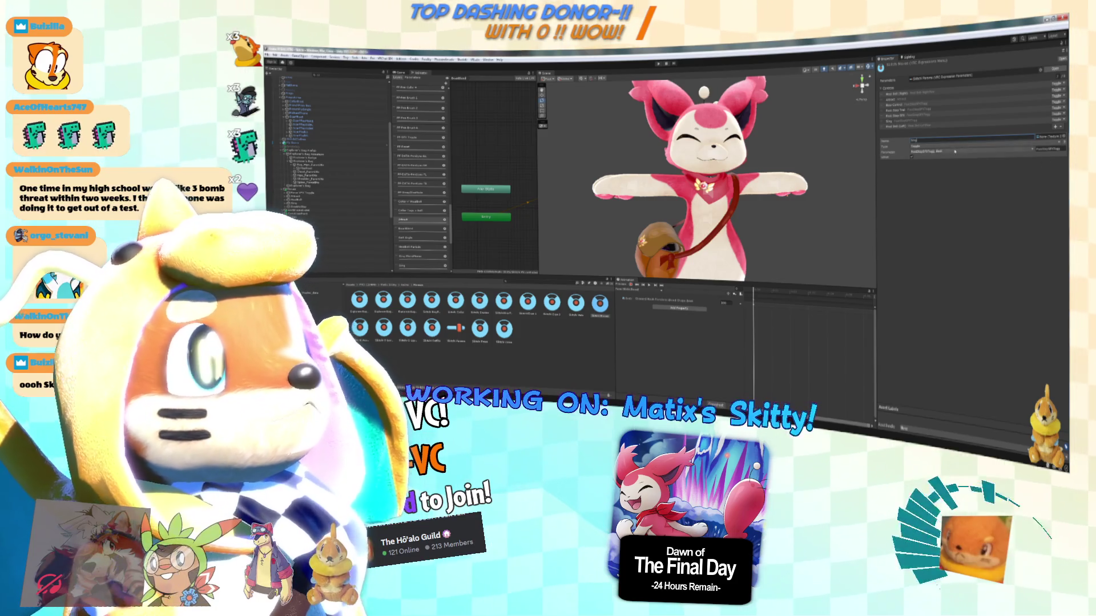
# Change the selected control's type to SubMenu and set its parameter to None.
pyautogui.click(927, 147)
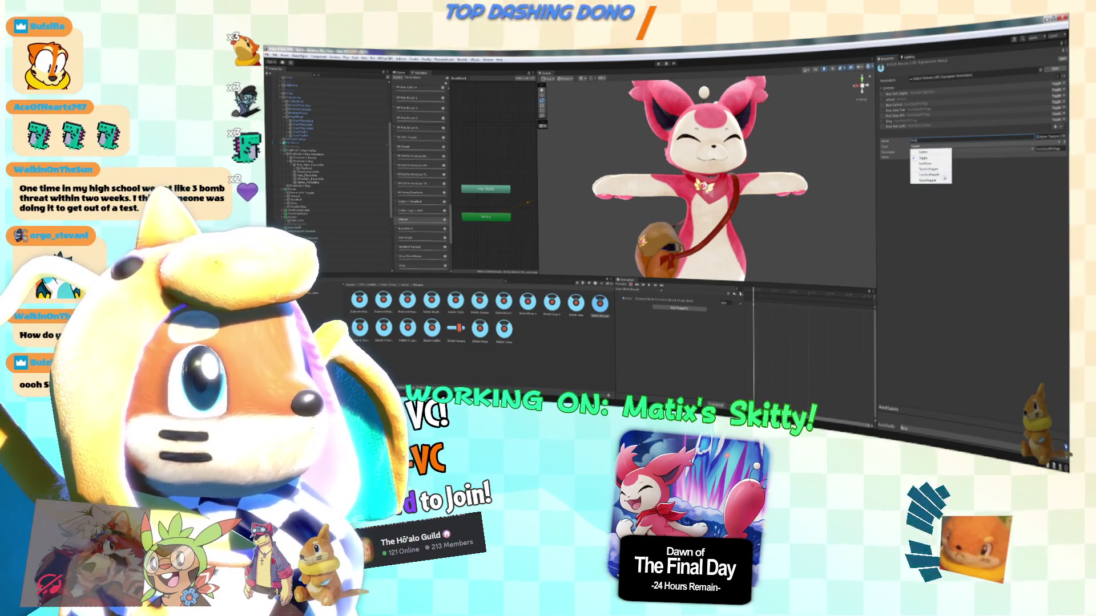
pyautogui.click(928, 164)
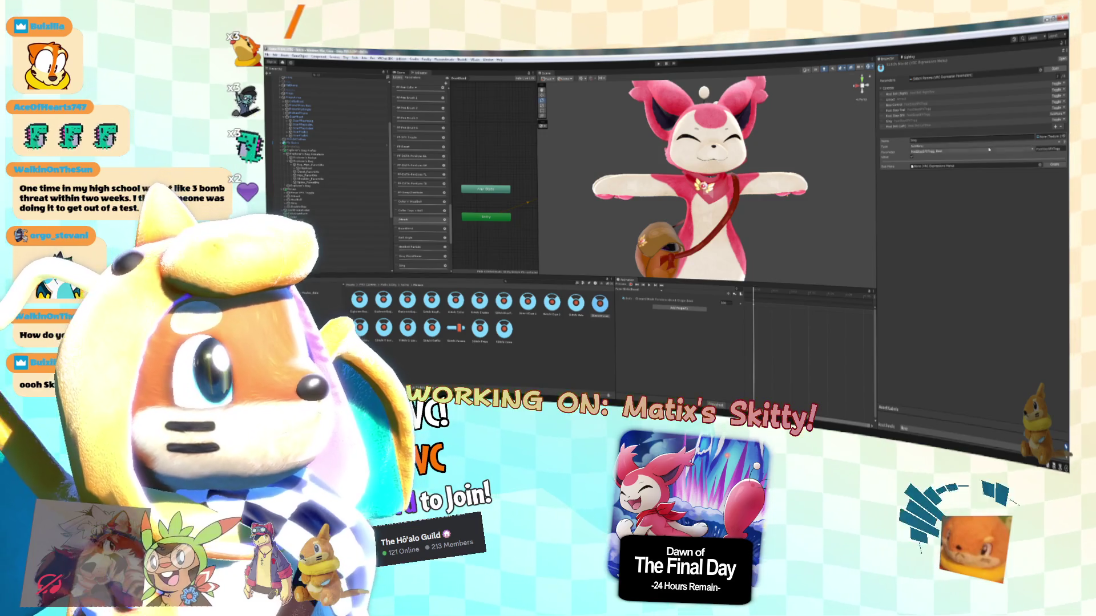
pyautogui.click(938, 154)
pyautogui.click(932, 154)
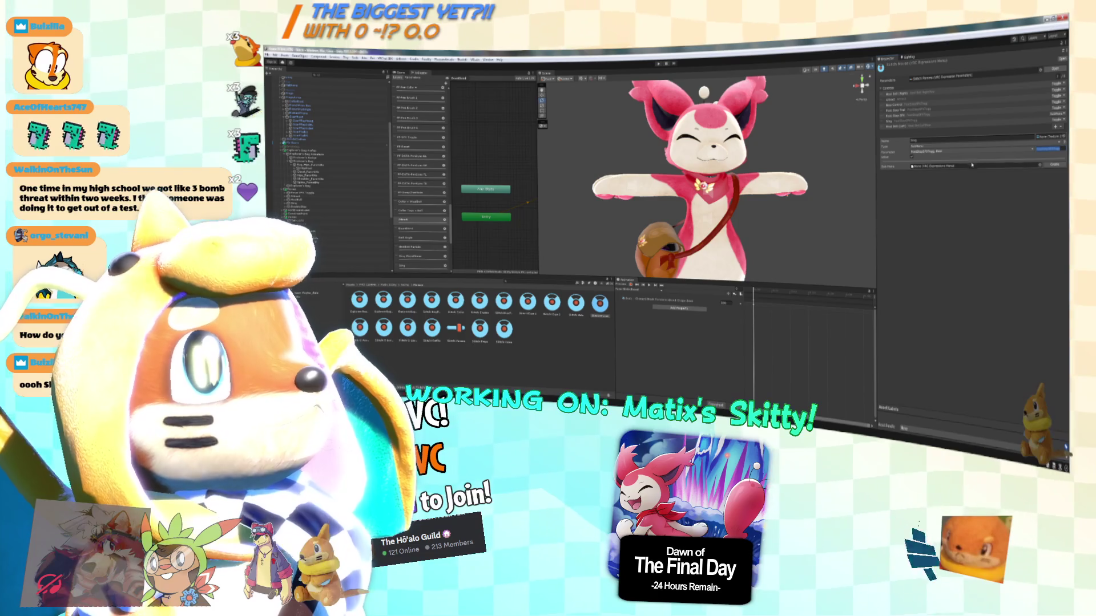
pyautogui.click(941, 152)
pyautogui.click(941, 152)
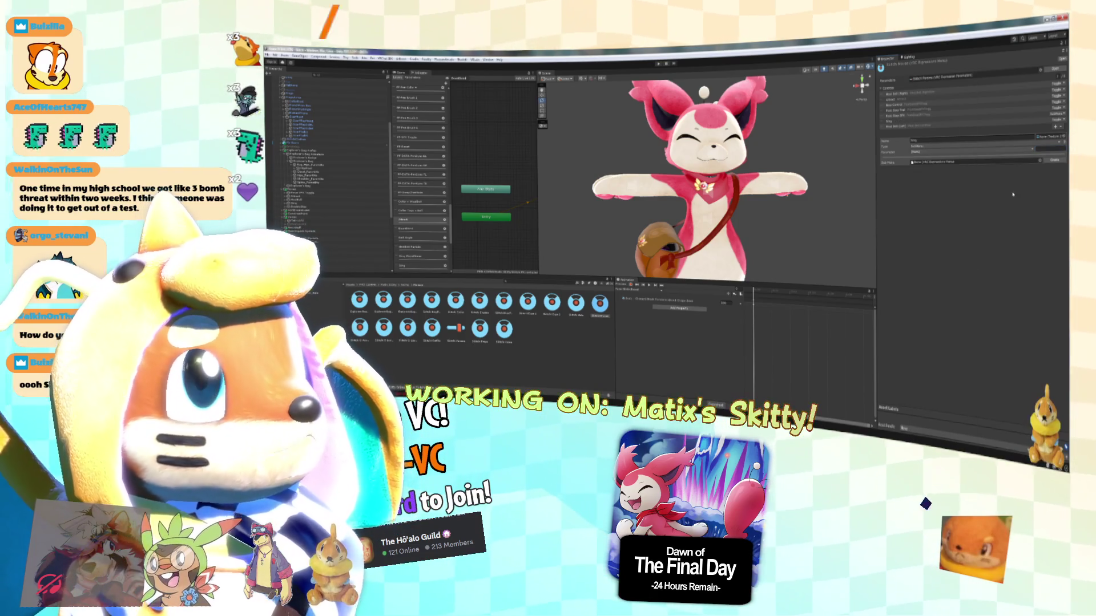
pyautogui.click(1041, 216)
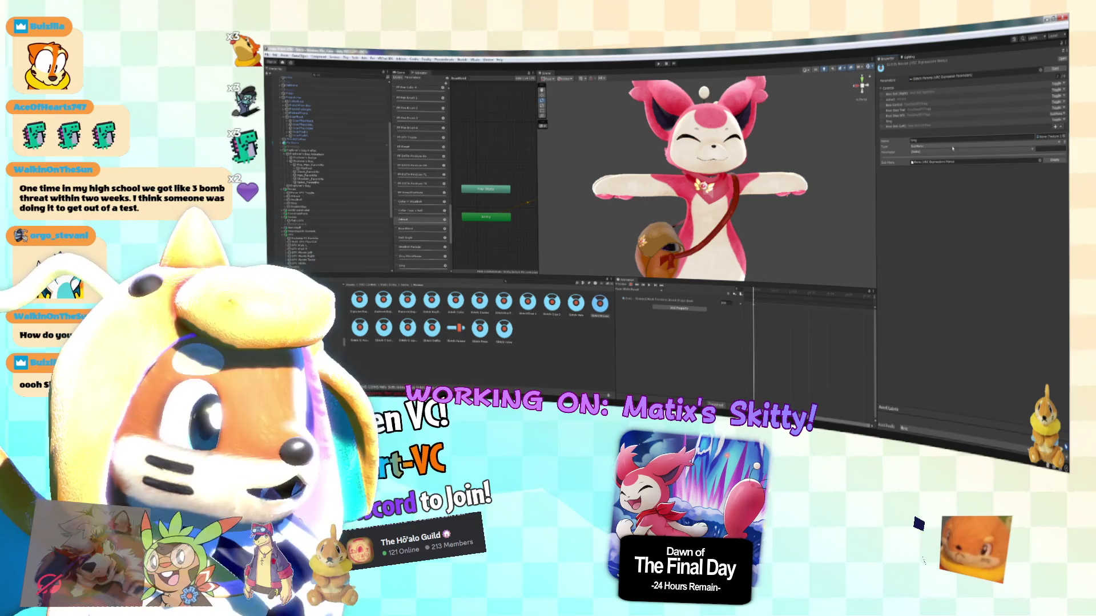
# Remove the first control and the Hand Bell (Left) control from the menu.
pyautogui.click(923, 115)
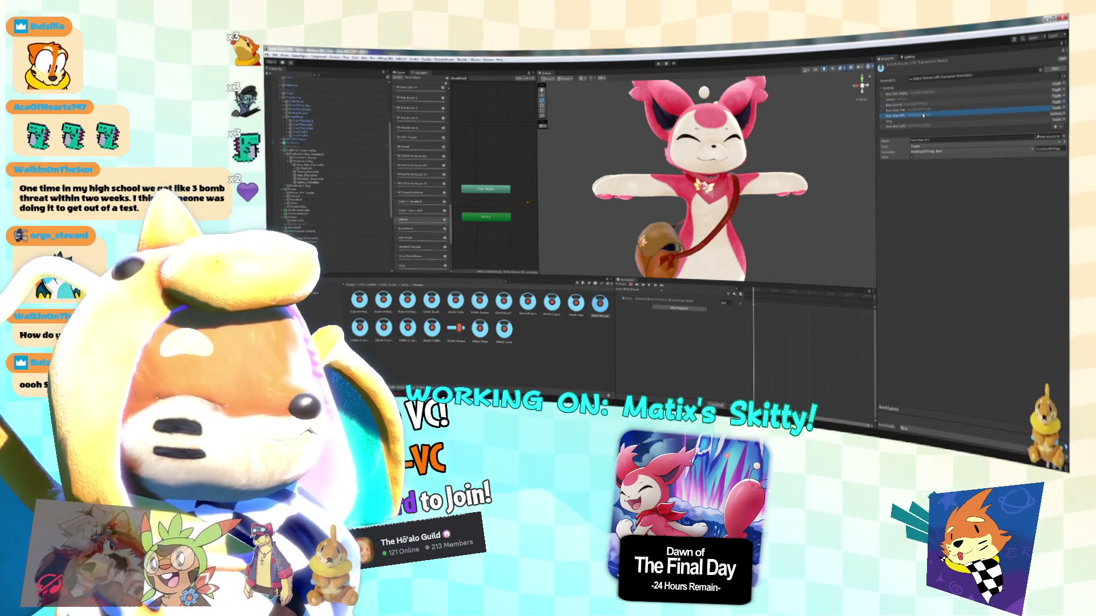
pyautogui.click(954, 102)
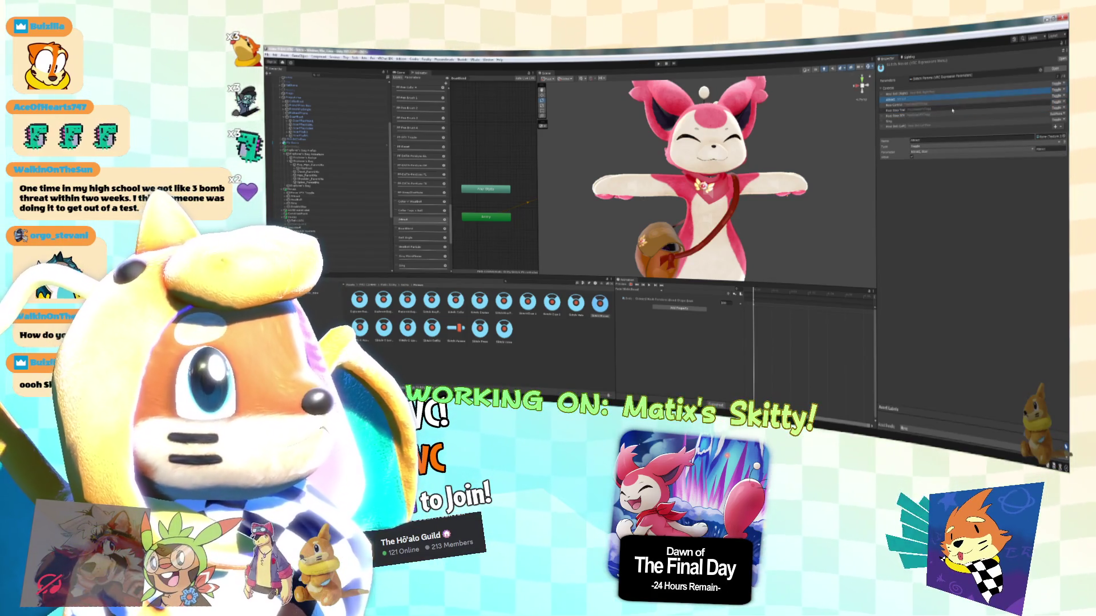
pyautogui.click(936, 92)
pyautogui.click(1060, 128)
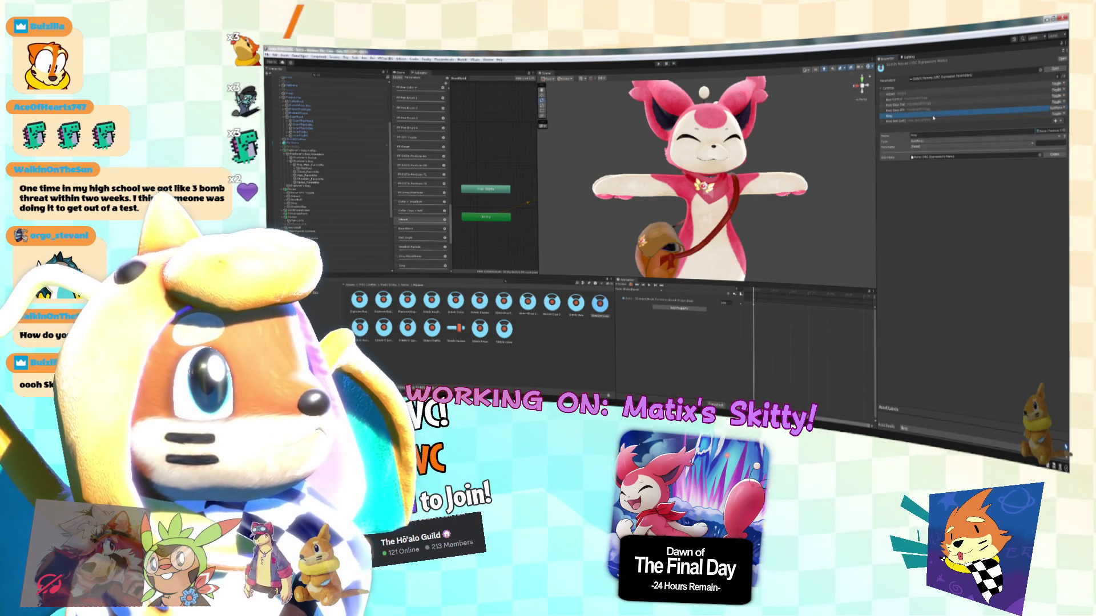
pyautogui.click(954, 121)
pyautogui.click(1060, 122)
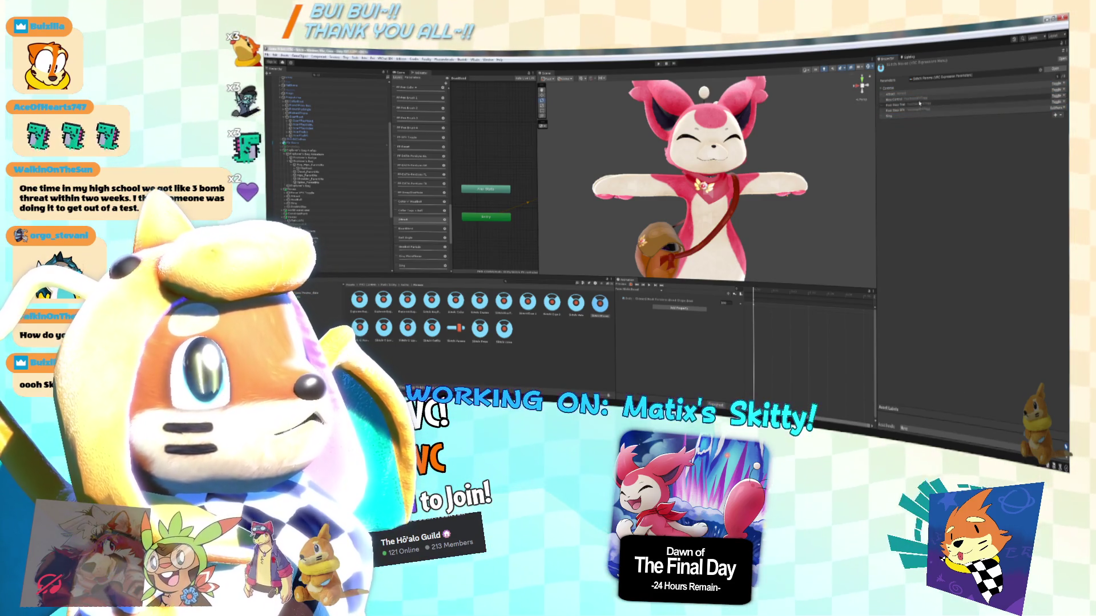
# Erase the name text of Bow Control.
pyautogui.click(942, 99)
pyautogui.click(960, 131)
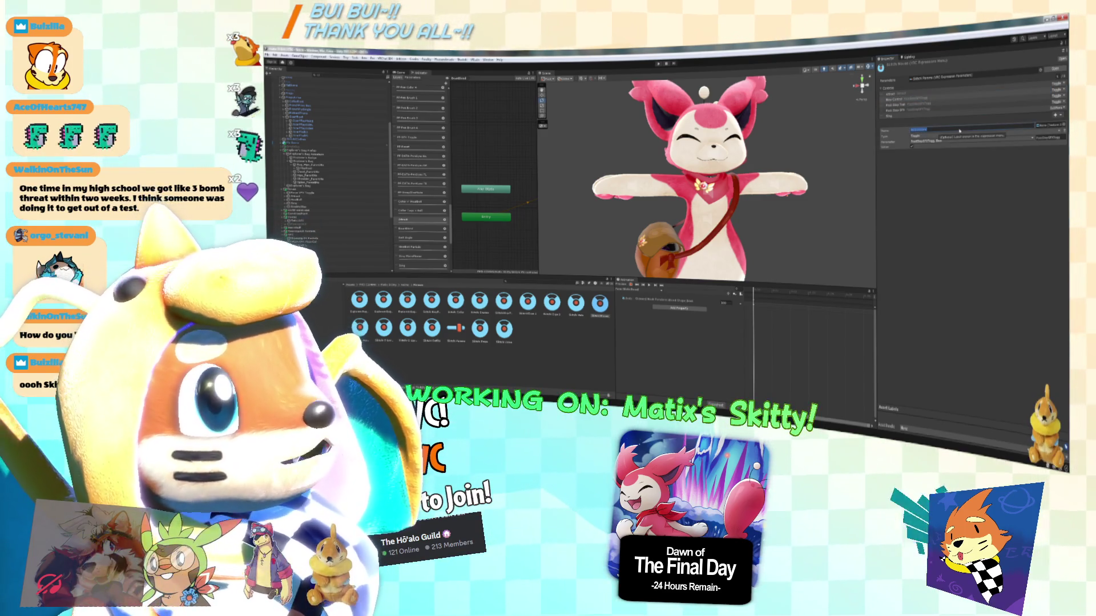
pyautogui.press('BackSpace')
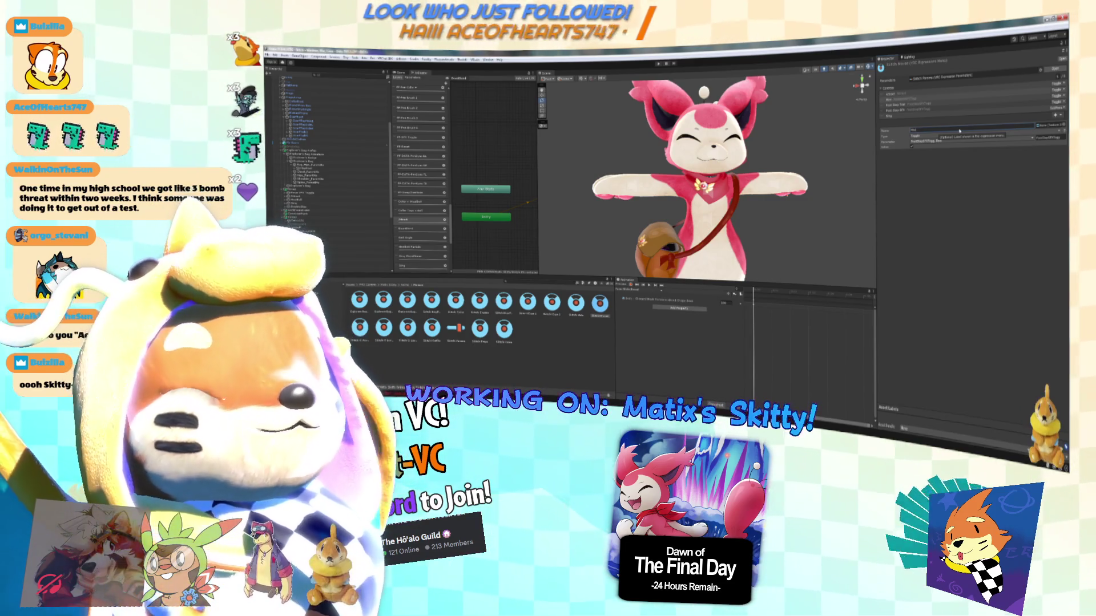
# Assign a Bool parameter to the control and make it a SubMenu.
pyautogui.click(934, 141)
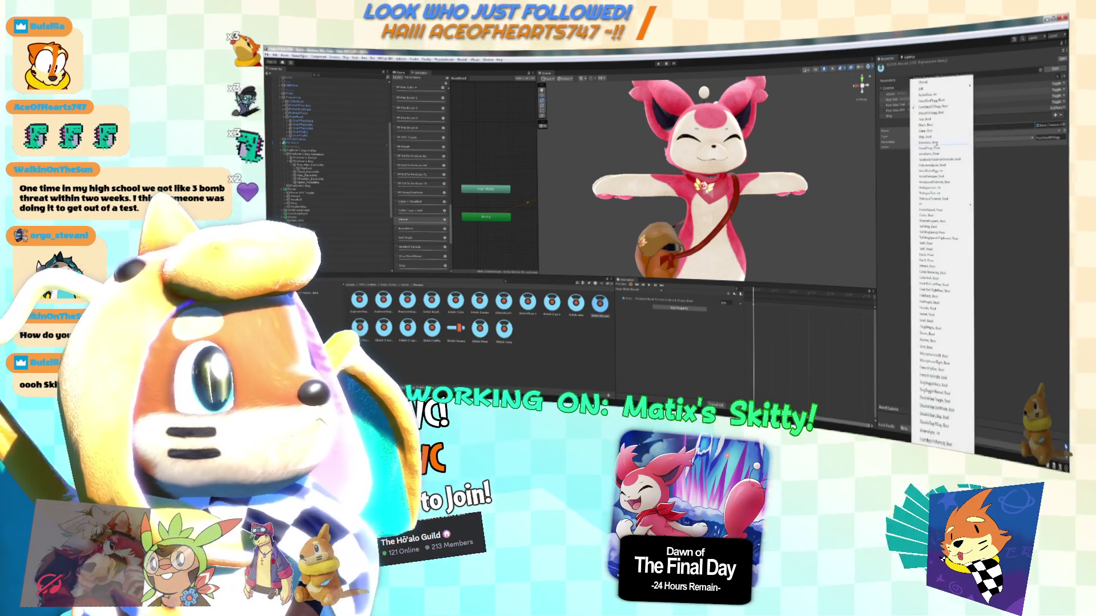
pyautogui.click(942, 141)
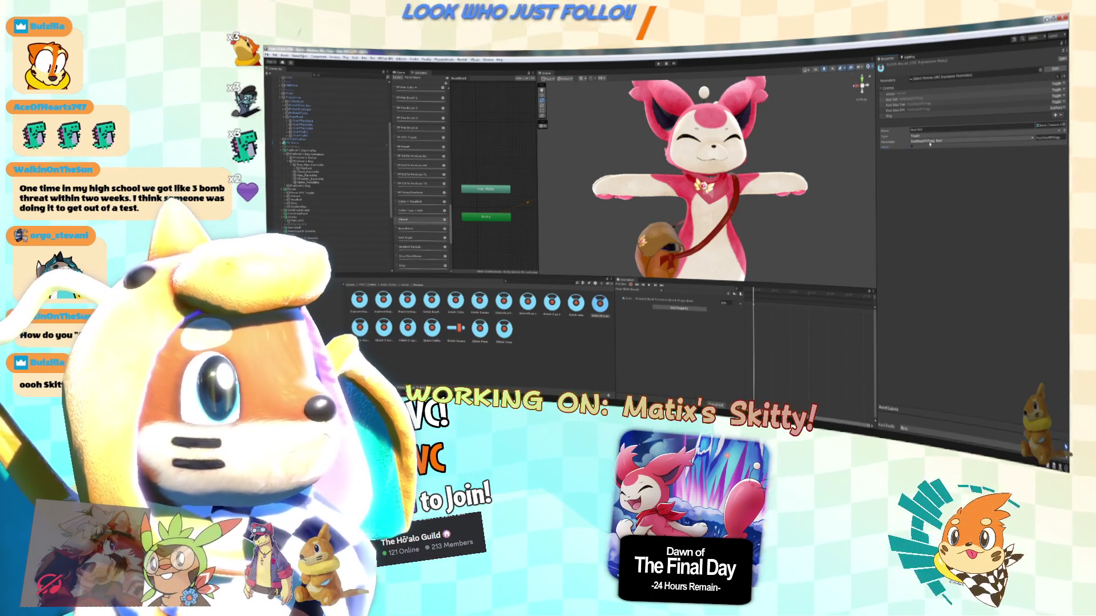
pyautogui.click(930, 141)
pyautogui.click(930, 143)
pyautogui.click(928, 136)
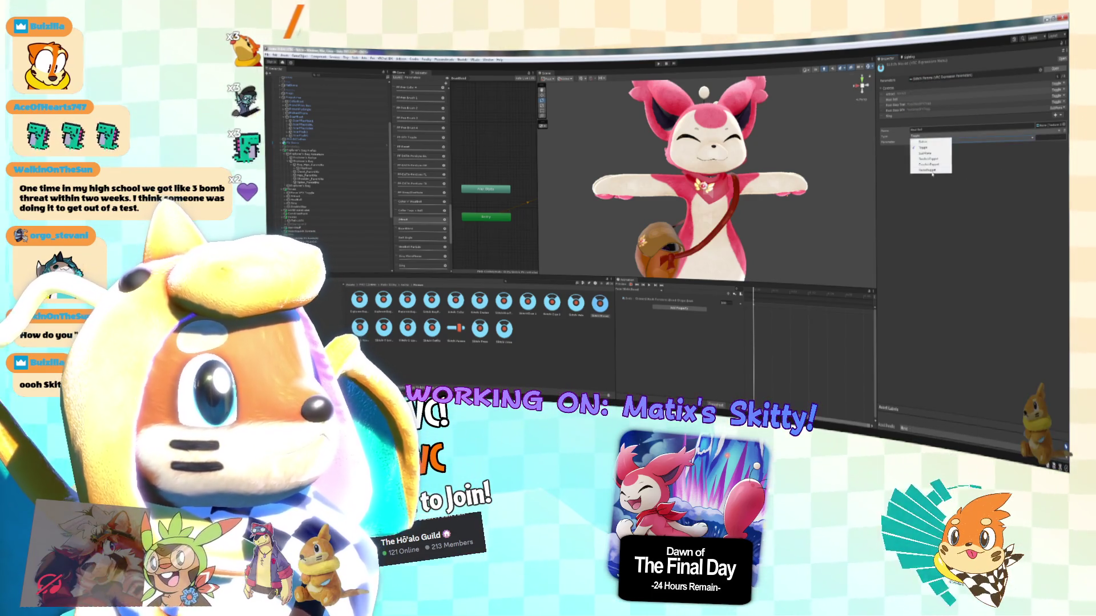
pyautogui.click(927, 154)
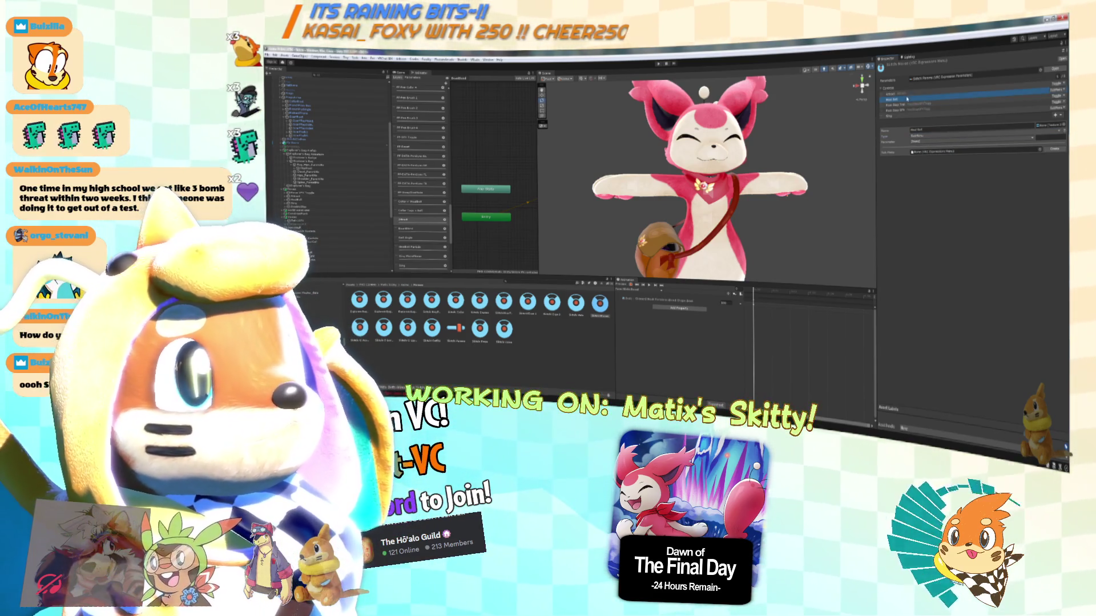
# Add two new controls to the menu and clear the placeholder name.
pyautogui.click(1045, 114)
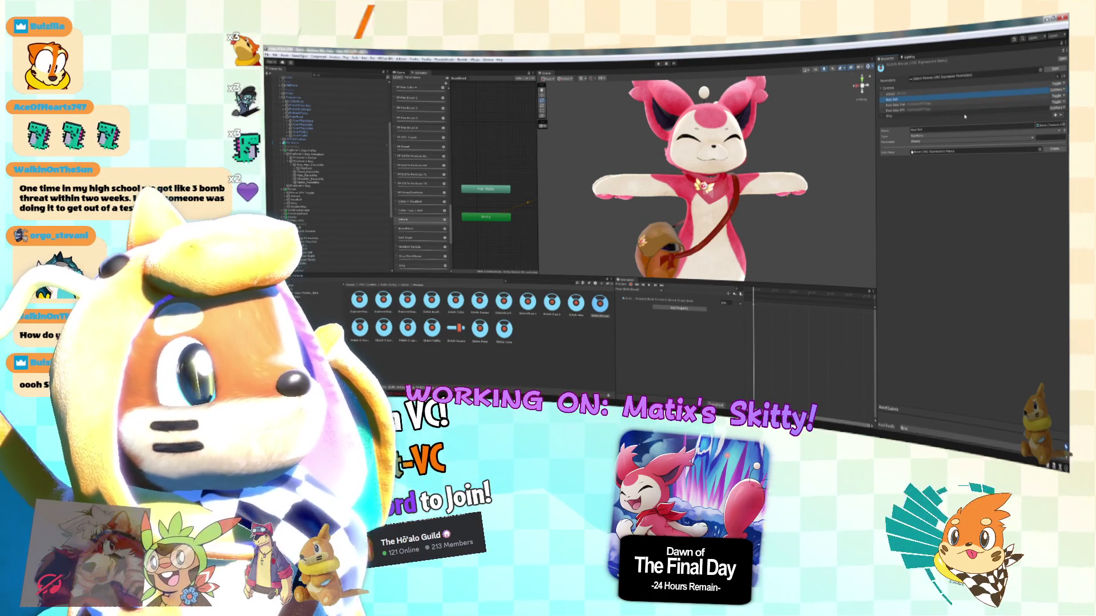
pyautogui.click(1055, 116)
pyautogui.click(949, 135)
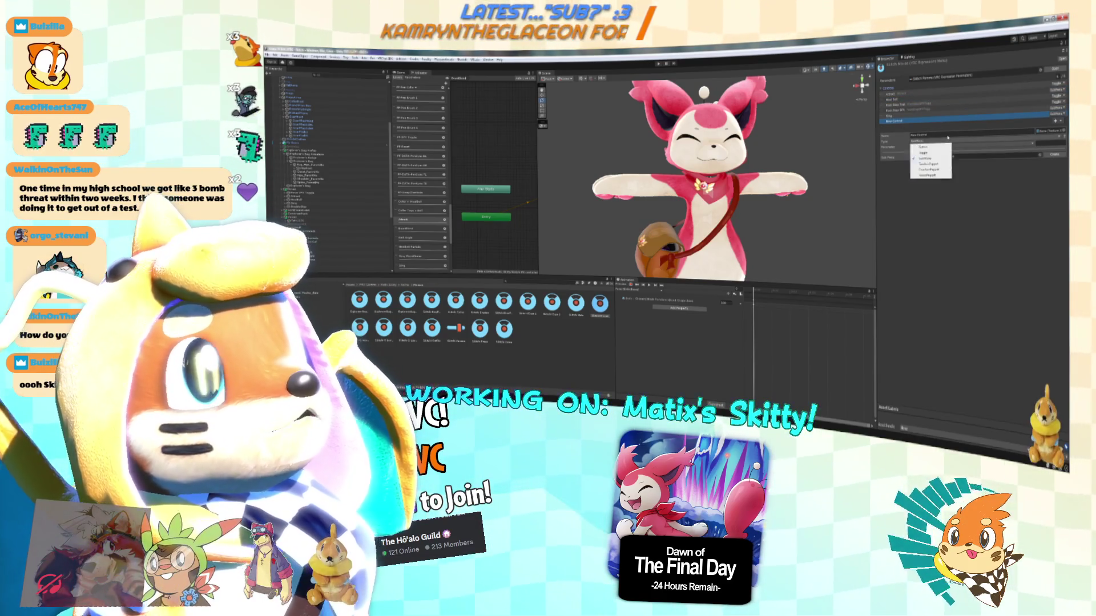
pyautogui.press('BackSpace')
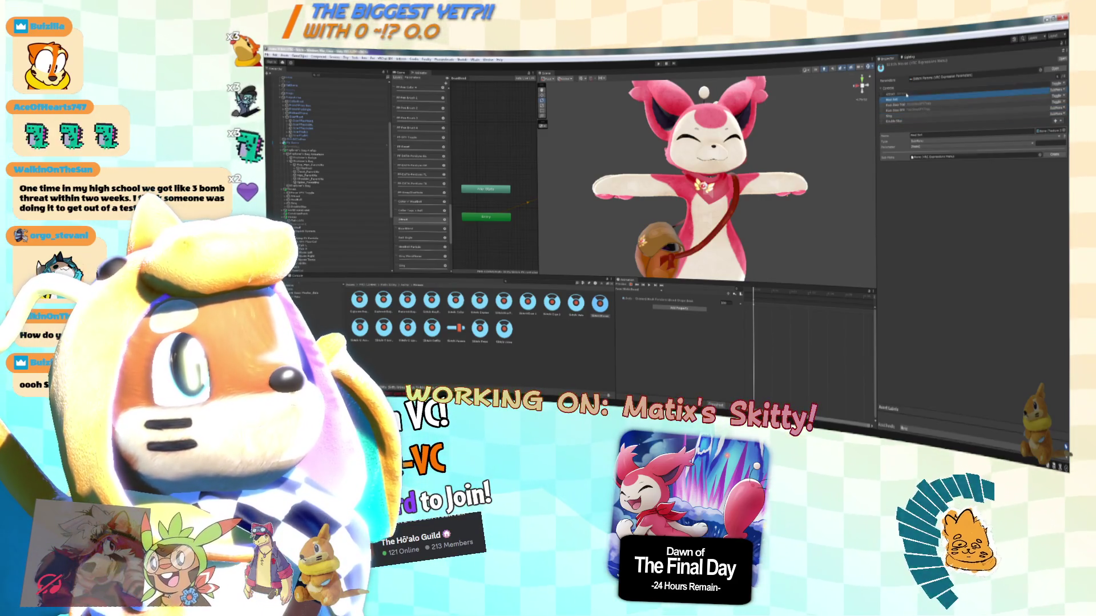
# Set the first control, Attract, to Button type, then check Head Pat, Ring and Double Rise.
pyautogui.click(971, 121)
pyautogui.press('Up')
pyautogui.press('Up')
pyautogui.press('Up')
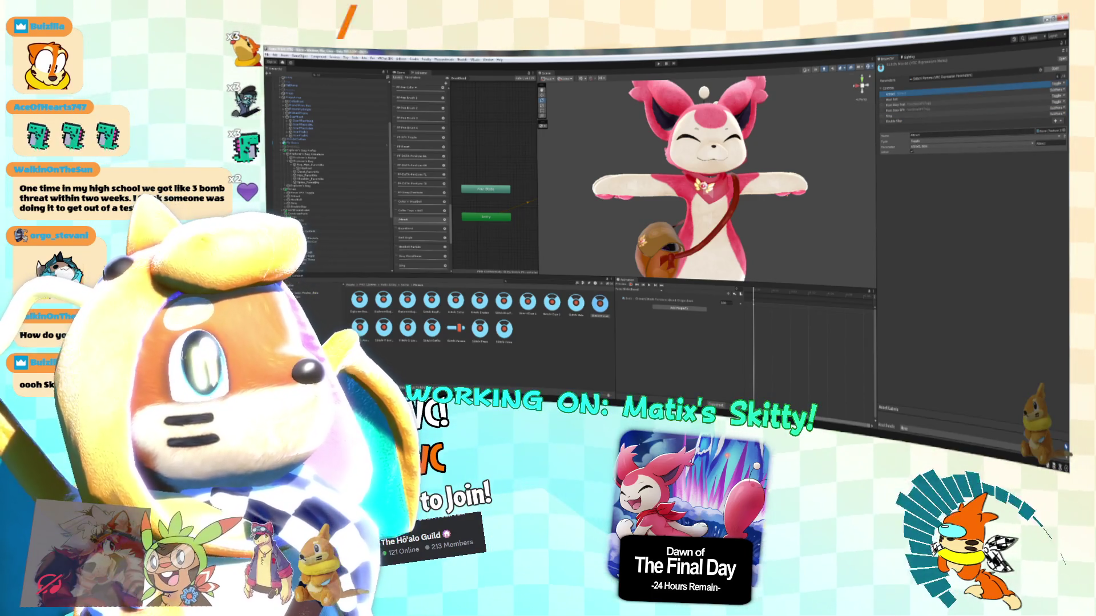
pyautogui.click(1061, 85)
pyautogui.click(1033, 92)
pyautogui.click(948, 99)
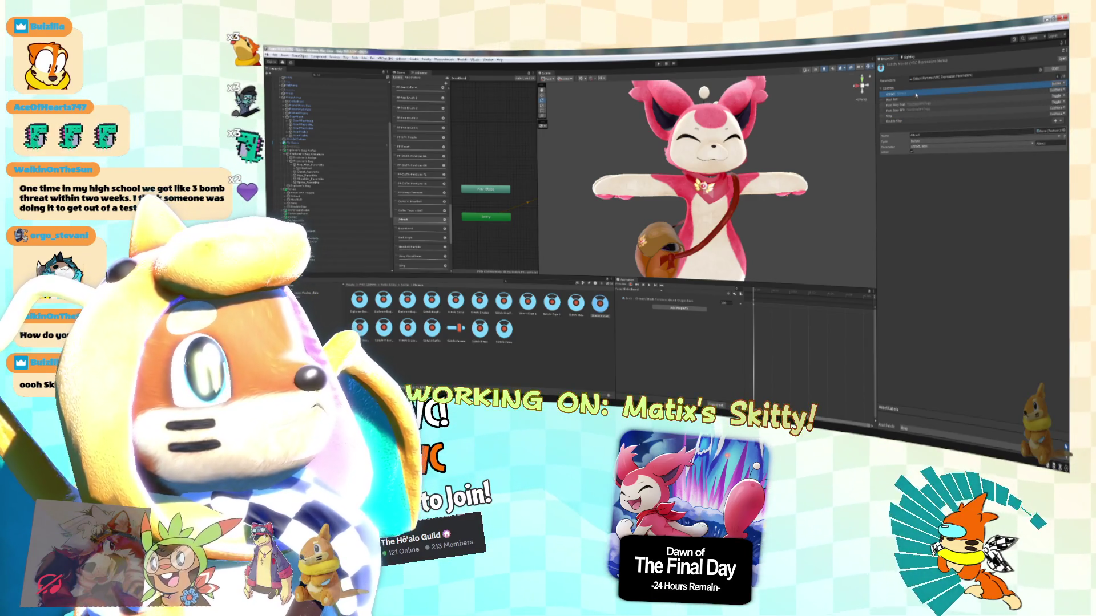
pyautogui.click(942, 116)
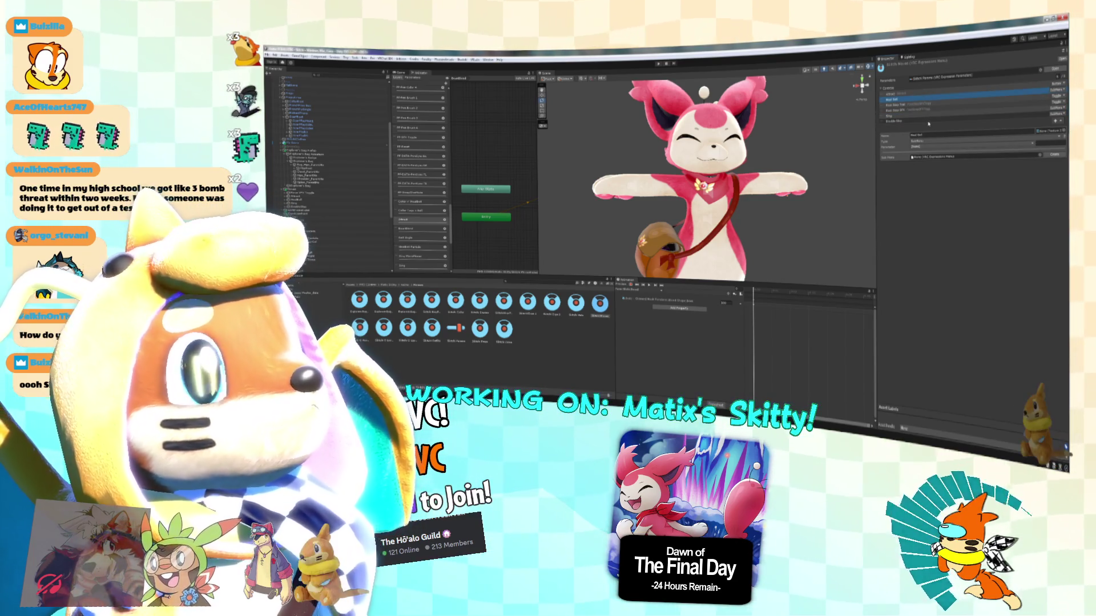
pyautogui.click(914, 121)
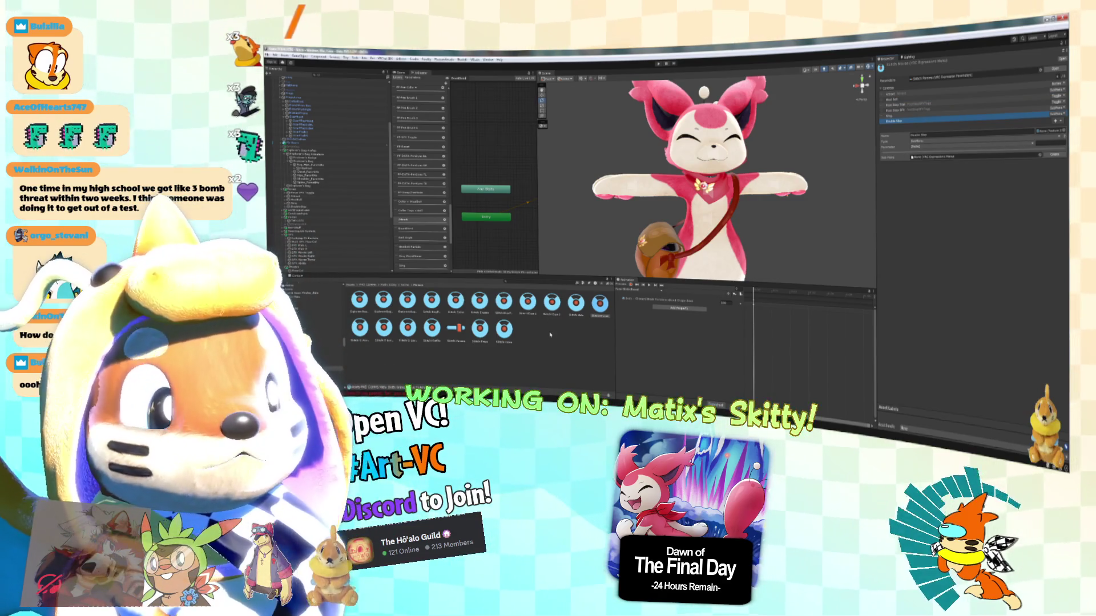
# Create a VRC Expression Parameters asset via Create > VRChat > Avatars in the Project panel.
pyautogui.rightClick(549, 338)
pyautogui.moveTo(594, 145)
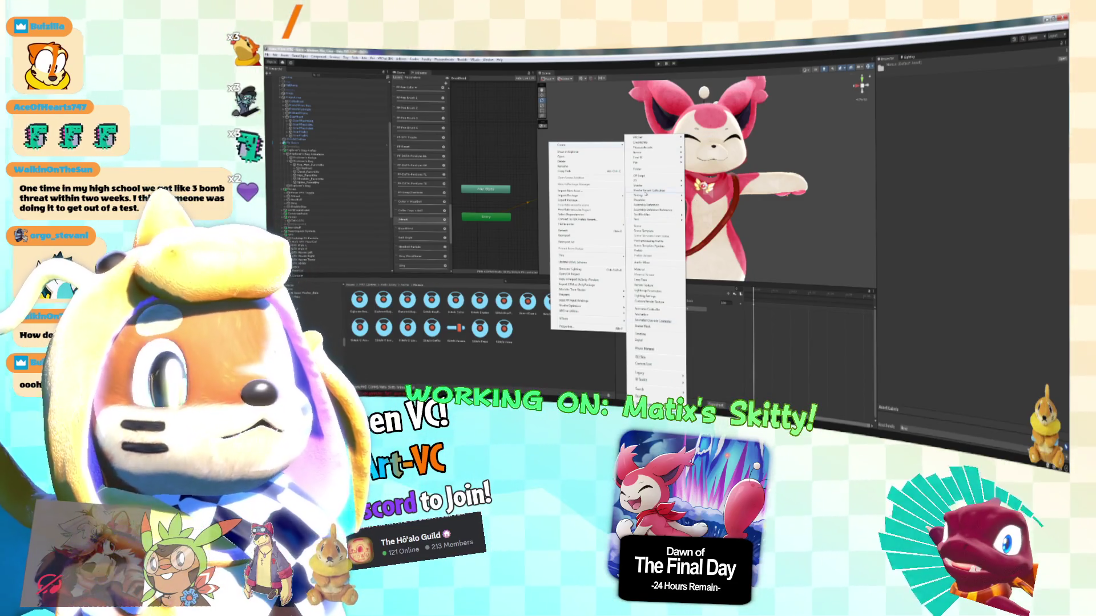
pyautogui.moveTo(662, 138)
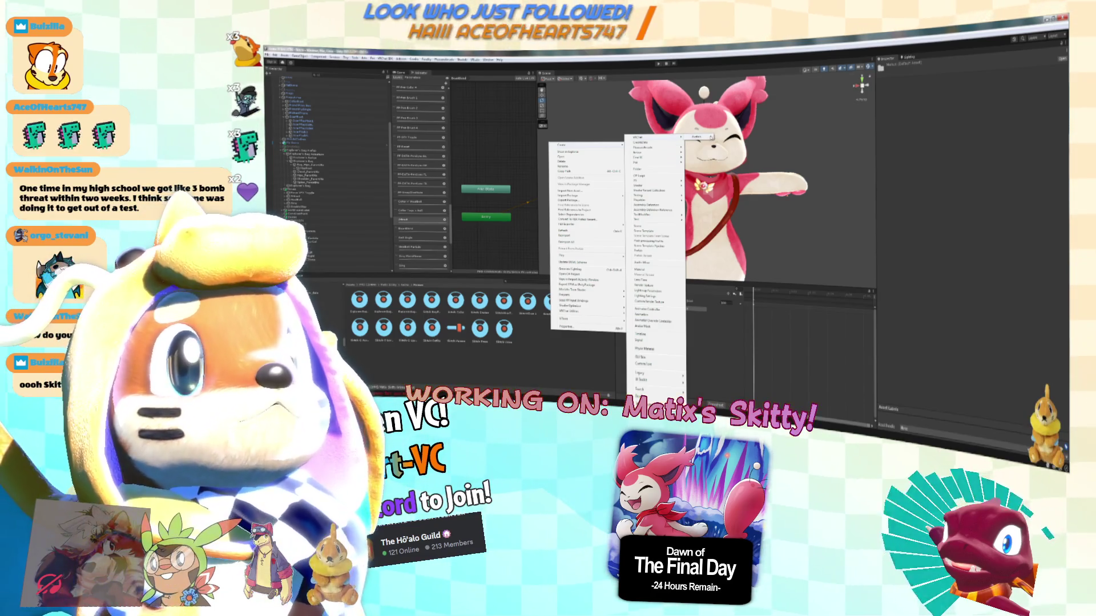
pyautogui.click(702, 137)
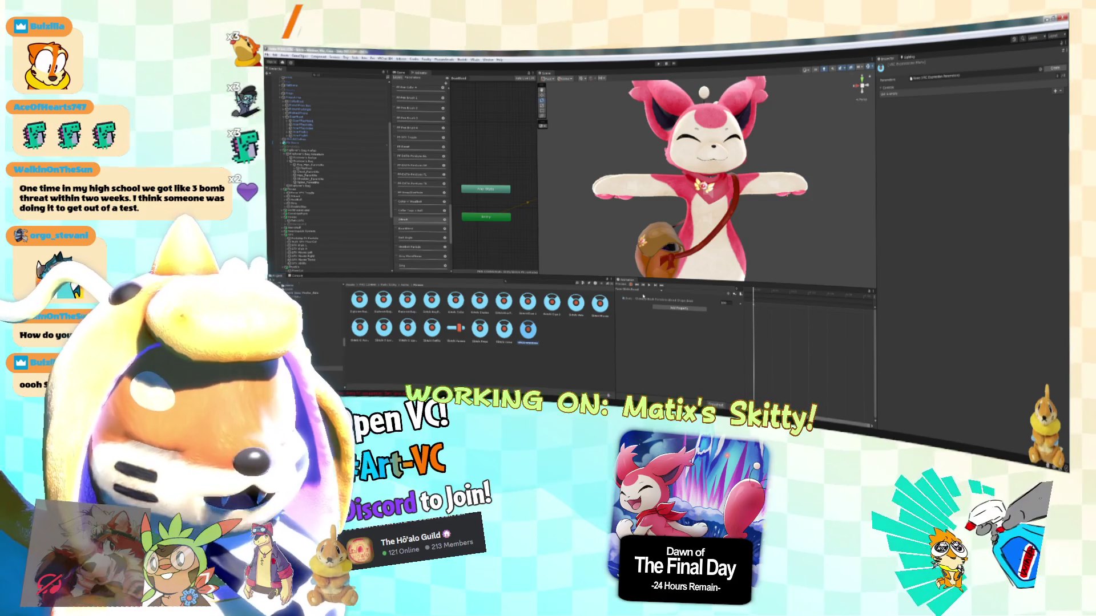
# Give the new parameters asset its name and rename the fourth asset.
pyautogui.press('BackSpace')
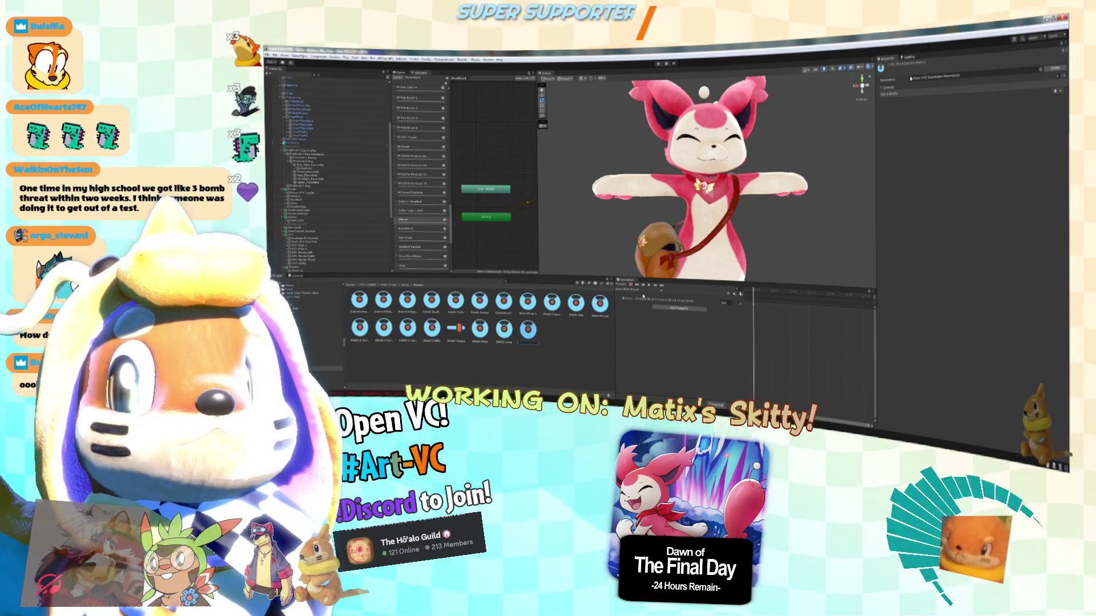
pyautogui.press('Return')
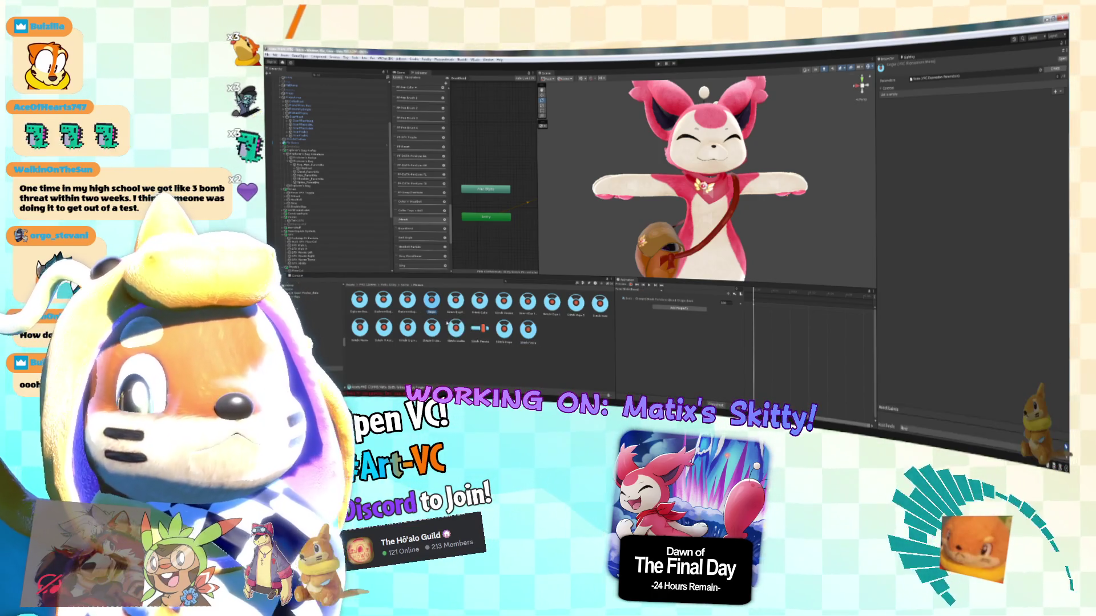
pyautogui.click(433, 314)
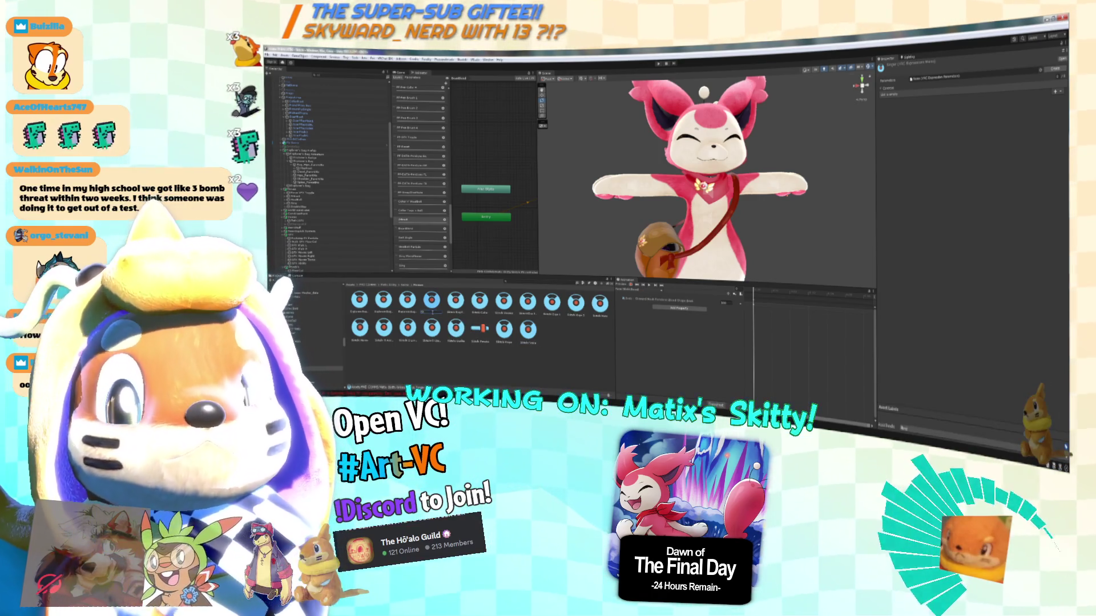
pyautogui.press('Return')
# Duplicate the menu asset twice with Ctrl+D, rename a copy, and select a menu asset.
pyautogui.hotkey('ctrl', 'd')
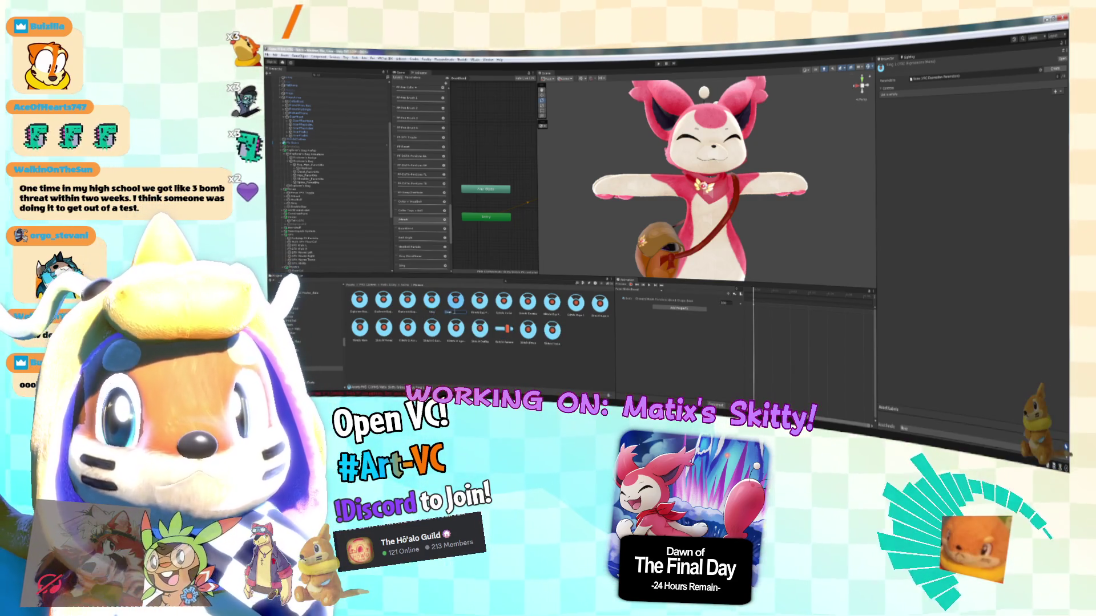
pyautogui.hotkey('ctrl', 'd')
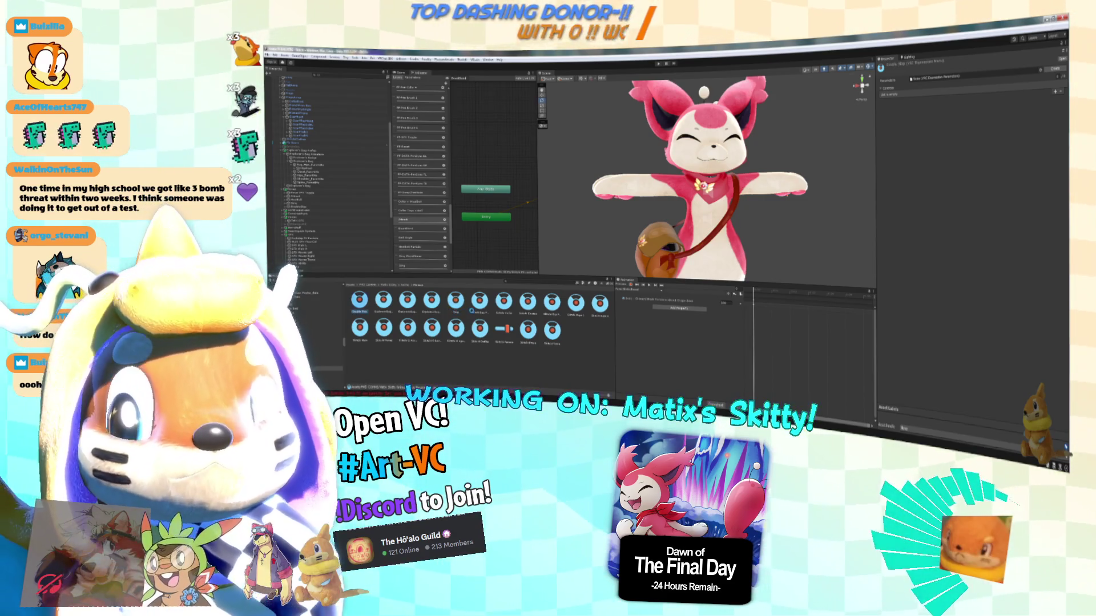
pyautogui.press('F2')
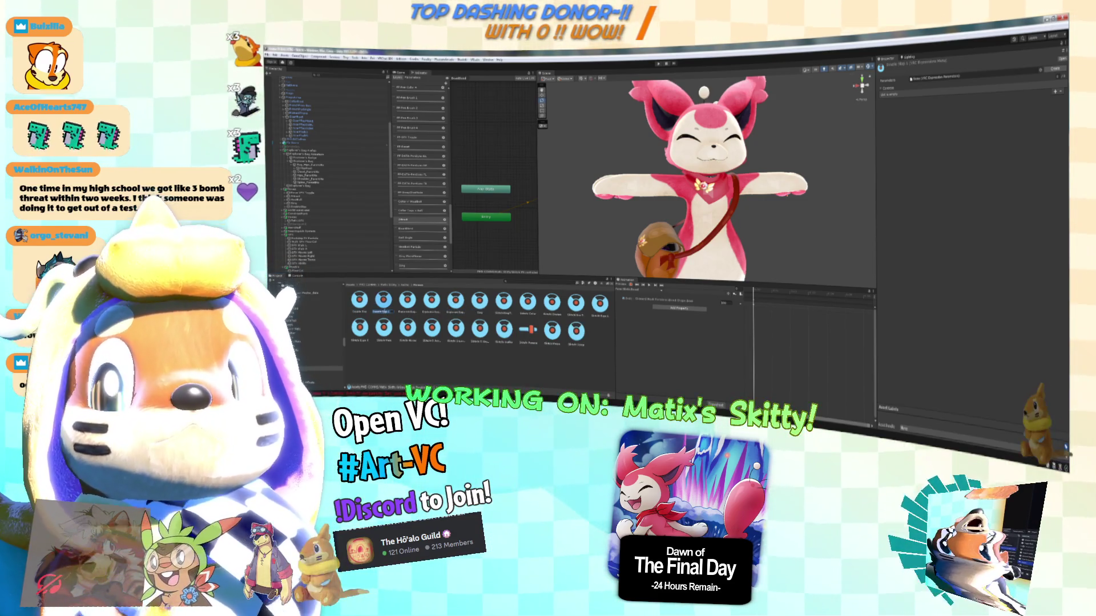
pyautogui.press('BackSpace')
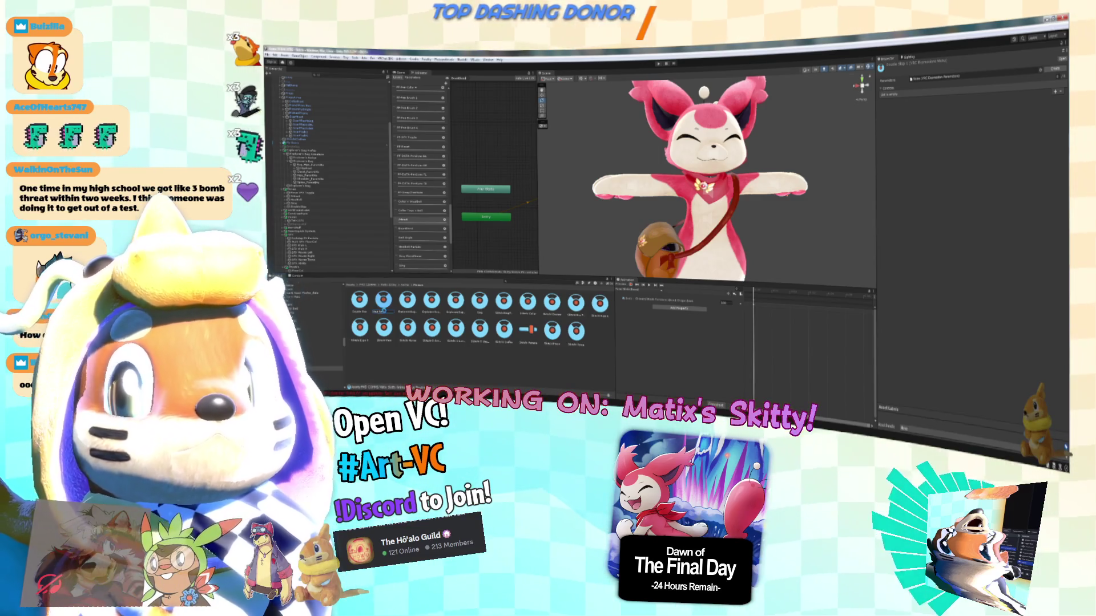
pyautogui.press('Return')
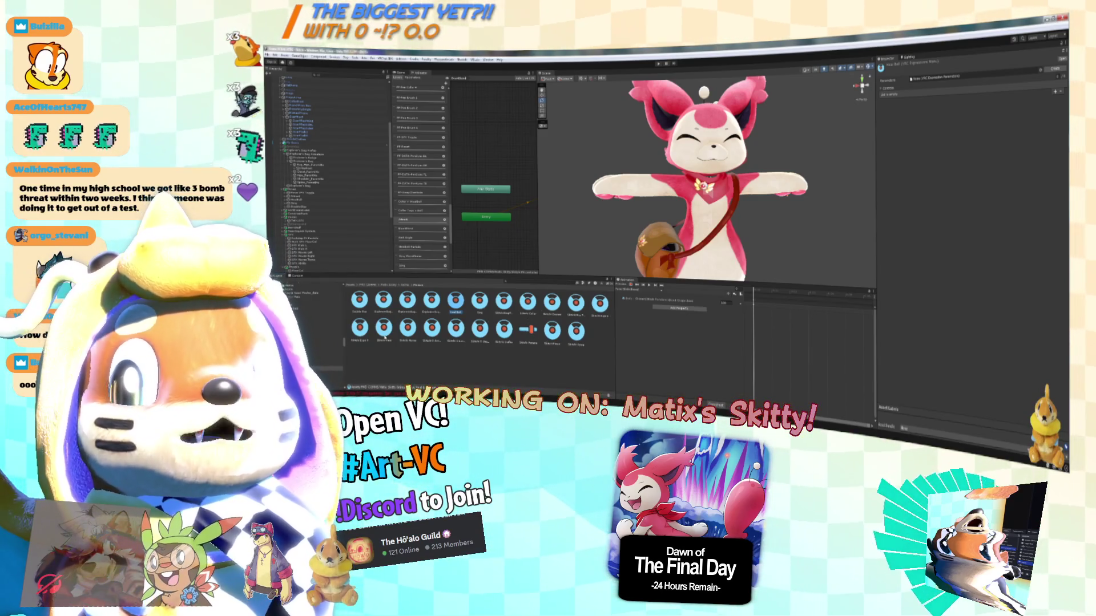
pyautogui.click(408, 327)
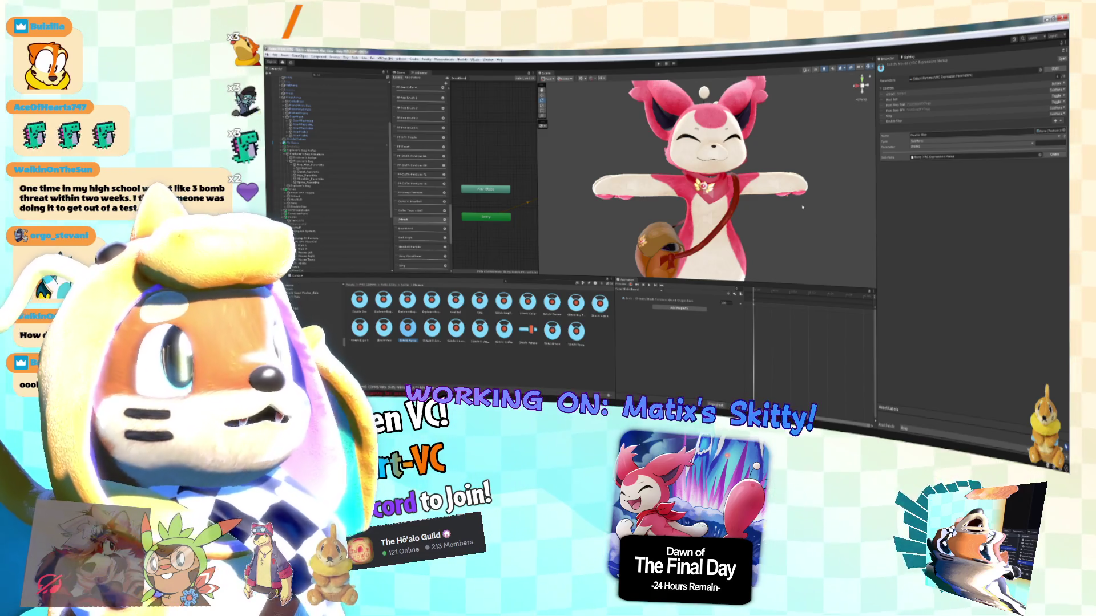
# Drag the Double Slap menu into the Sub Menu field of the control after Sing, then select Double Slap.
pyautogui.click(892, 100)
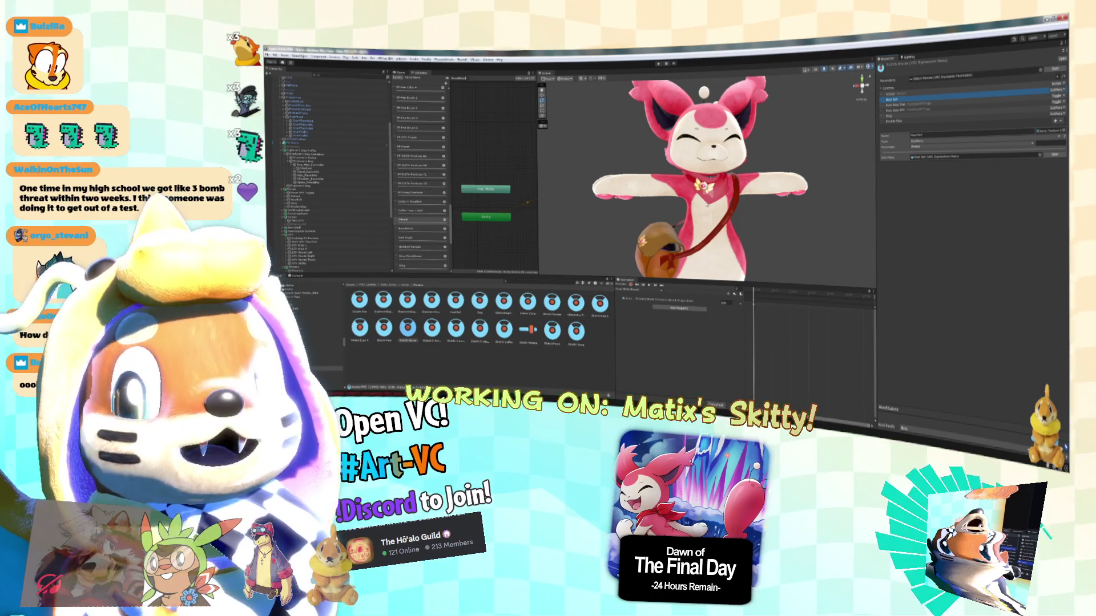
pyautogui.press('Down')
pyautogui.press('Down')
pyautogui.press('Down')
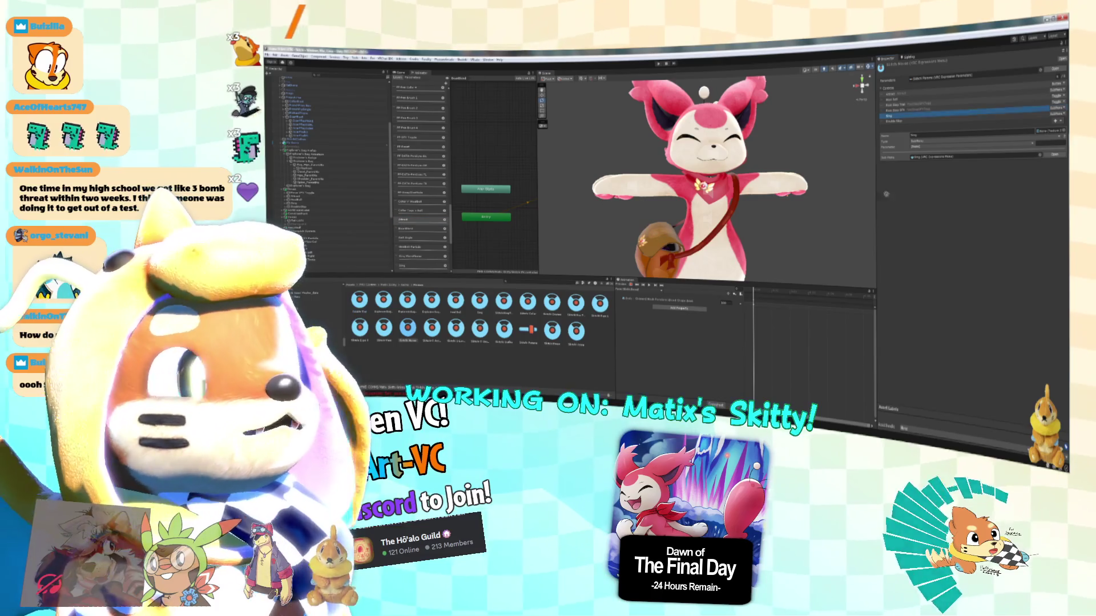
pyautogui.click(908, 121)
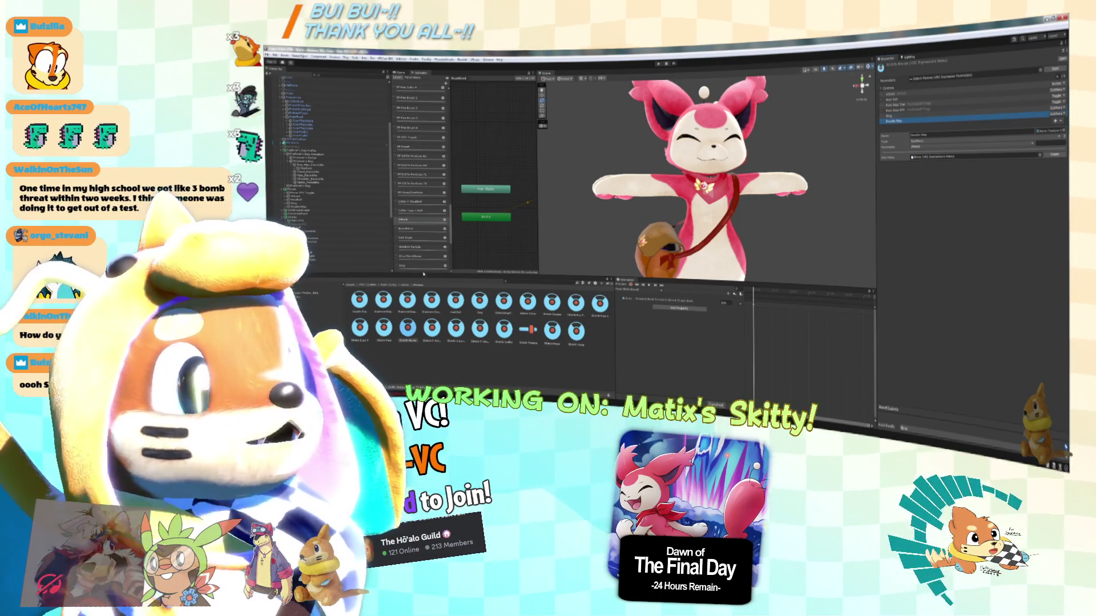
pyautogui.click(927, 157)
pyautogui.moveTo(928, 161); pyautogui.dragTo(928, 158)
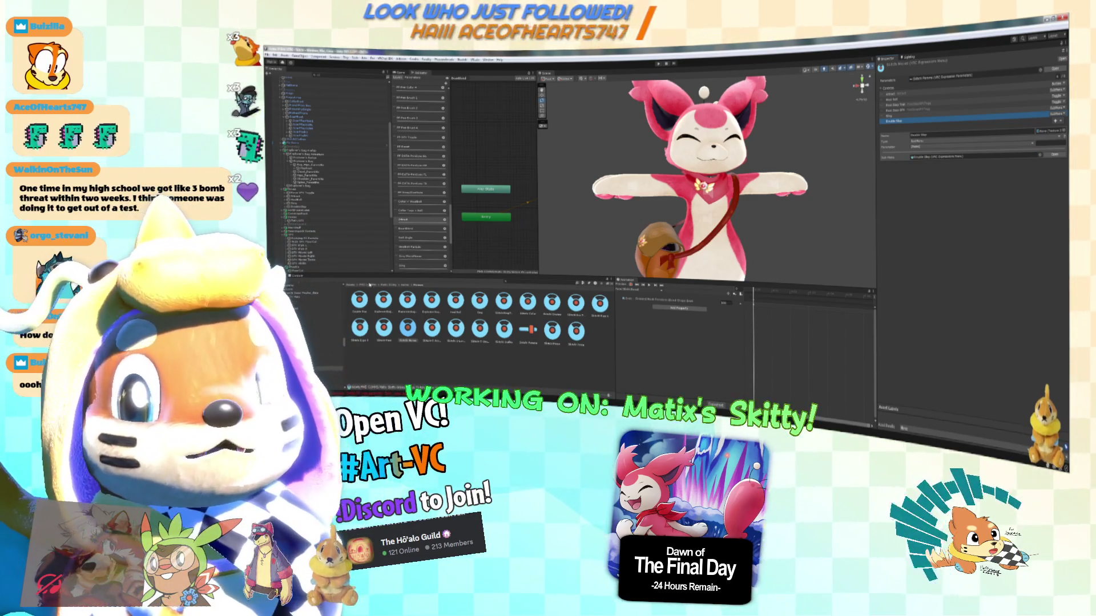
pyautogui.click(359, 301)
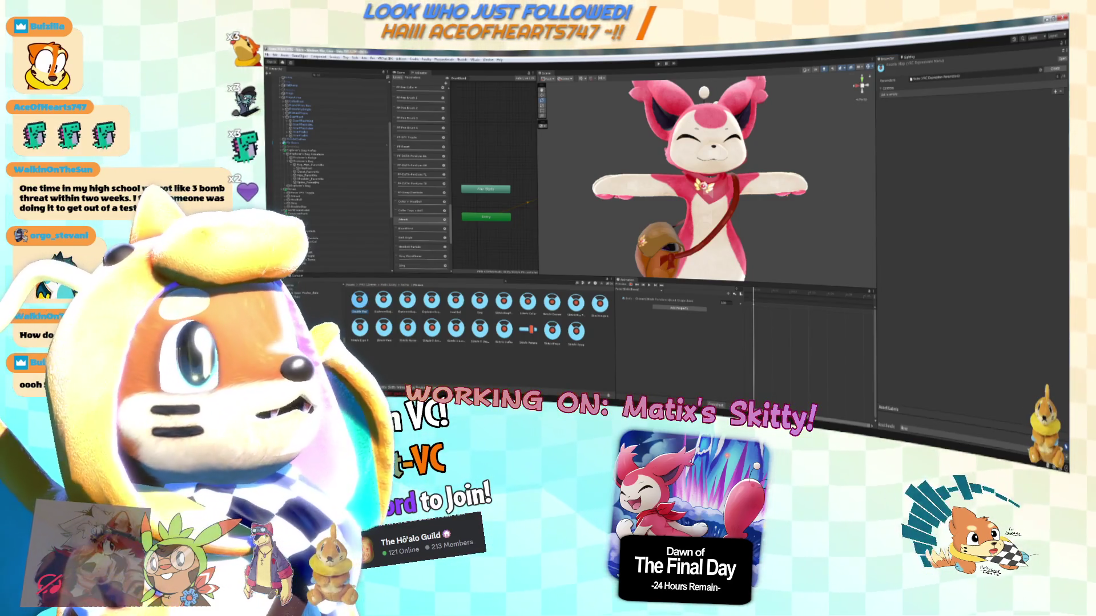
# Add one control to the Double Slap menu and set its type to Toggle.
pyautogui.click(1056, 92)
pyautogui.click(1054, 95)
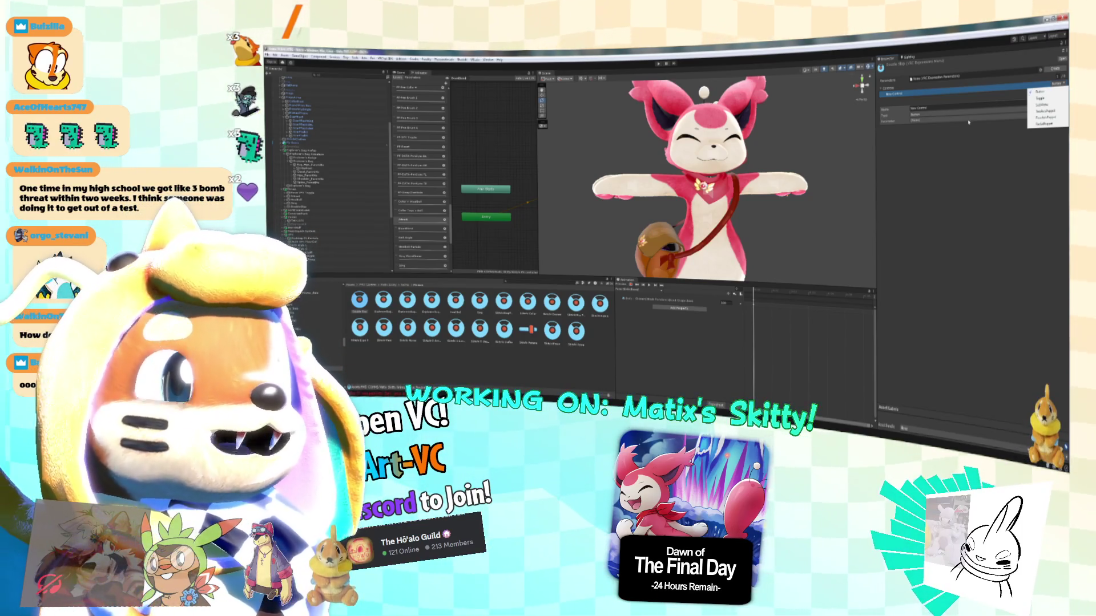
pyautogui.click(967, 127)
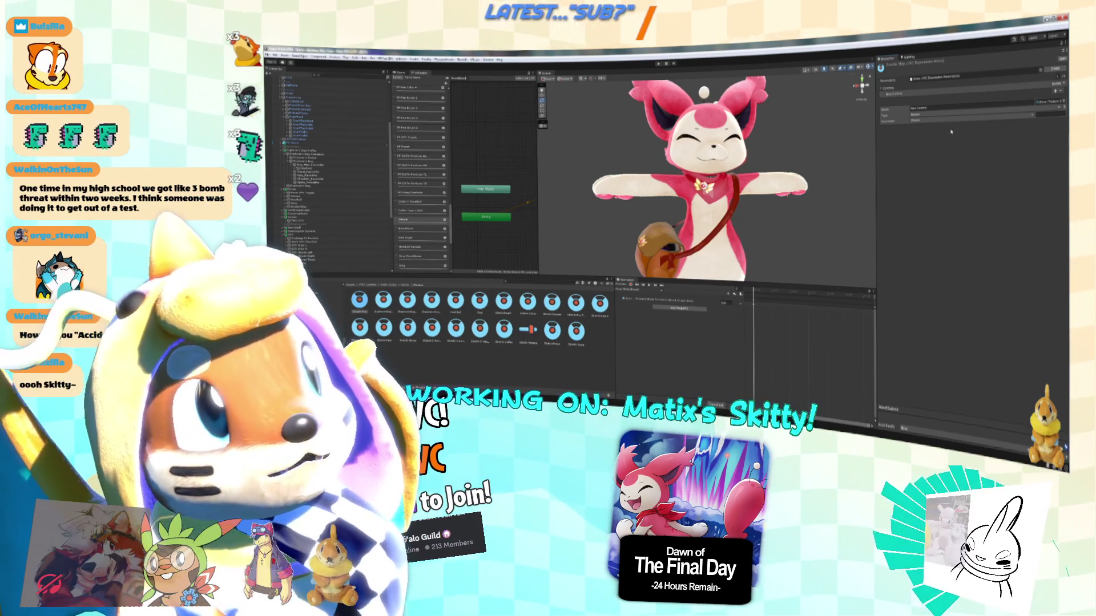
pyautogui.click(944, 117)
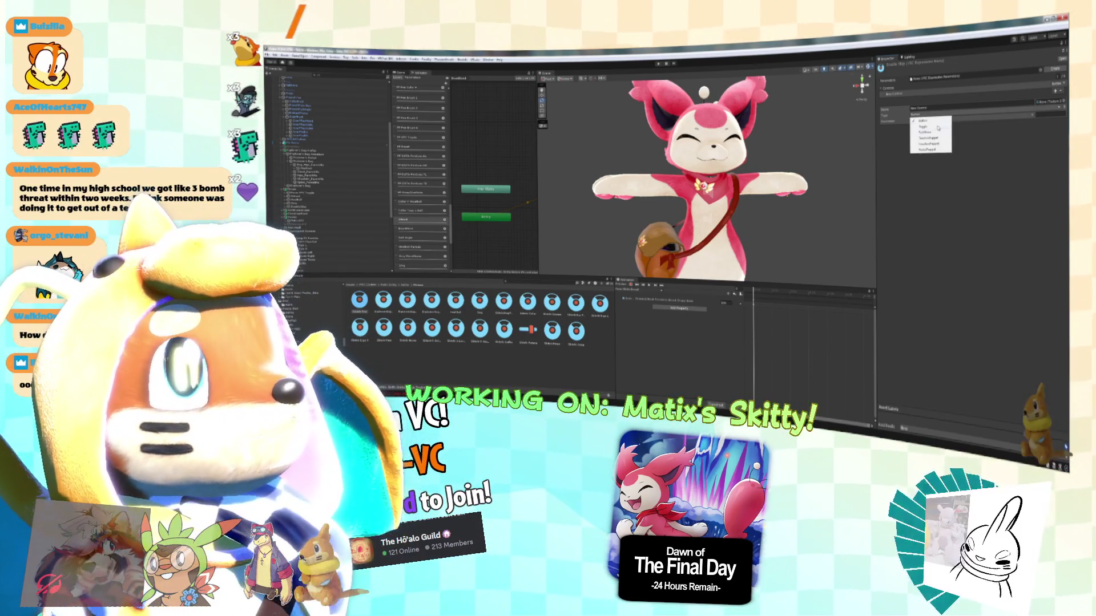
pyautogui.click(934, 130)
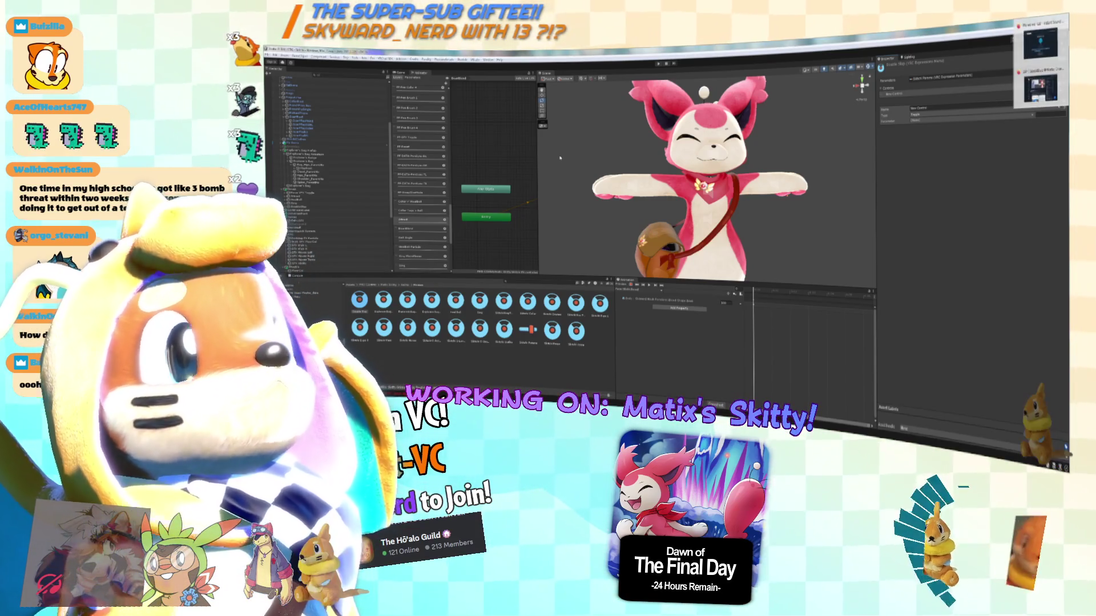
pyautogui.hotkey('alt', 'Tab')
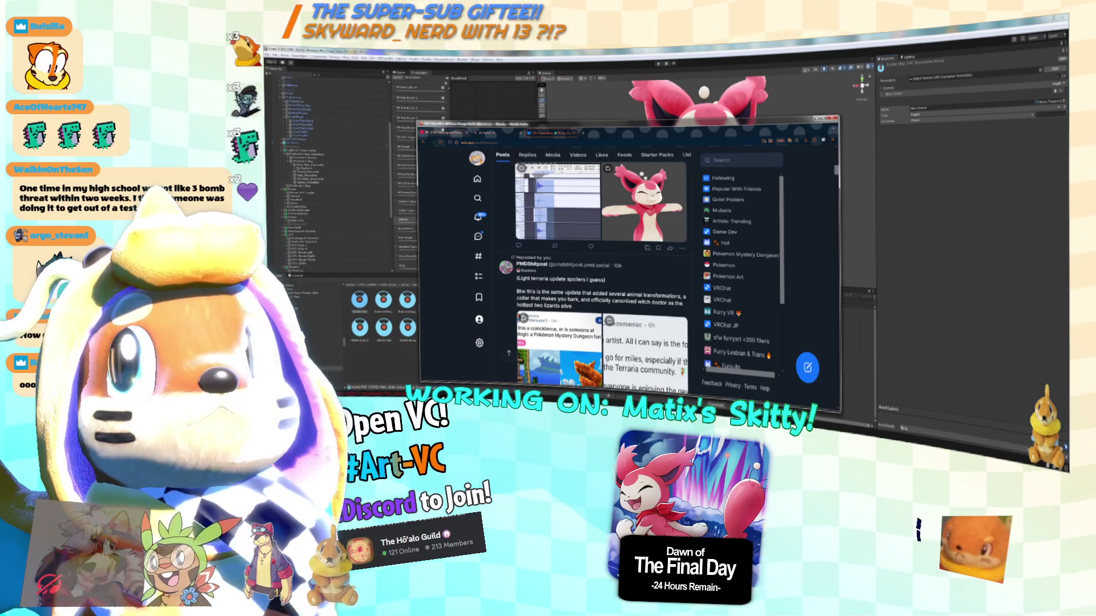
pyautogui.hotkey('alt', 'Tab')
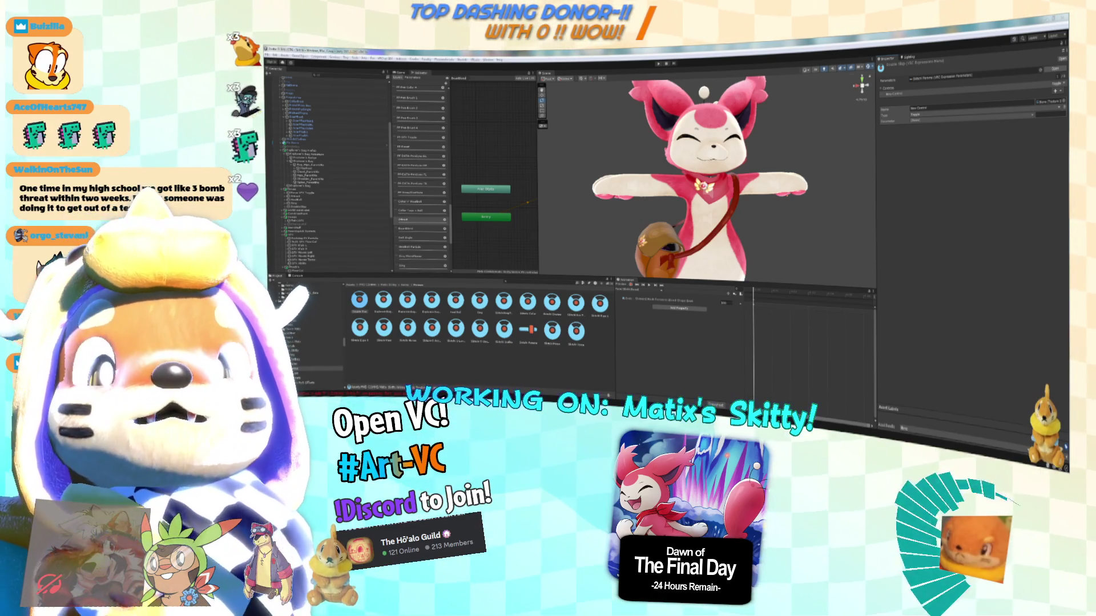
pyautogui.click(587, 352)
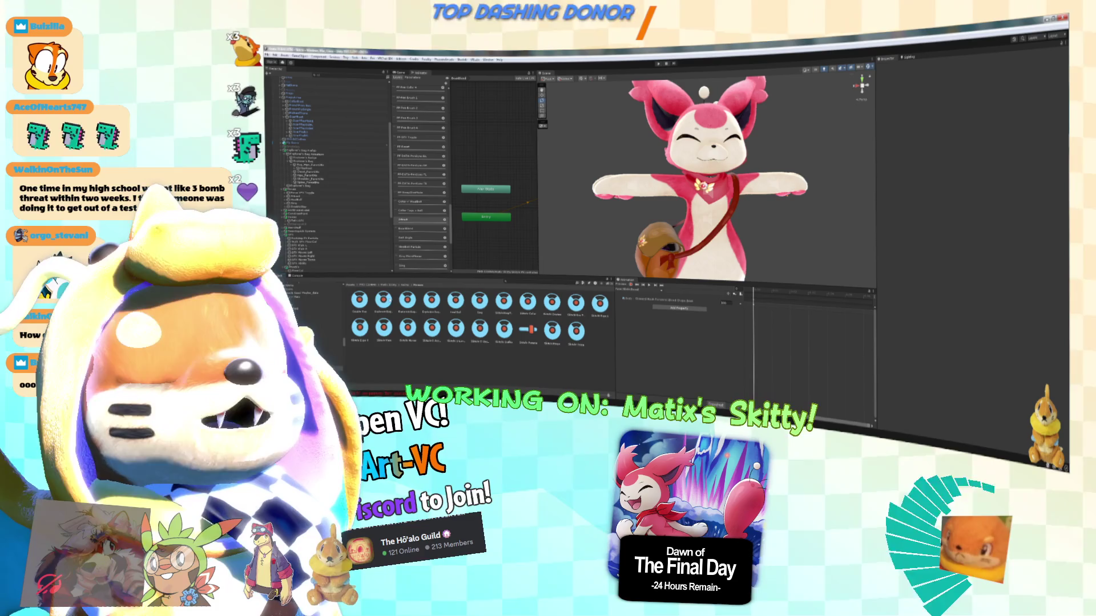
pyautogui.scroll(-2, 657, 201)
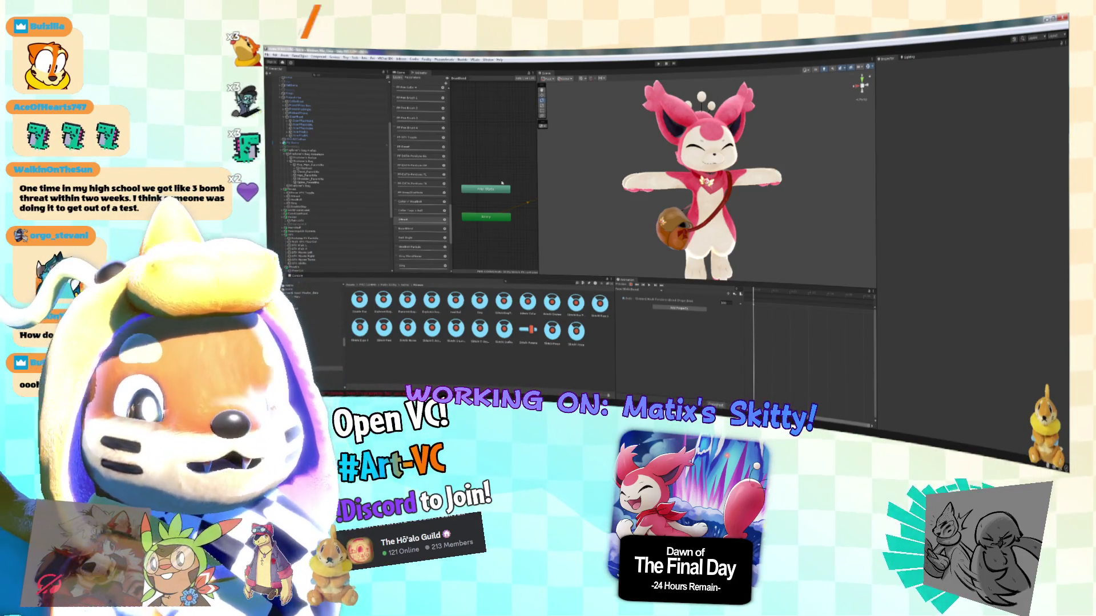
pyautogui.click(537, 341)
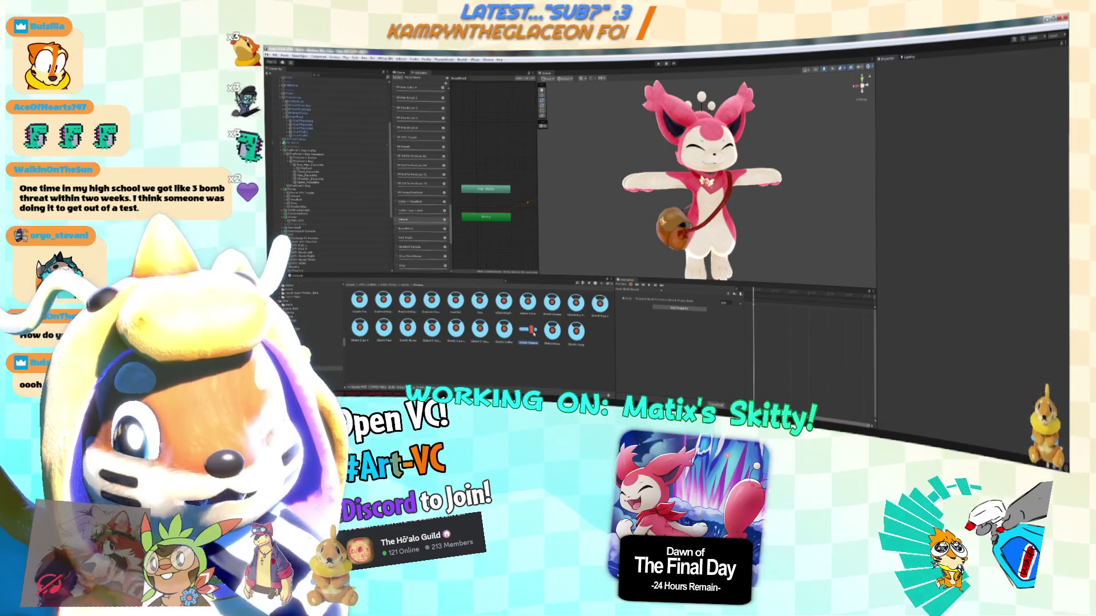
# Look through the Skip menu and the other expression menu assets, then return to the first menu.
pyautogui.click(480, 301)
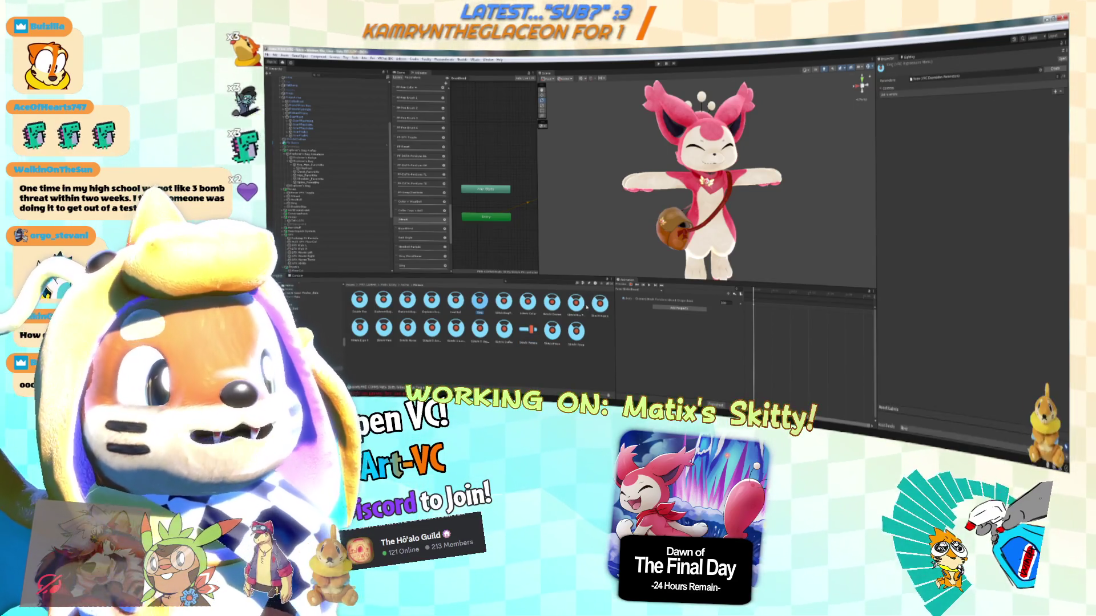
pyautogui.click(359, 300)
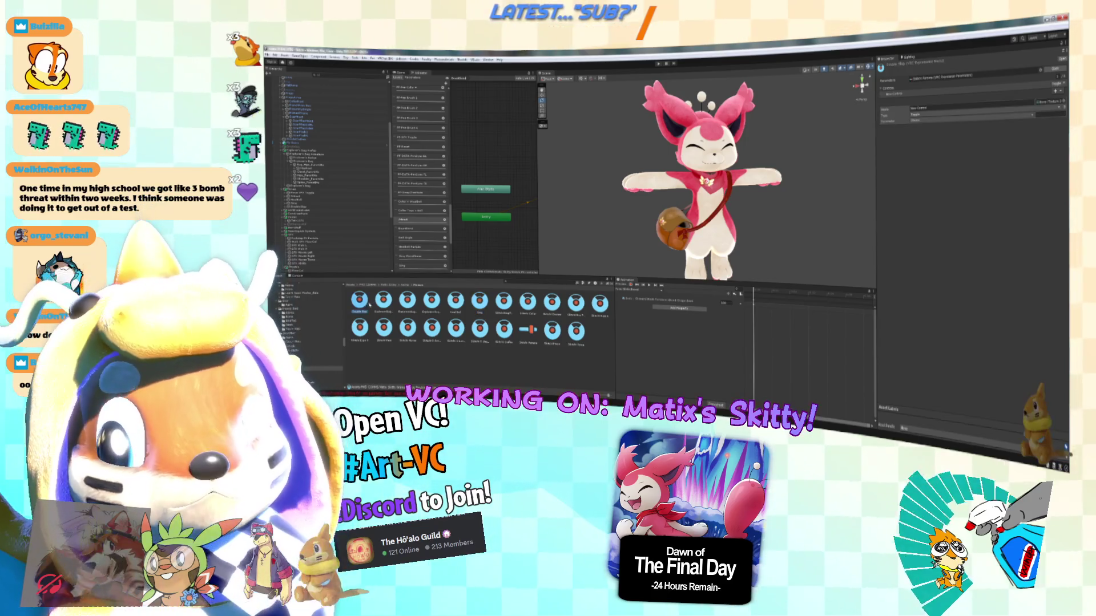
pyautogui.click(455, 302)
pyautogui.click(359, 299)
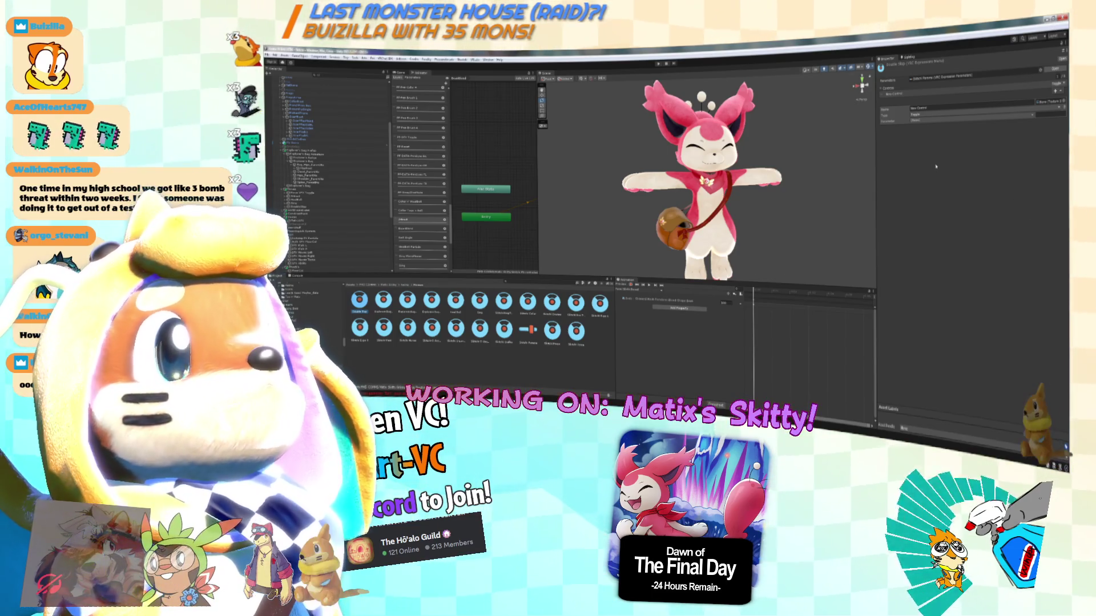
pyautogui.click(944, 110)
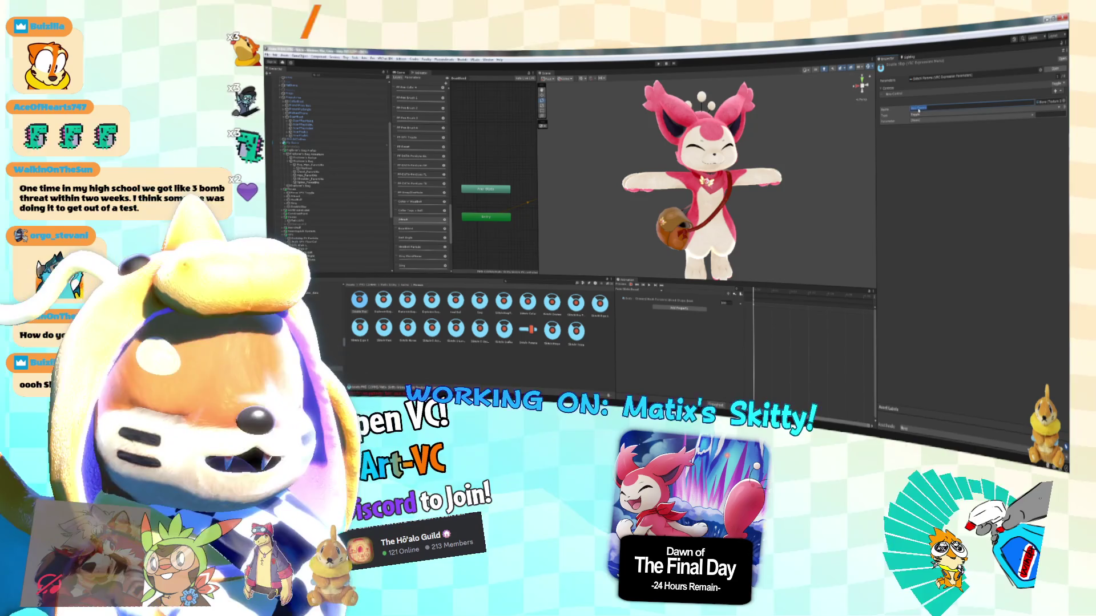
# Add a new control named Double Slap, keeping its type as Toggle.
pyautogui.click(1055, 91)
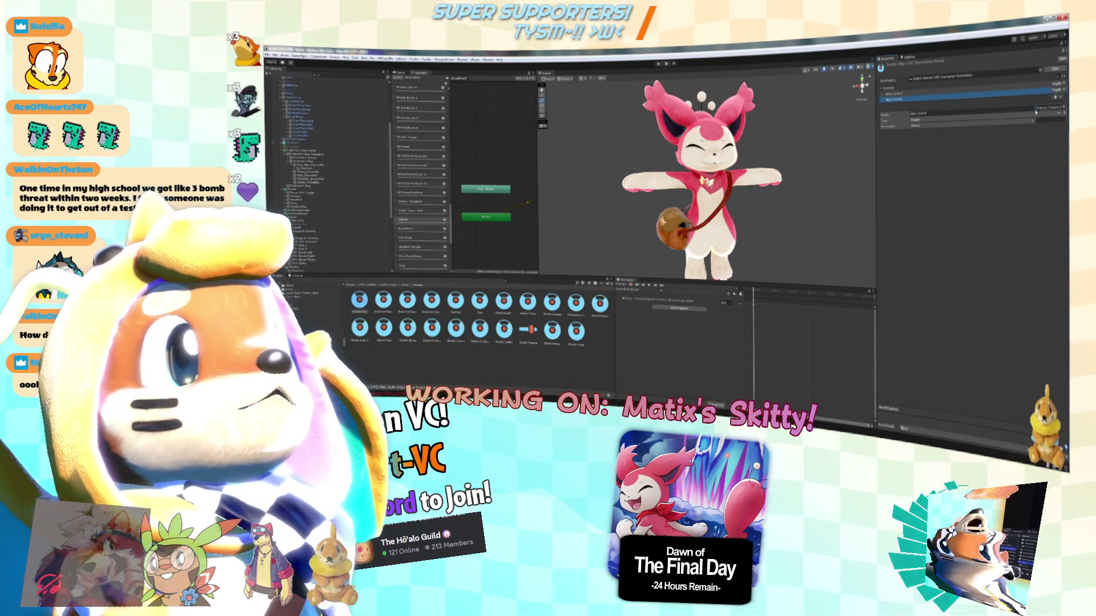
pyautogui.click(1007, 111)
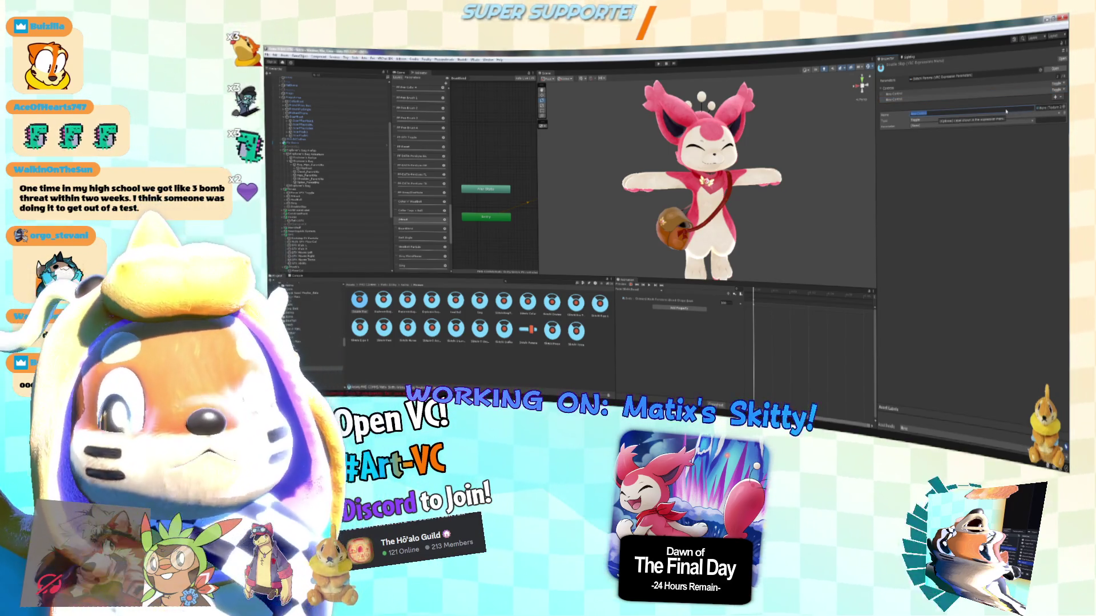
pyautogui.write('Double Slap')
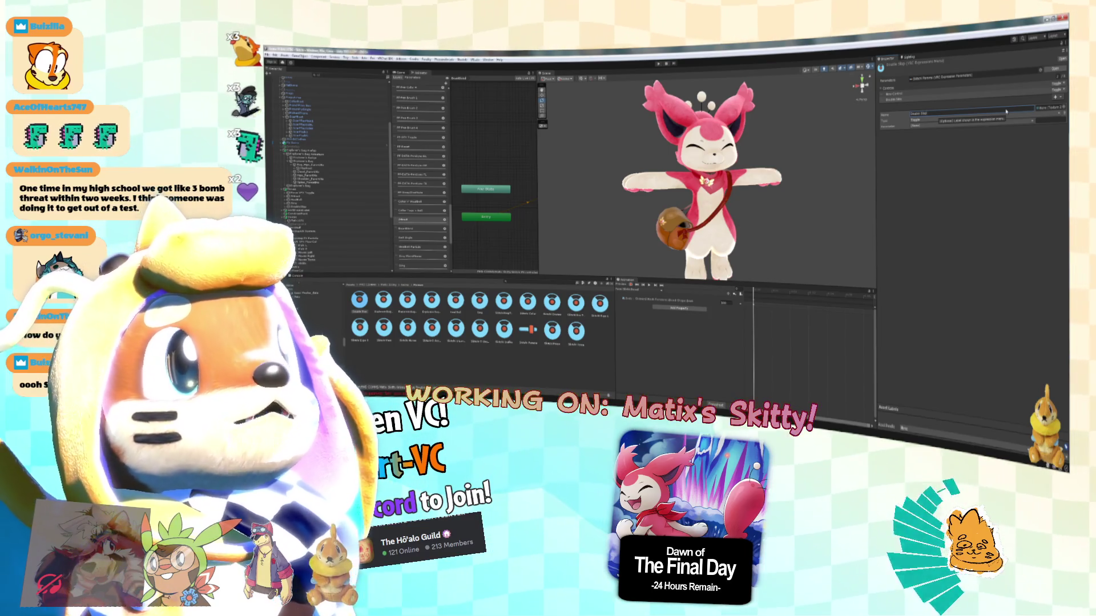
pyautogui.click(961, 119)
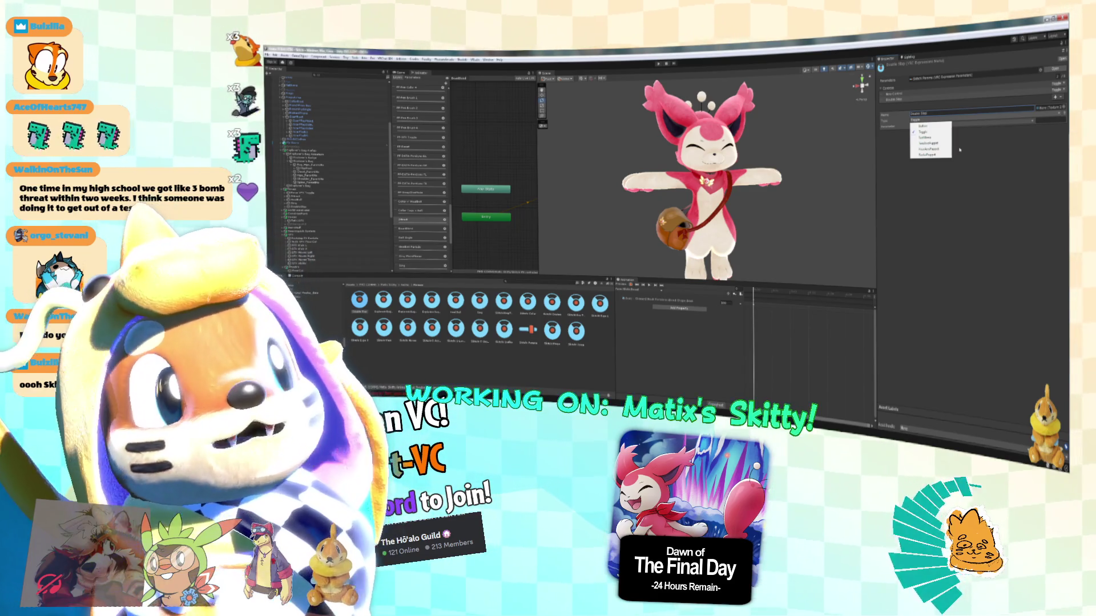
pyautogui.click(1046, 147)
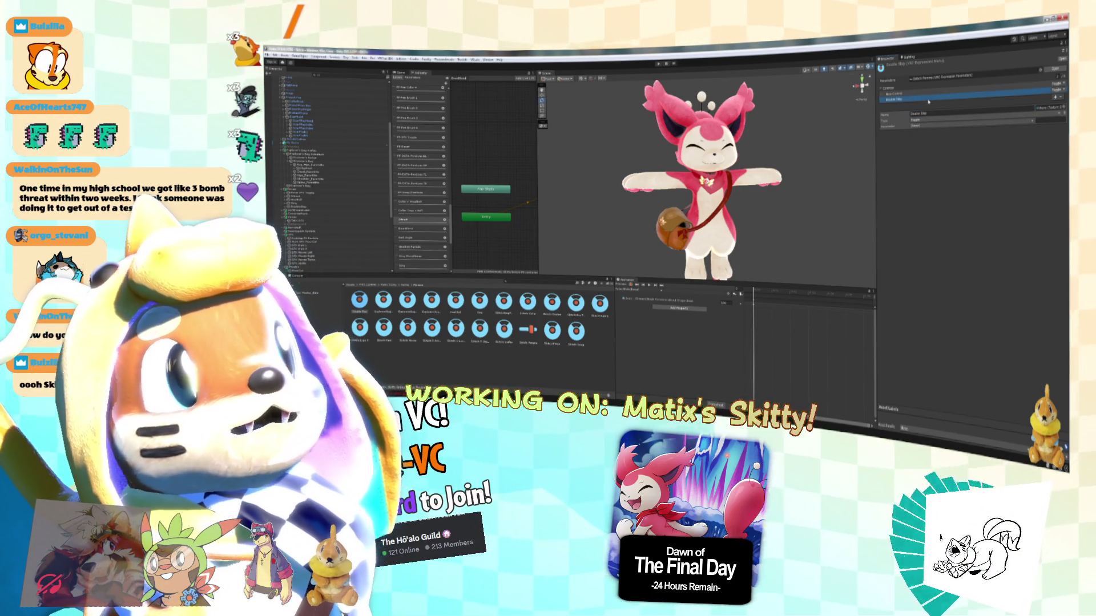
pyautogui.click(947, 113)
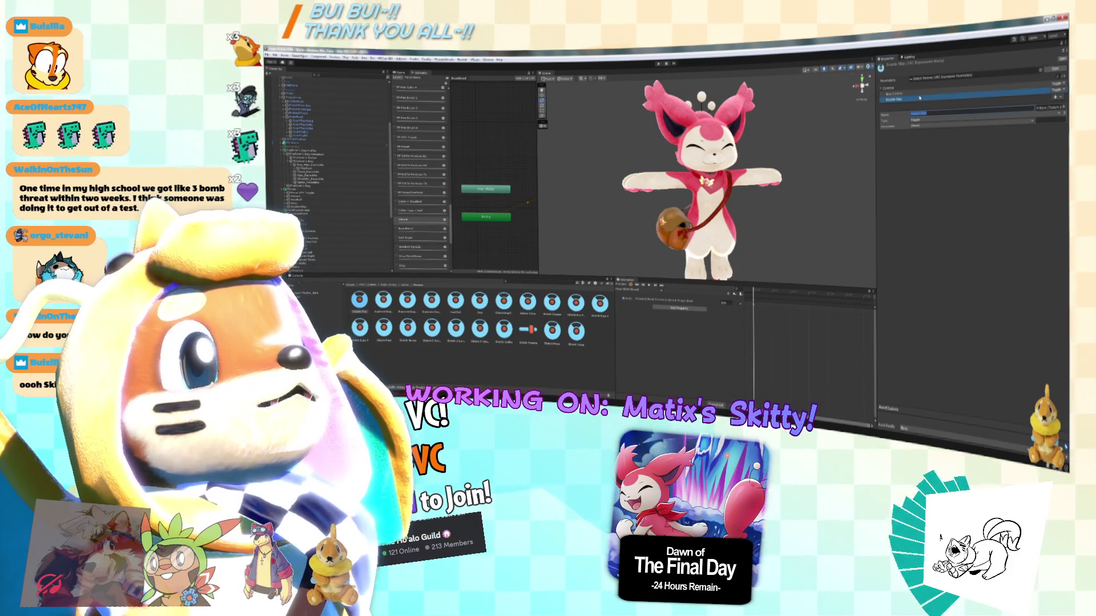
pyautogui.write('Double Skin')
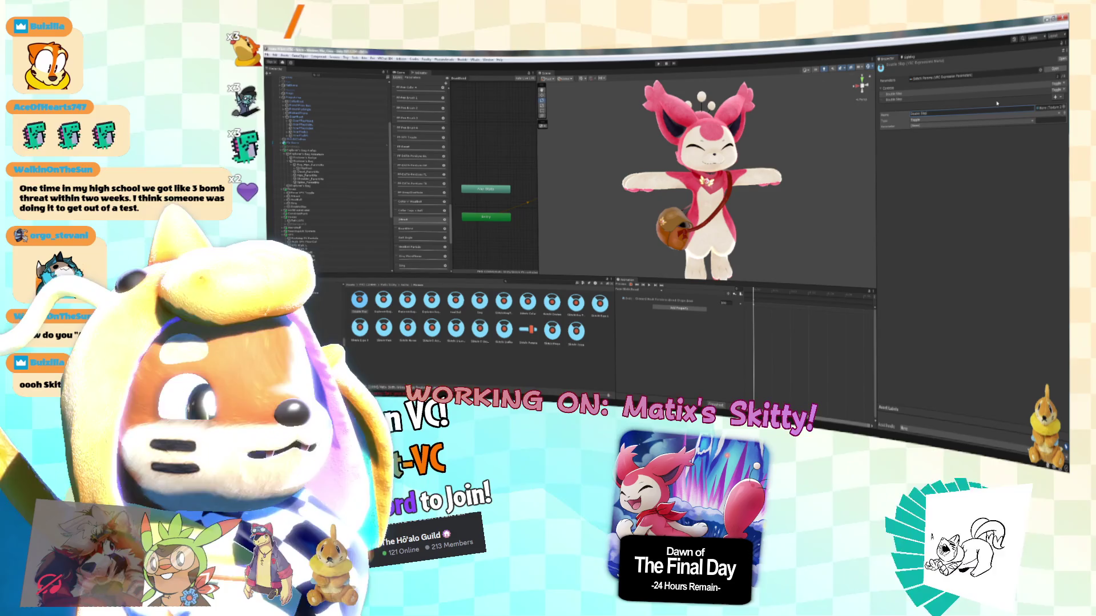
# Make Double Slap a Button driven by a bool parameter.
pyautogui.click(1056, 85)
pyautogui.click(1047, 92)
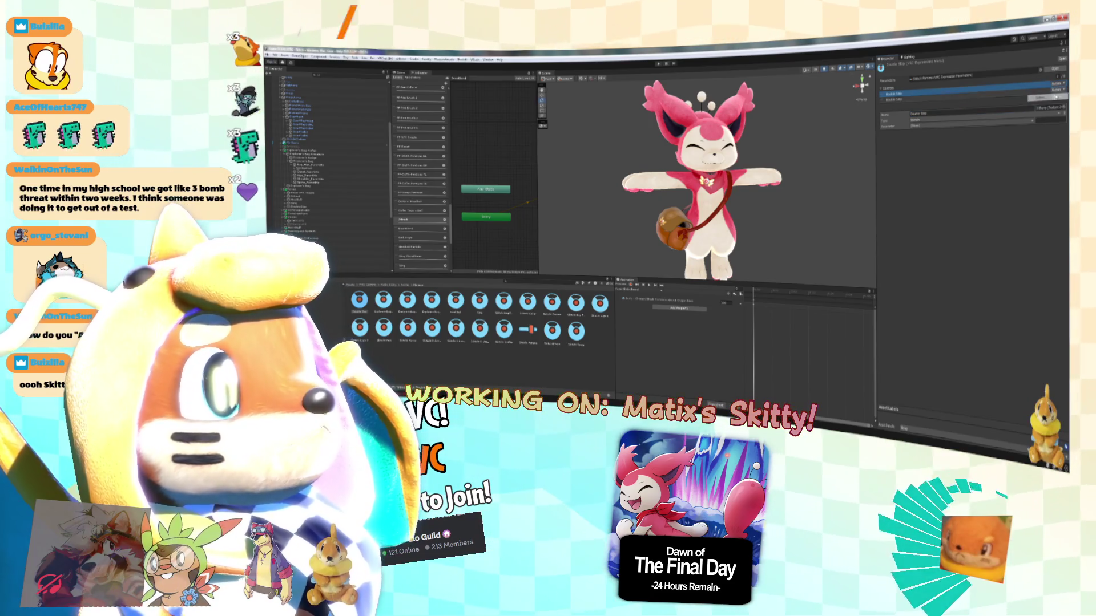
pyautogui.click(942, 125)
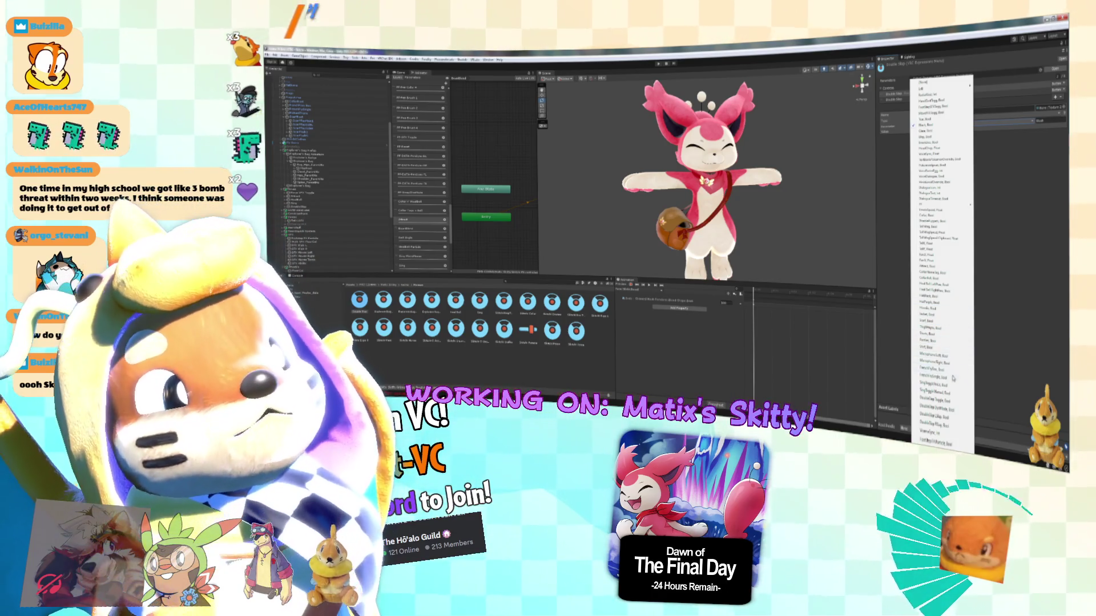
pyautogui.click(951, 427)
pyautogui.click(917, 100)
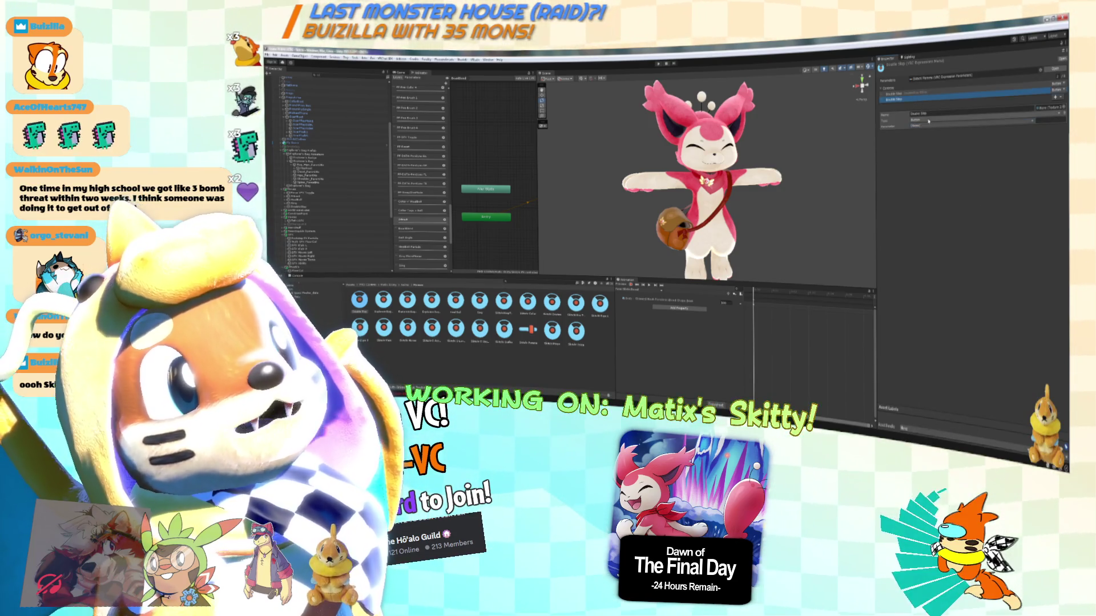
pyautogui.click(971, 125)
pyautogui.click(937, 226)
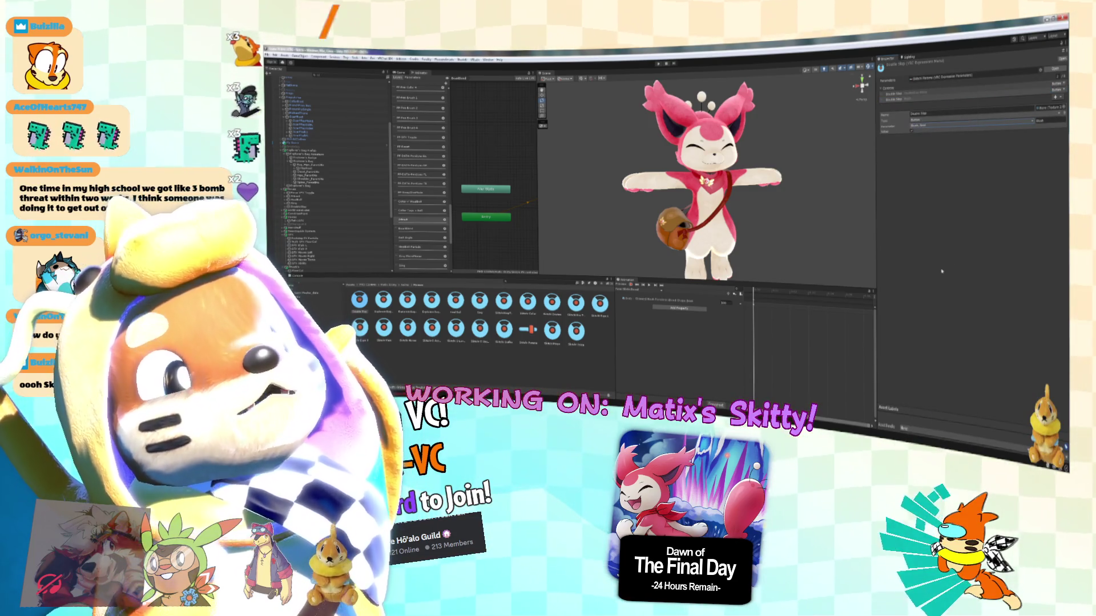
pyautogui.click(921, 127)
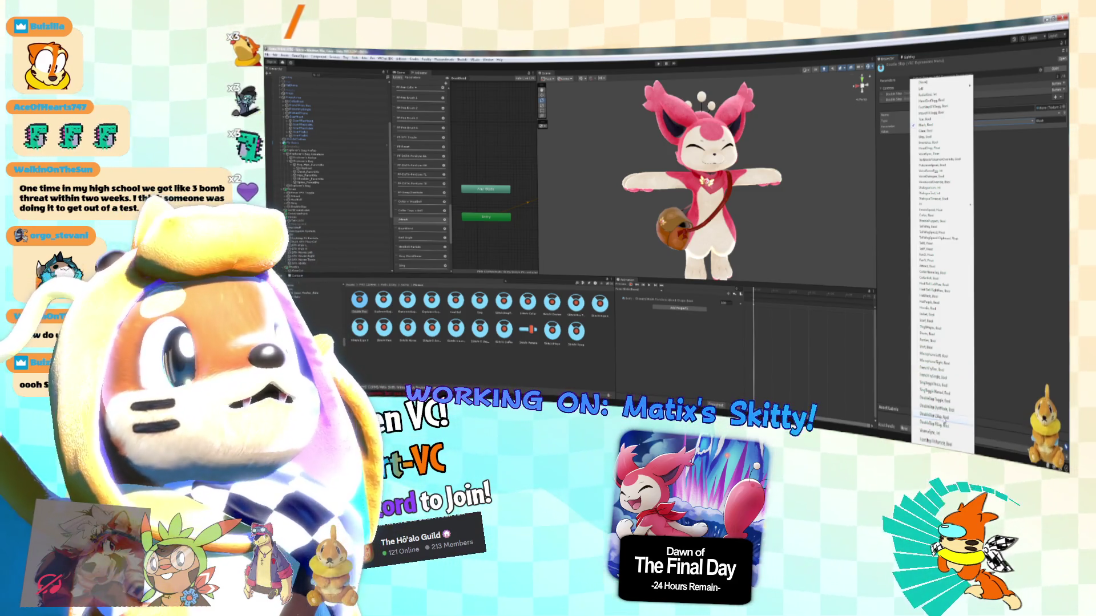
pyautogui.click(943, 418)
# Rename the next control in the menu to Sing Right.
pyautogui.click(930, 94)
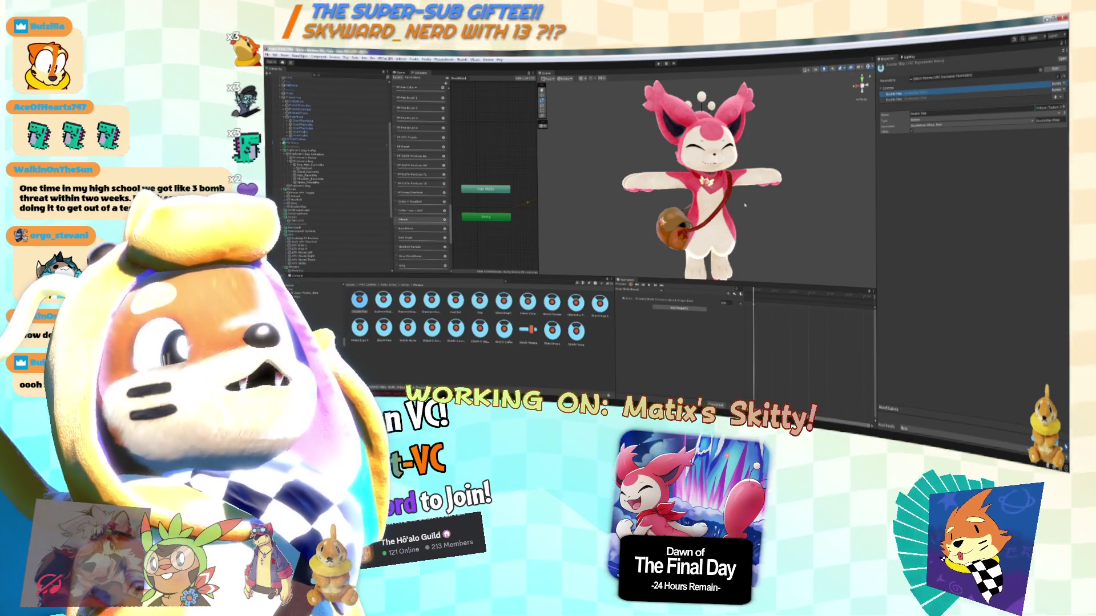
pyautogui.click(925, 113)
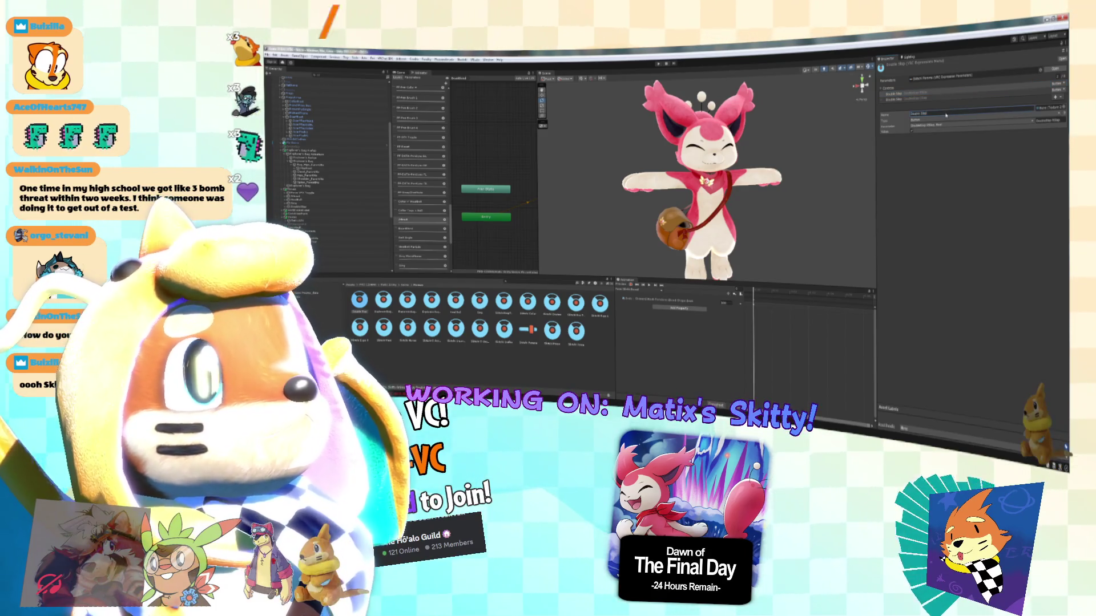
pyautogui.write('Sing Right')
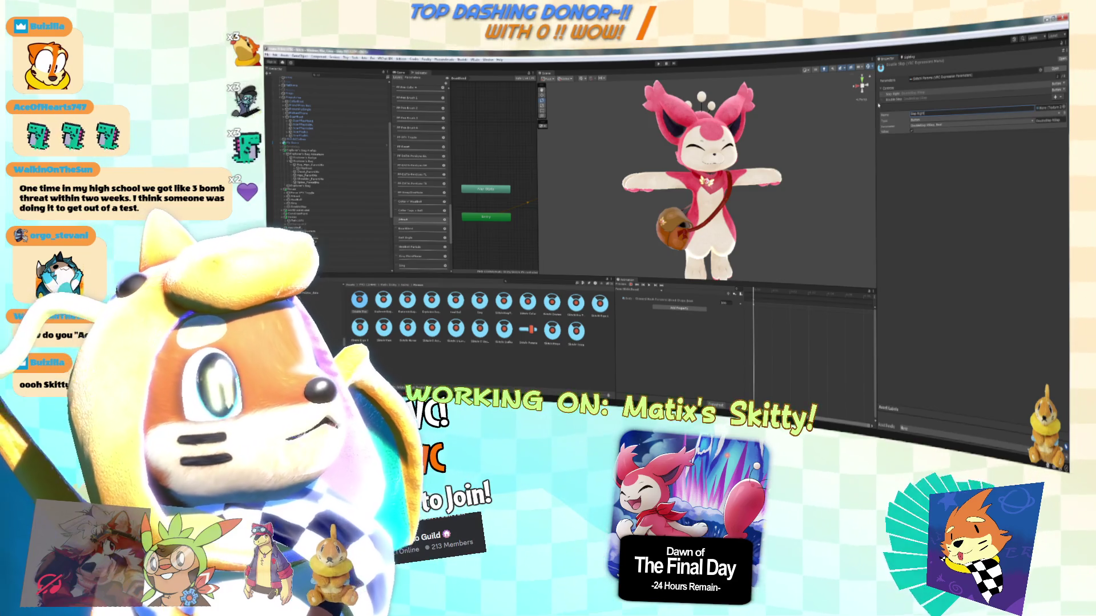
pyautogui.doubleClick(941, 115)
pyautogui.click(471, 333)
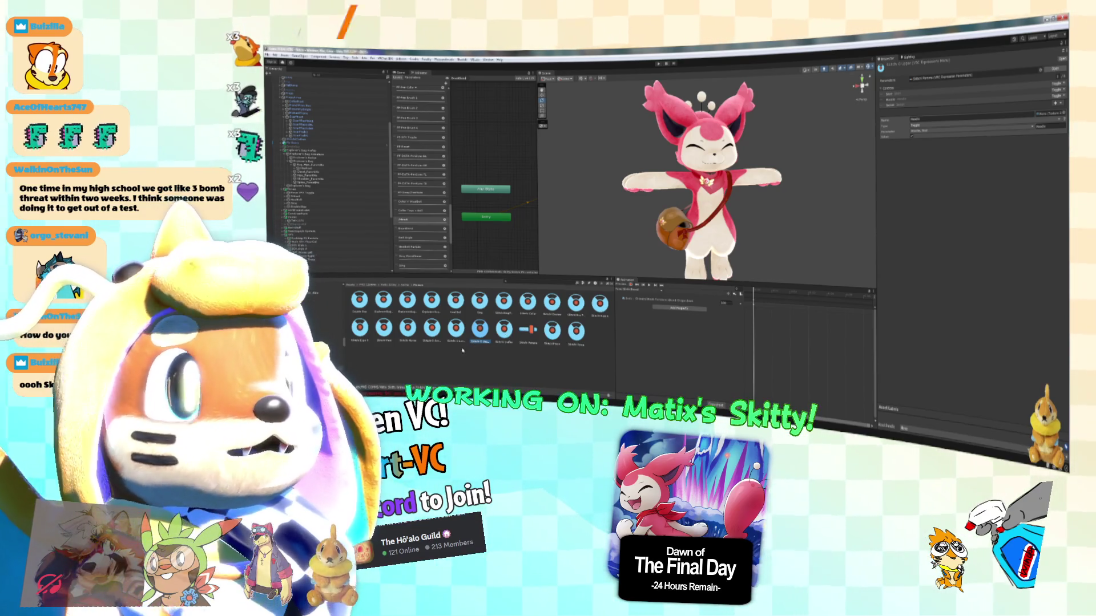
# Check the neighbouring menu assets until the one holding Sing and Double Slap is shown.
pyautogui.click(456, 330)
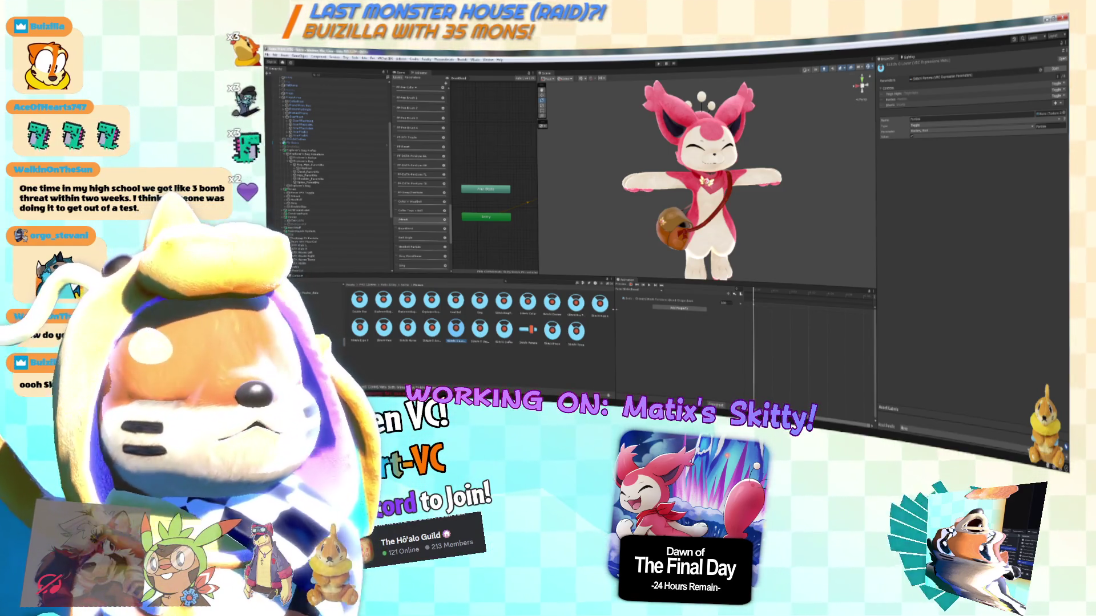
pyautogui.scroll(-3, 803, 259)
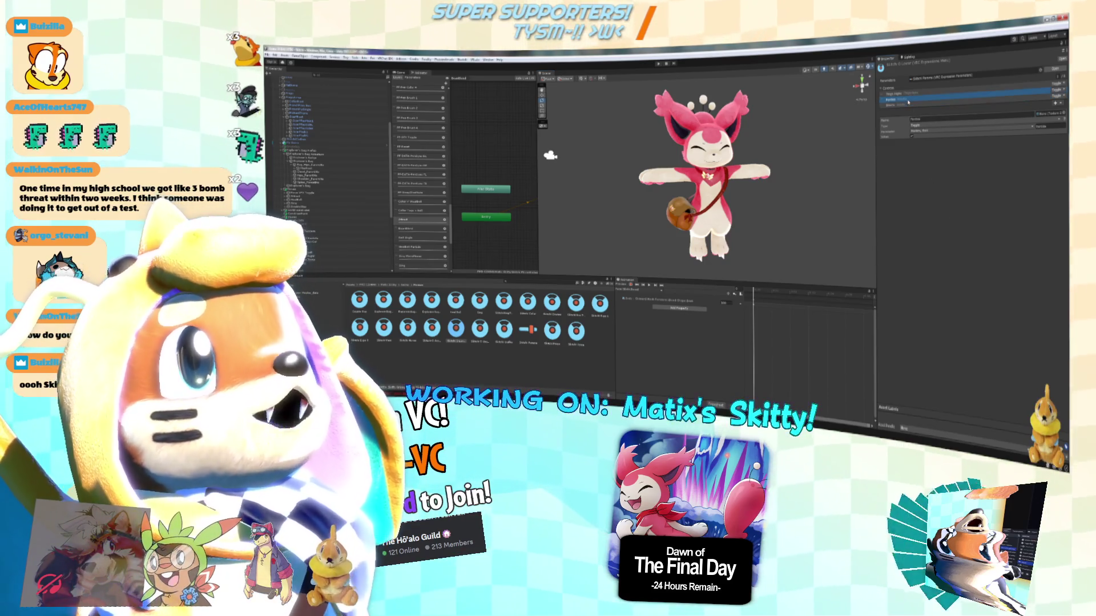
pyautogui.click(896, 99)
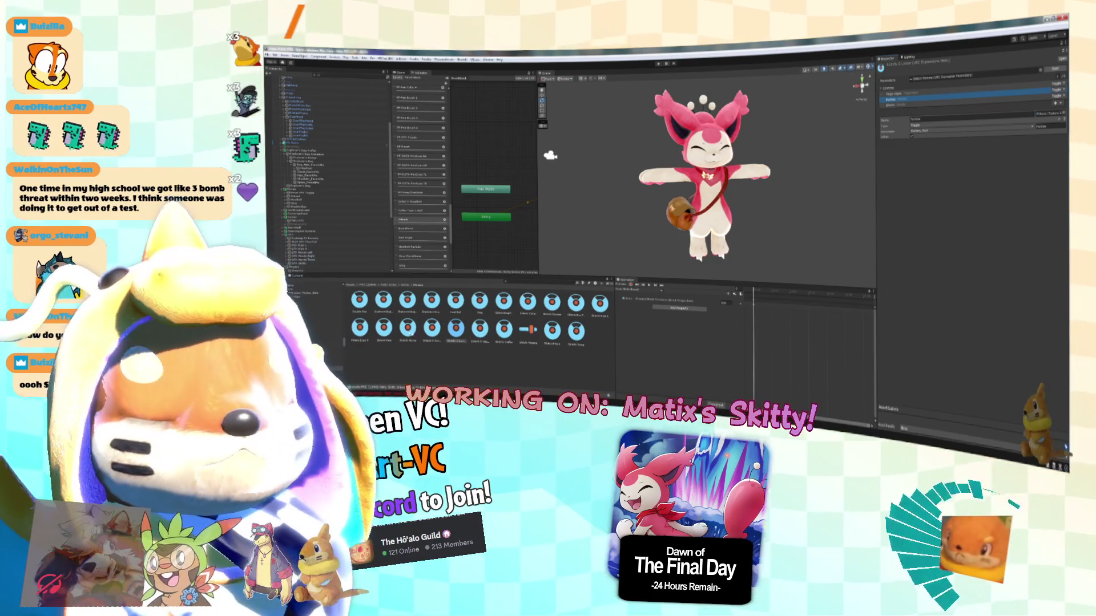
pyautogui.click(393, 329)
pyautogui.click(407, 329)
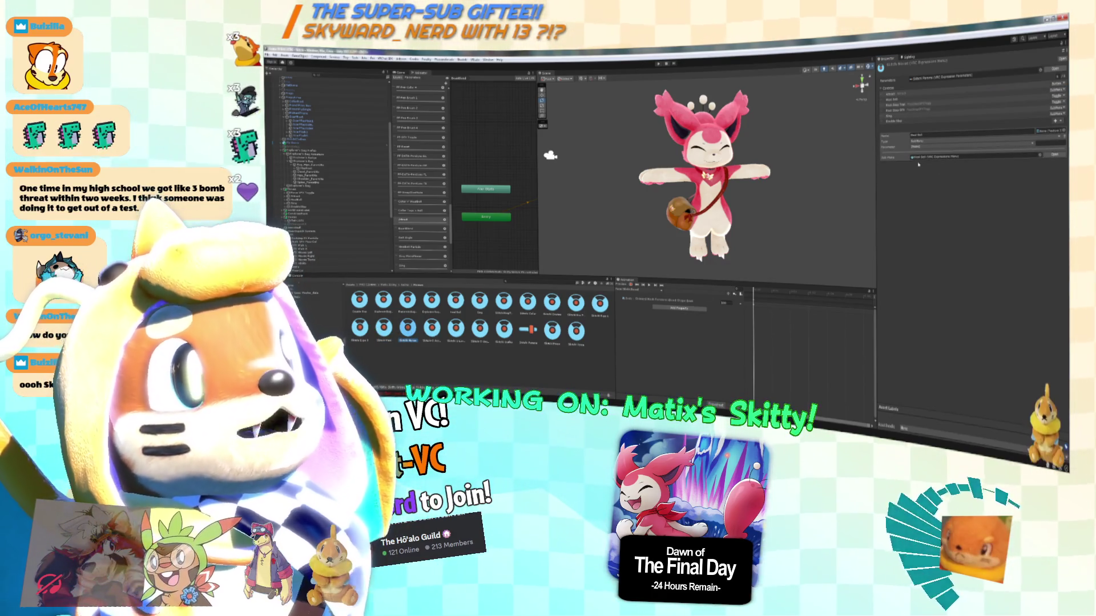
# Review the Sing and Double Slap controls, then select the Skitti Collar expression menu.
pyautogui.click(922, 112)
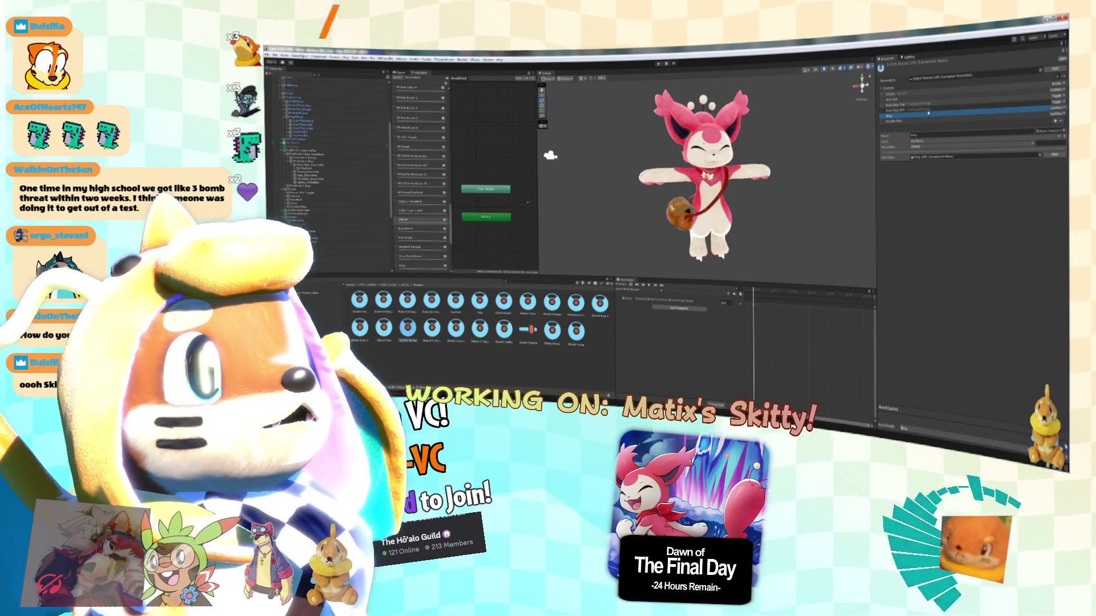
pyautogui.click(913, 120)
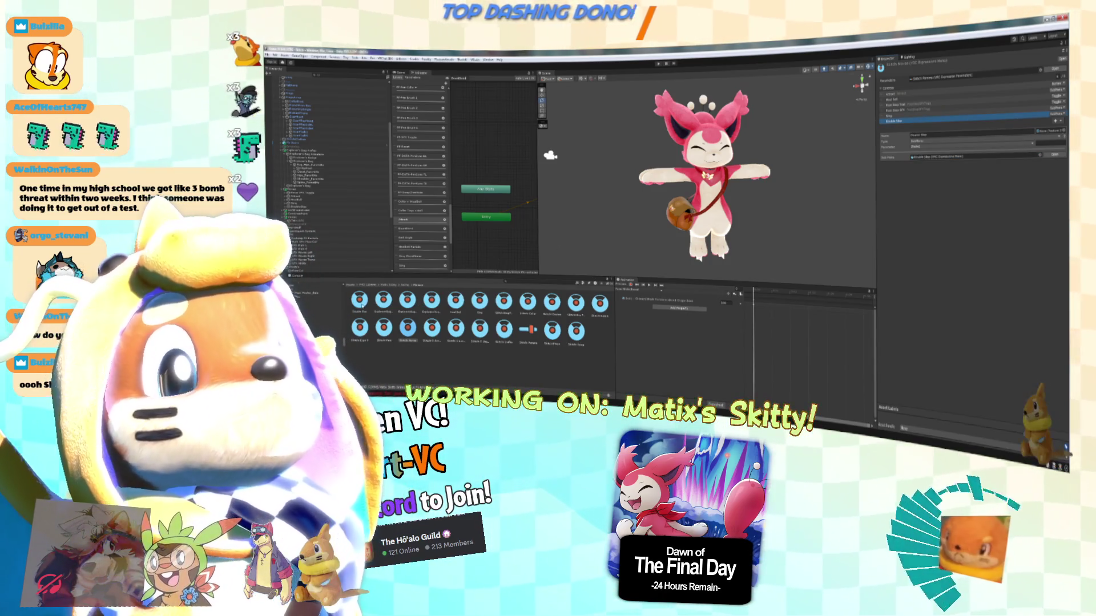
pyautogui.click(360, 303)
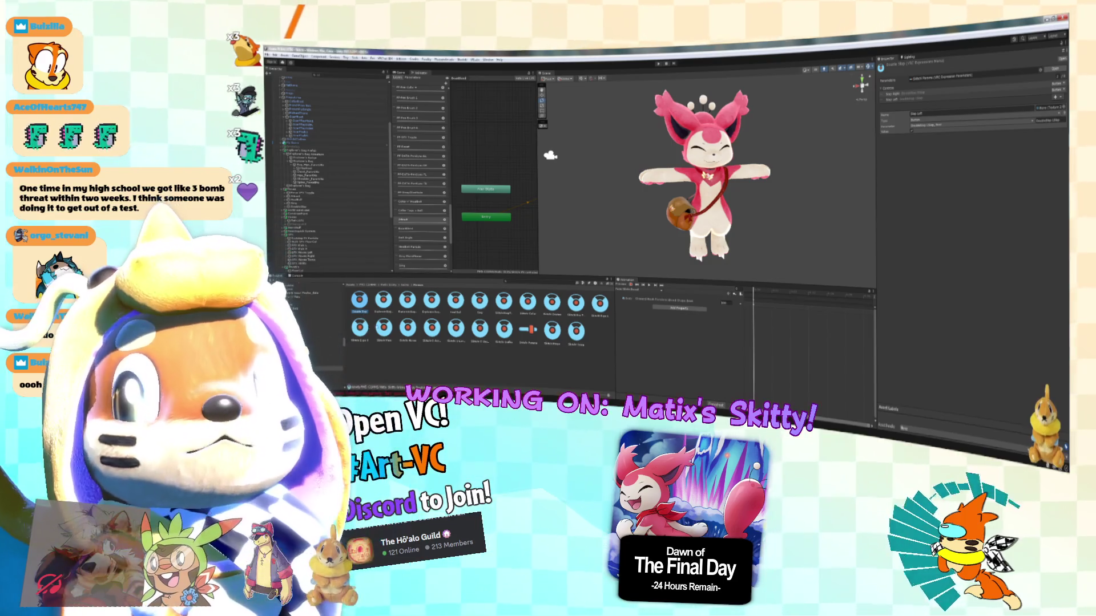
pyautogui.click(528, 302)
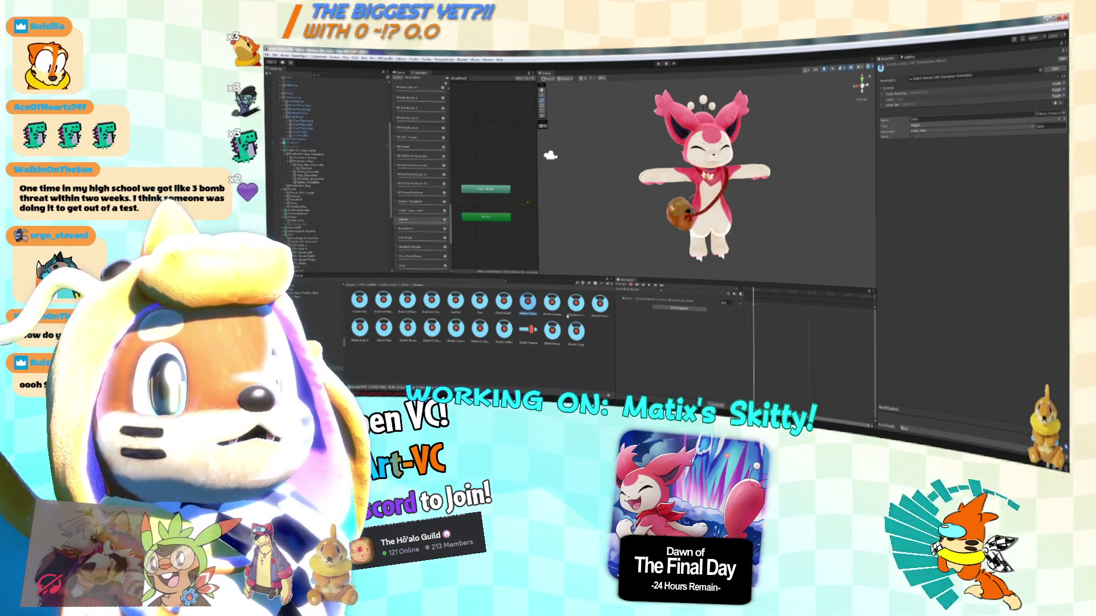
pyautogui.click(409, 328)
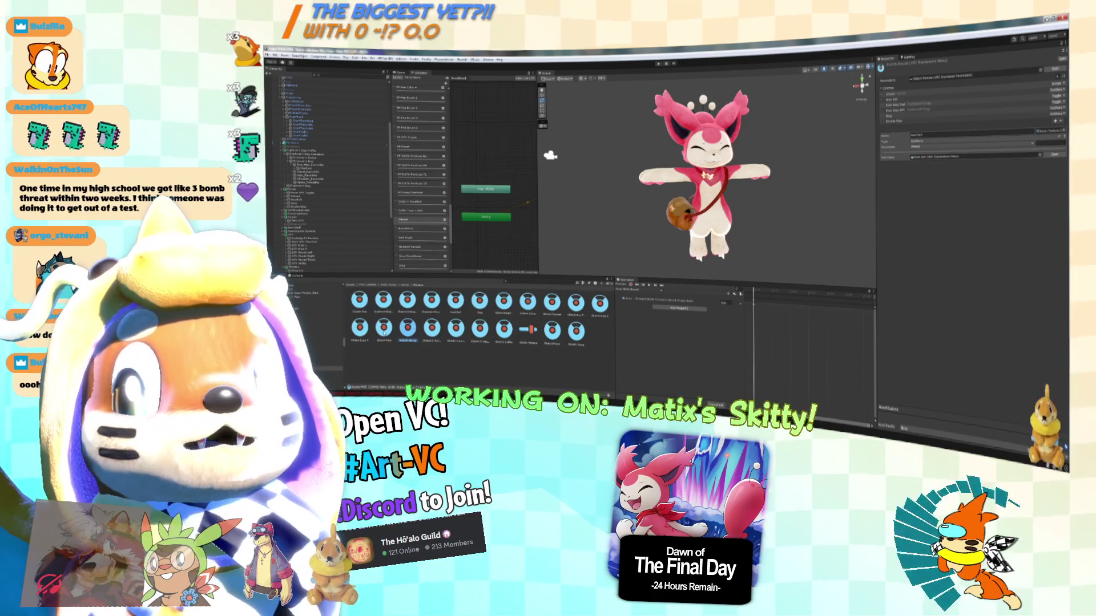
# Open the Ring sub-menu asset that the Ring control uses.
pyautogui.click(970, 113)
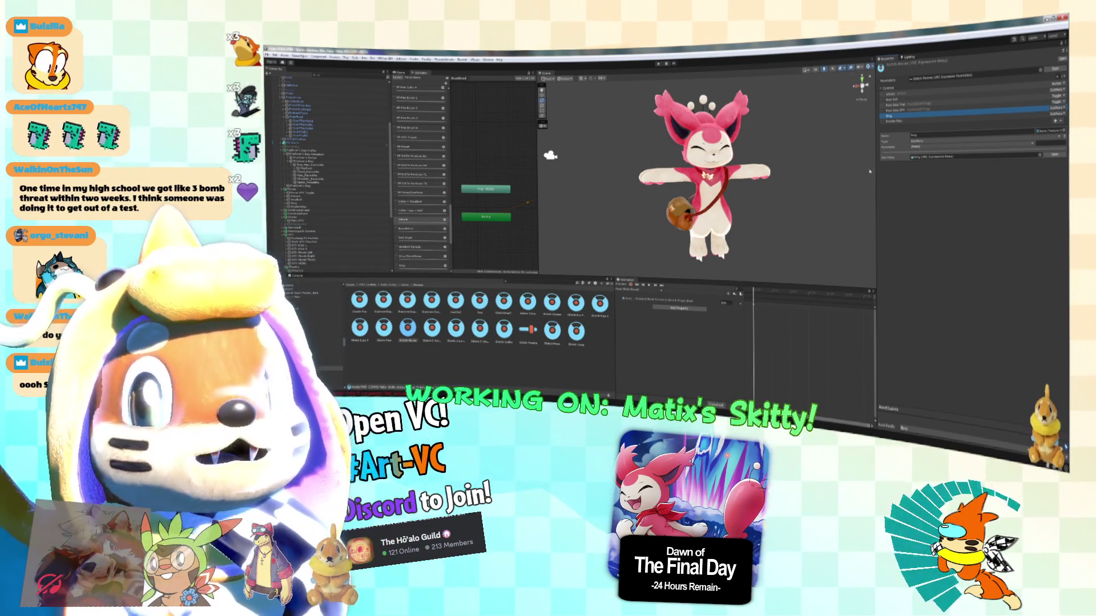
pyautogui.click(939, 157)
pyautogui.doubleClick(938, 157)
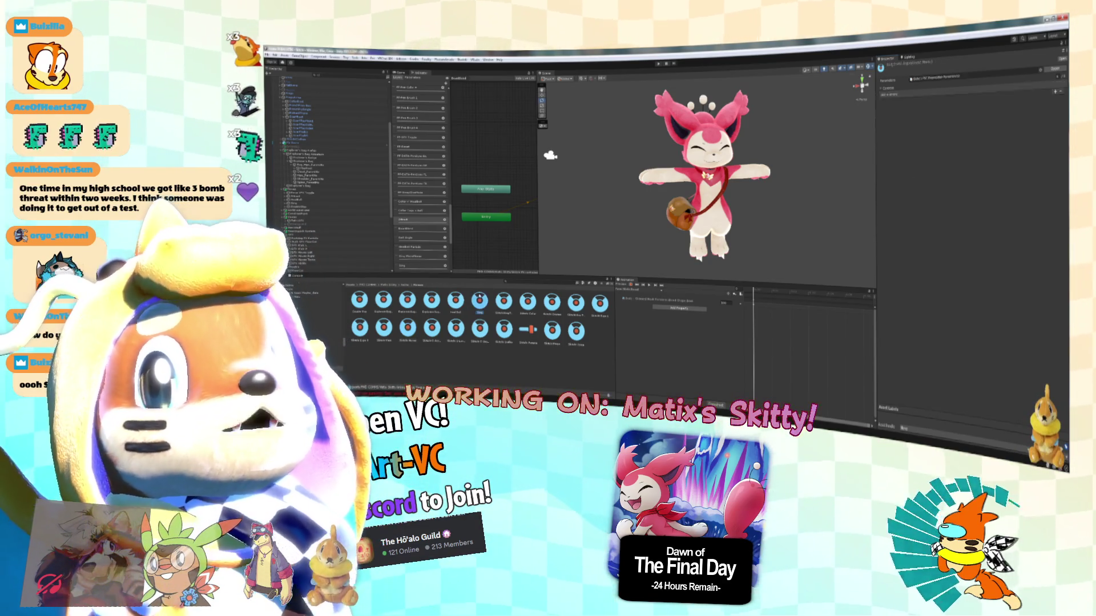
# Add two controls to the Ring sub-menu and make the first a Microphone toggle.
pyautogui.click(893, 95)
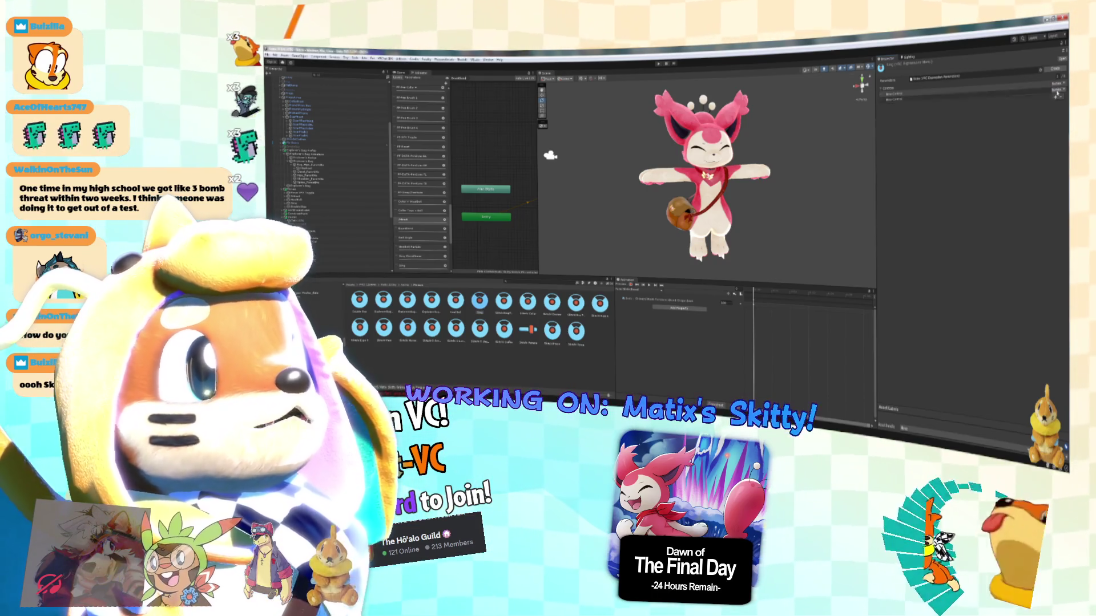
pyautogui.click(911, 93)
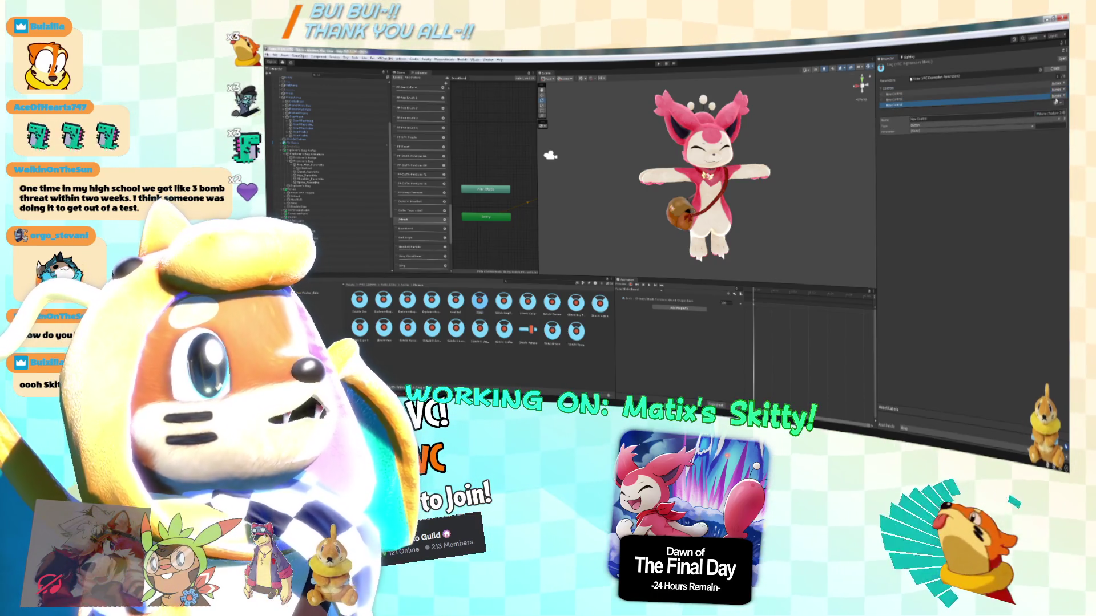
pyautogui.click(1065, 82)
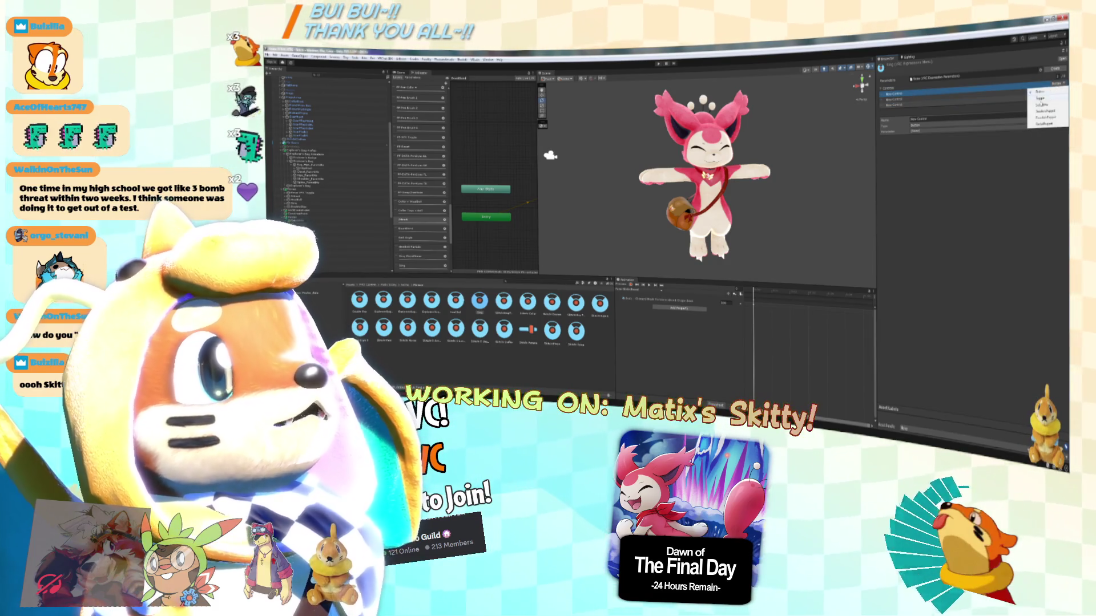
pyautogui.click(1040, 99)
pyautogui.click(959, 119)
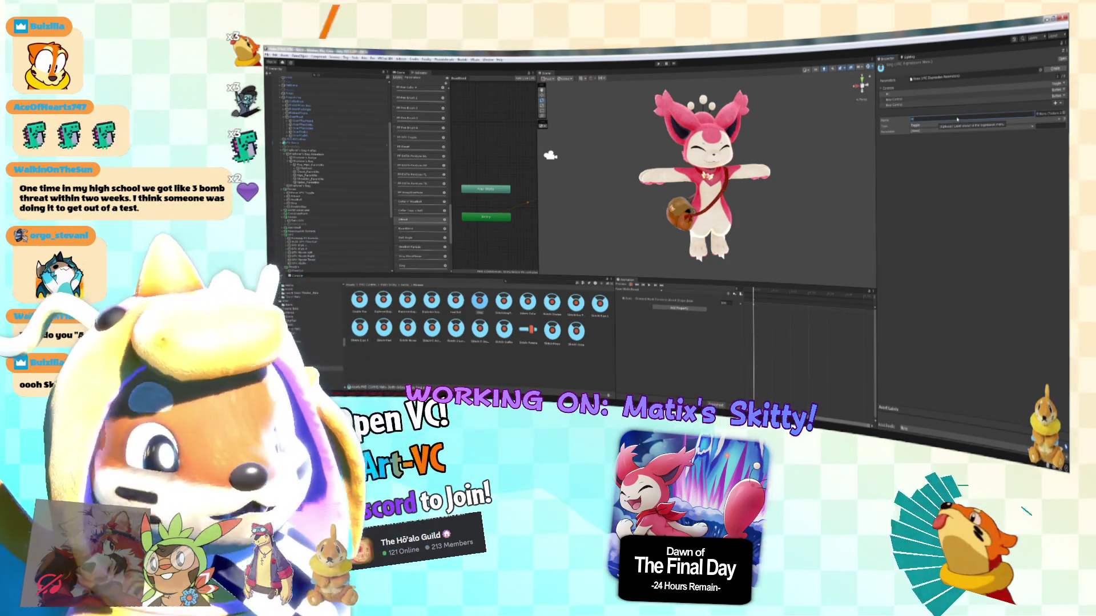
pyautogui.write('rophone (Right')
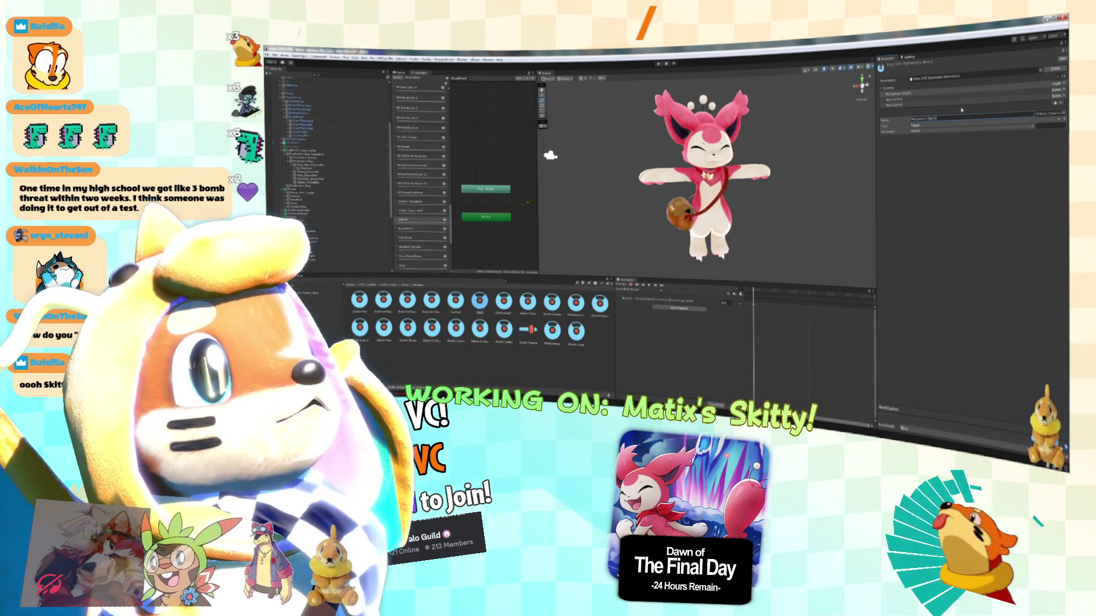
pyautogui.click(953, 107)
pyautogui.click(952, 107)
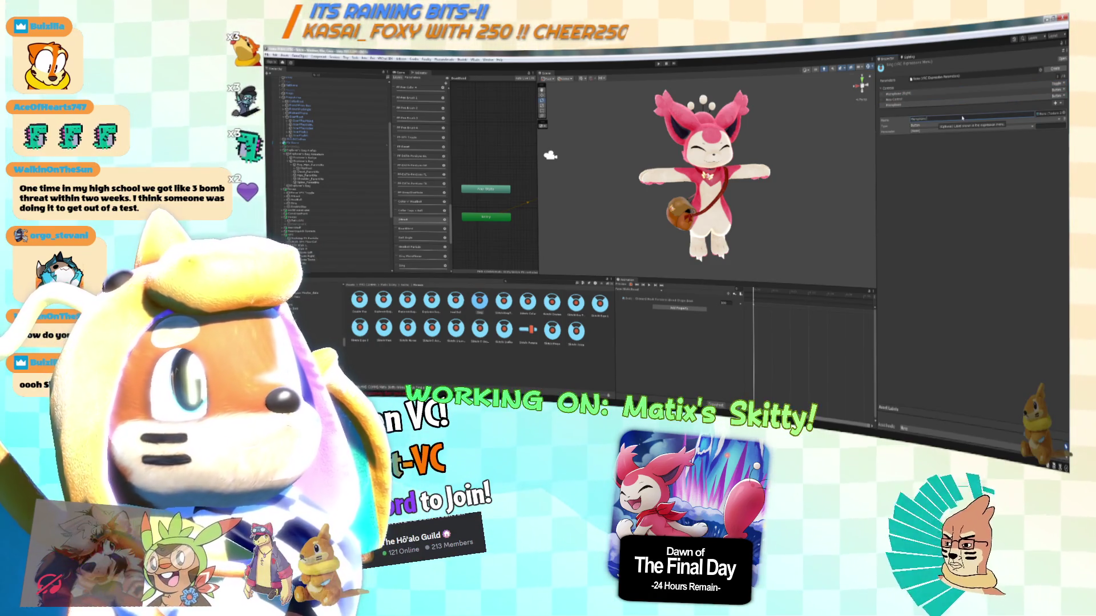
# Make the other control a toggle driven by the Microphone Left parameter.
pyautogui.click(971, 126)
pyautogui.click(925, 134)
pyautogui.click(925, 131)
pyautogui.click(1010, 145)
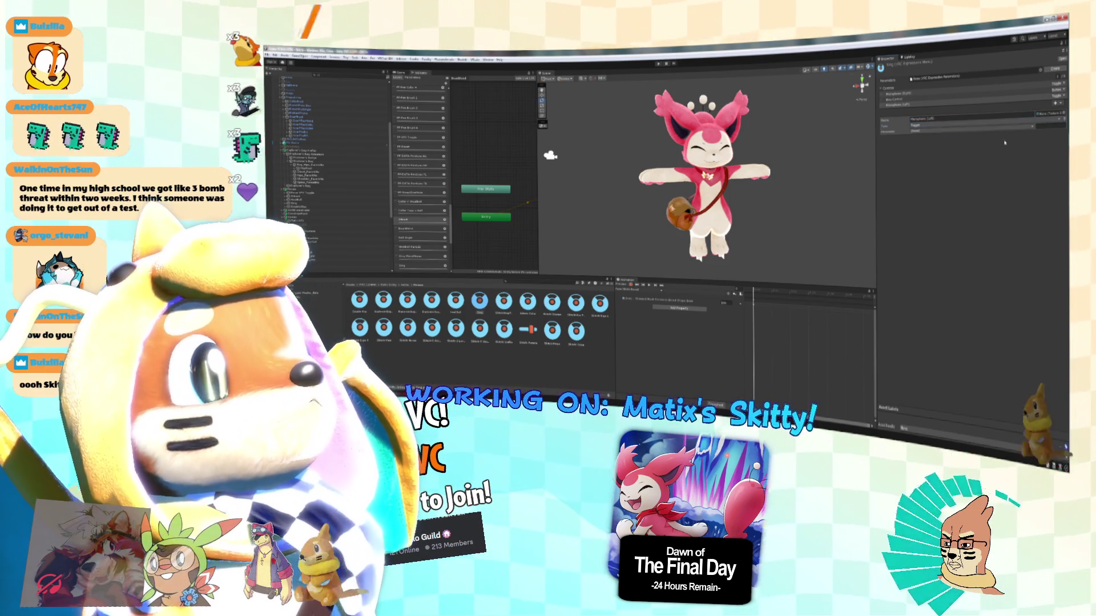
pyautogui.click(940, 131)
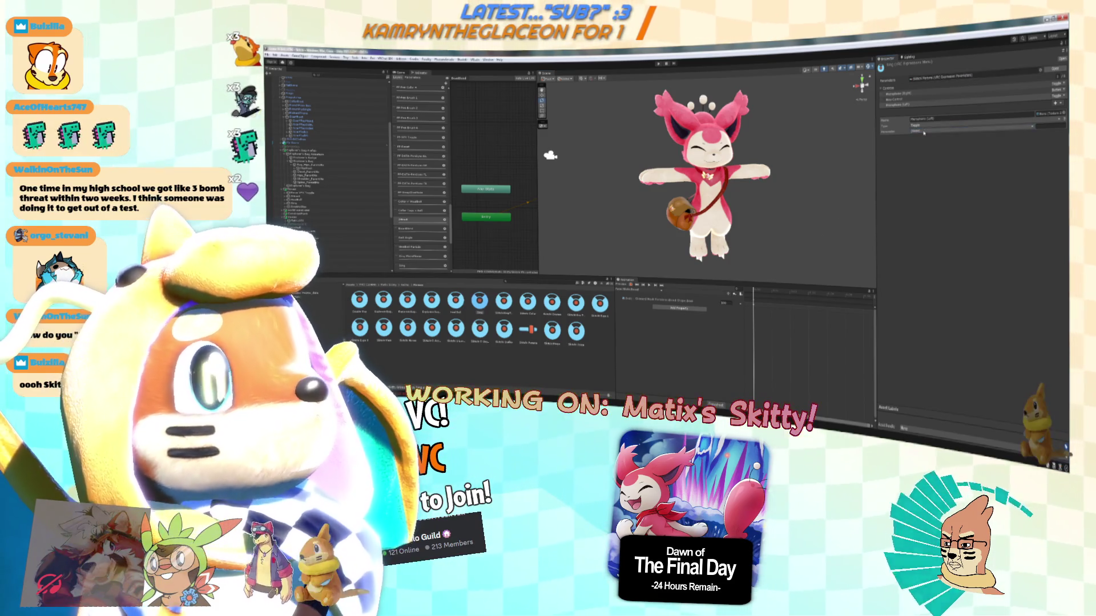
pyautogui.click(965, 131)
pyautogui.click(951, 363)
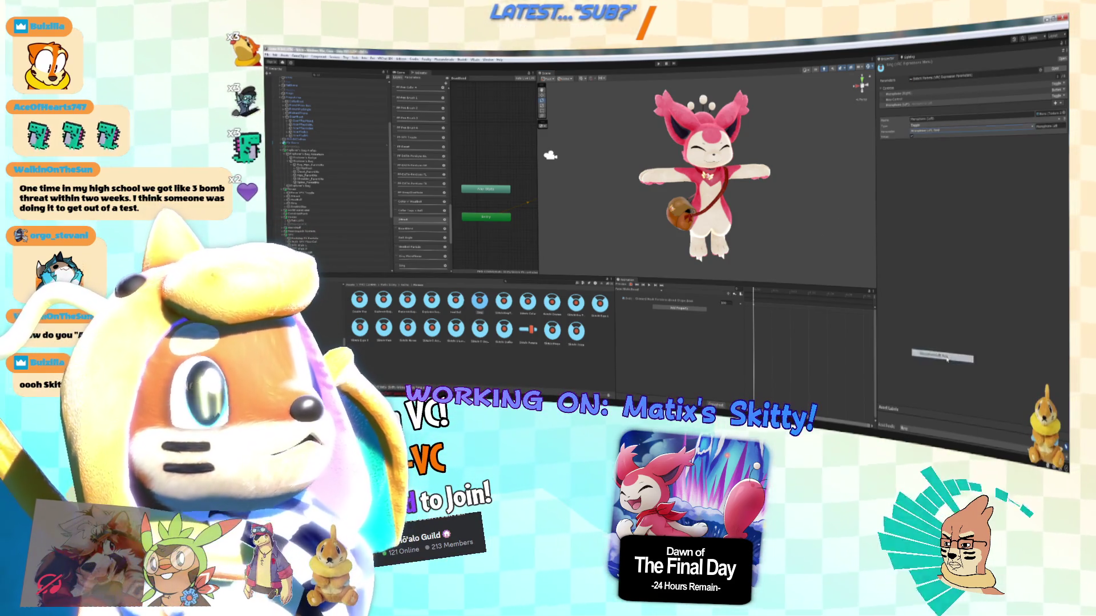
pyautogui.click(983, 92)
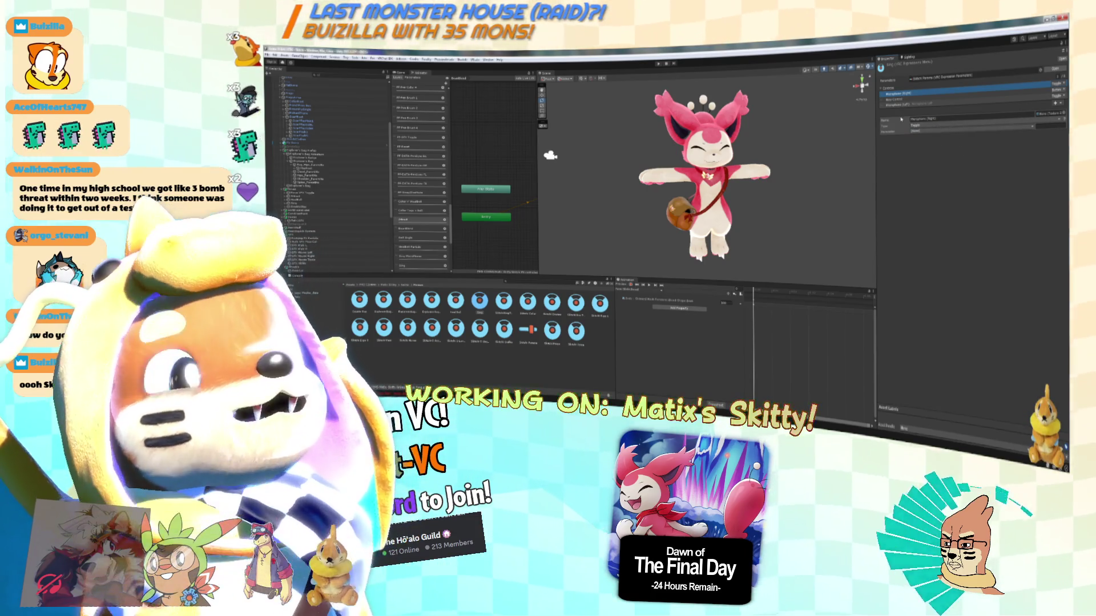
# Link Microphone (Right) to the Microphone Right parameter and rename New Control to Sing.
pyautogui.click(937, 132)
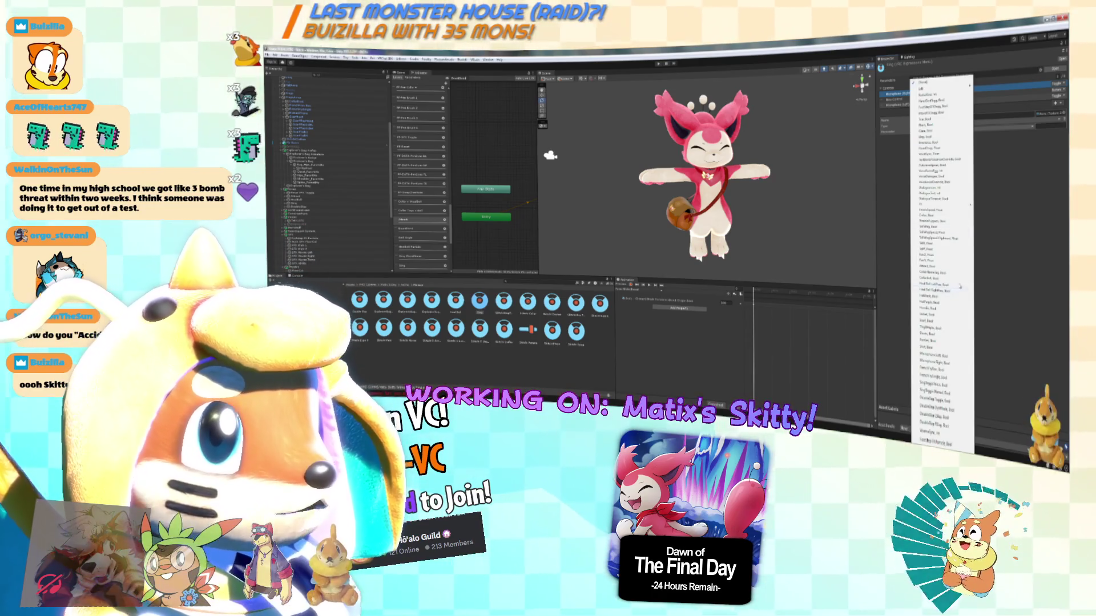
pyautogui.click(951, 363)
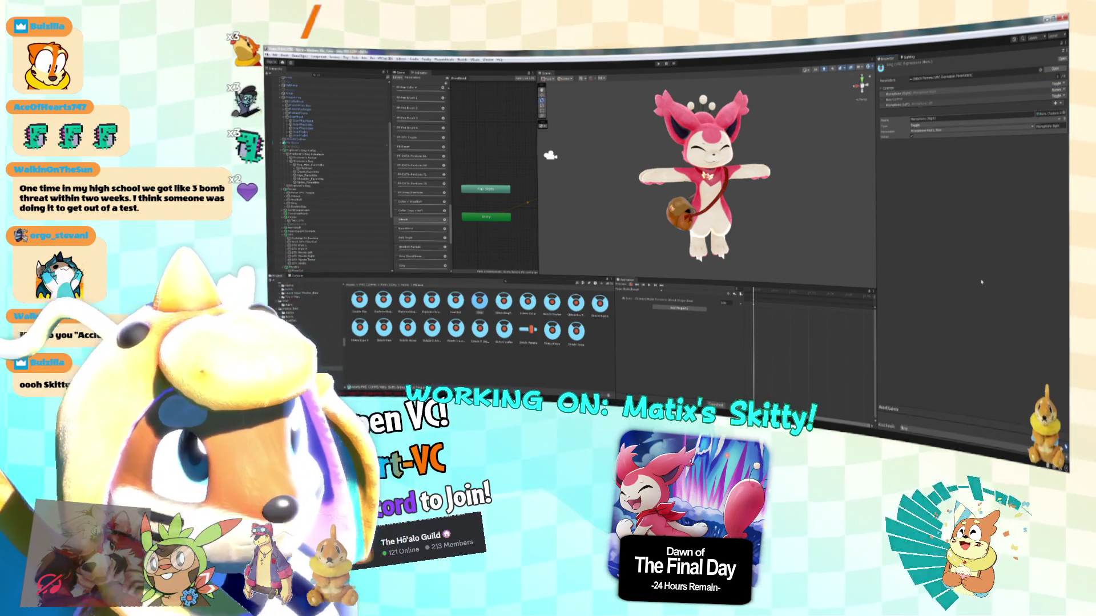
pyautogui.click(925, 99)
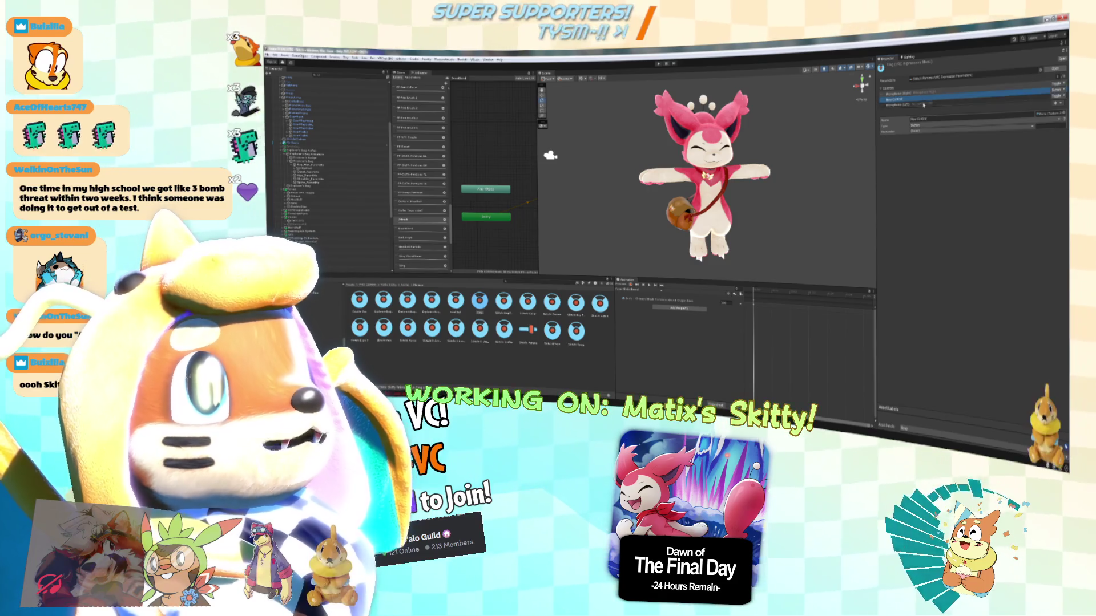
pyautogui.click(939, 118)
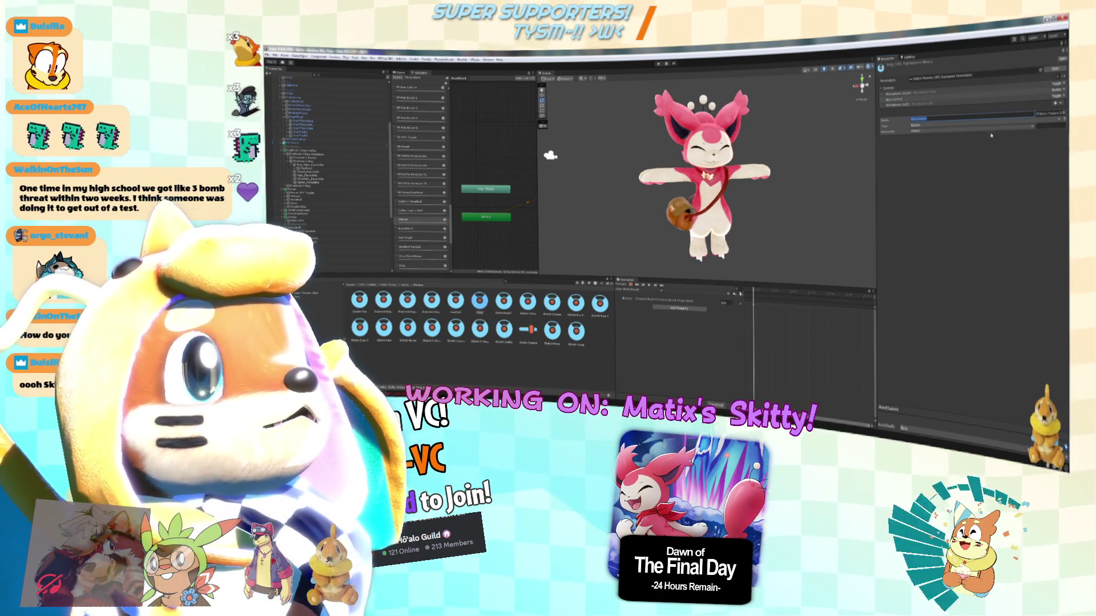
pyautogui.write('Sing')
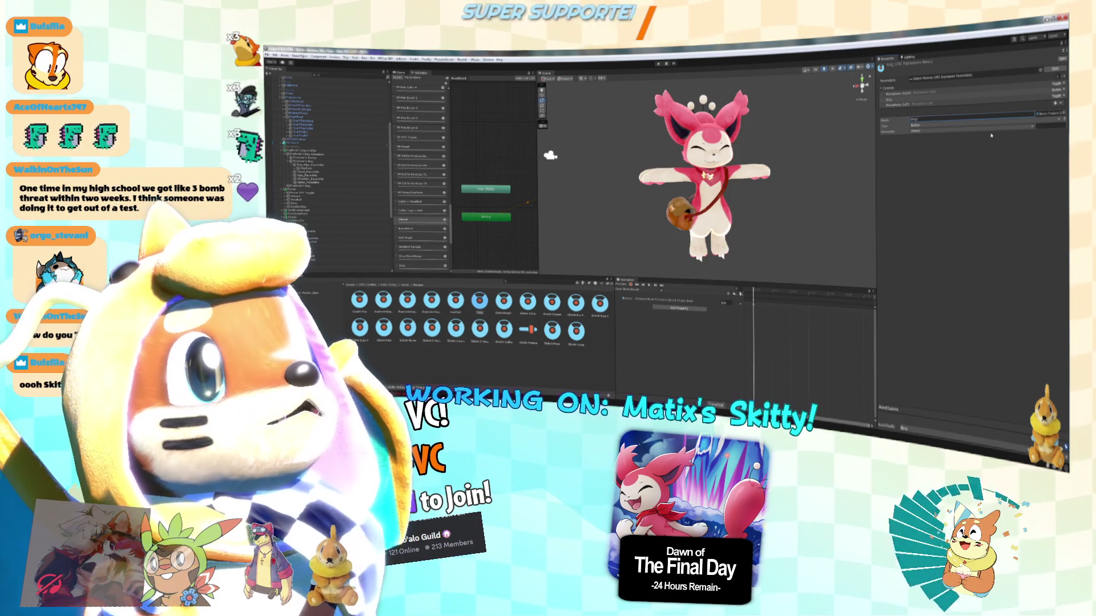
pyautogui.write(' Toggle')
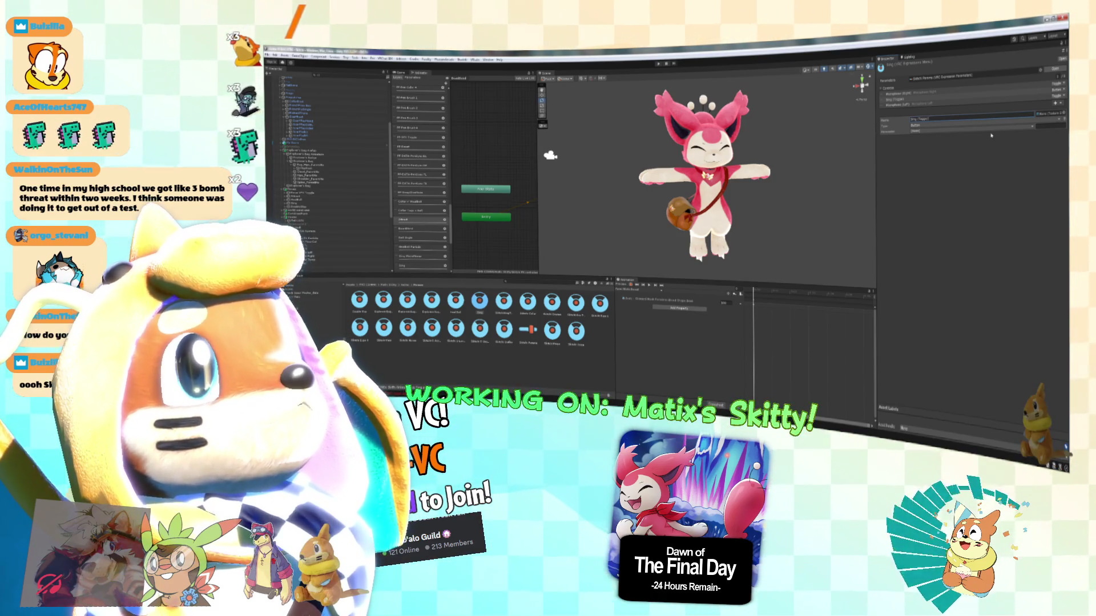
# Edit the Microphone (Left) control's name, then bring up Sing's parameter list.
pyautogui.click(914, 104)
pyautogui.click(923, 125)
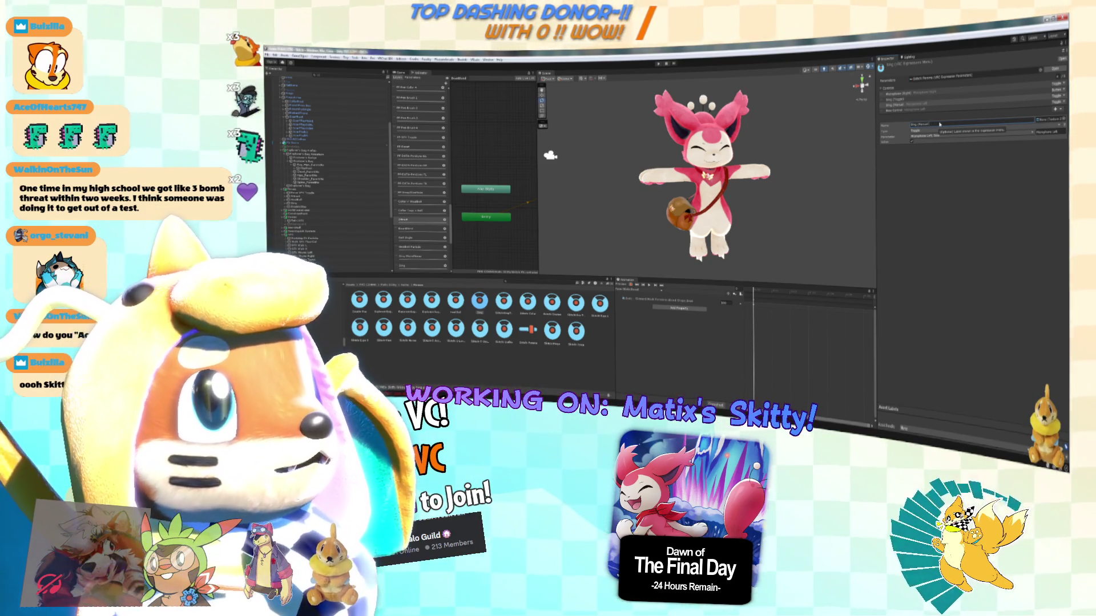
pyautogui.click(919, 105)
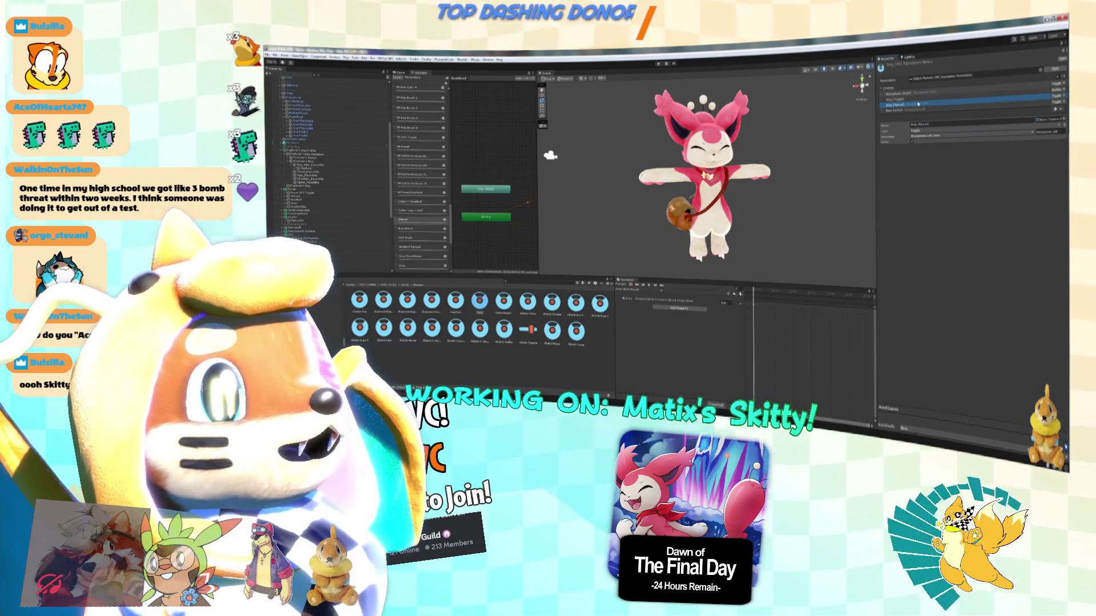
pyautogui.click(958, 138)
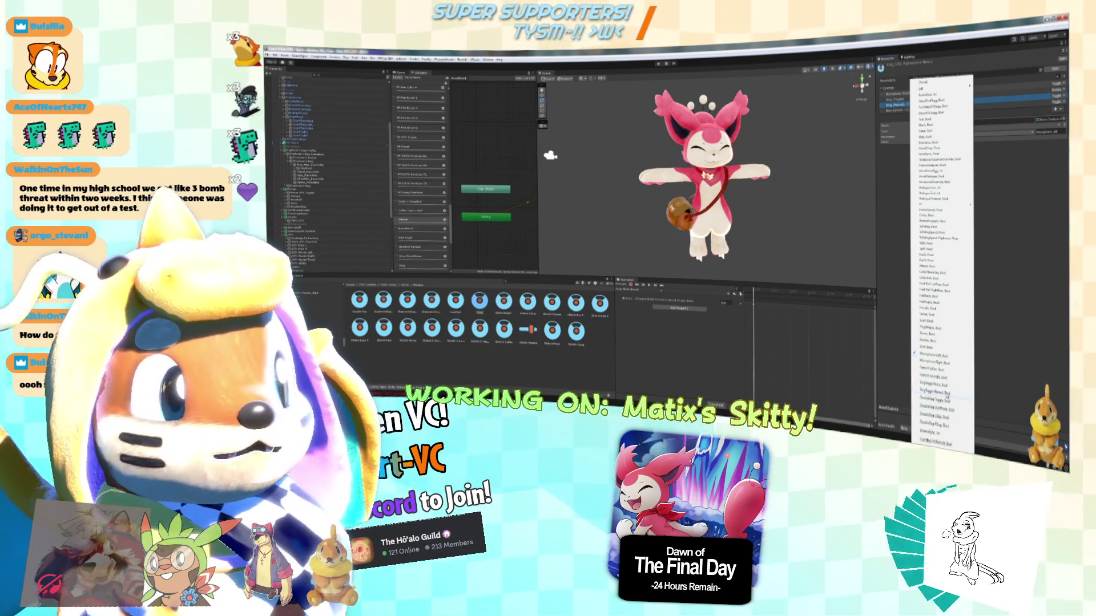
# Assign a parameter to the Sing control and set its type to Toggle.
pyautogui.click(946, 395)
pyautogui.click(896, 99)
pyautogui.click(933, 131)
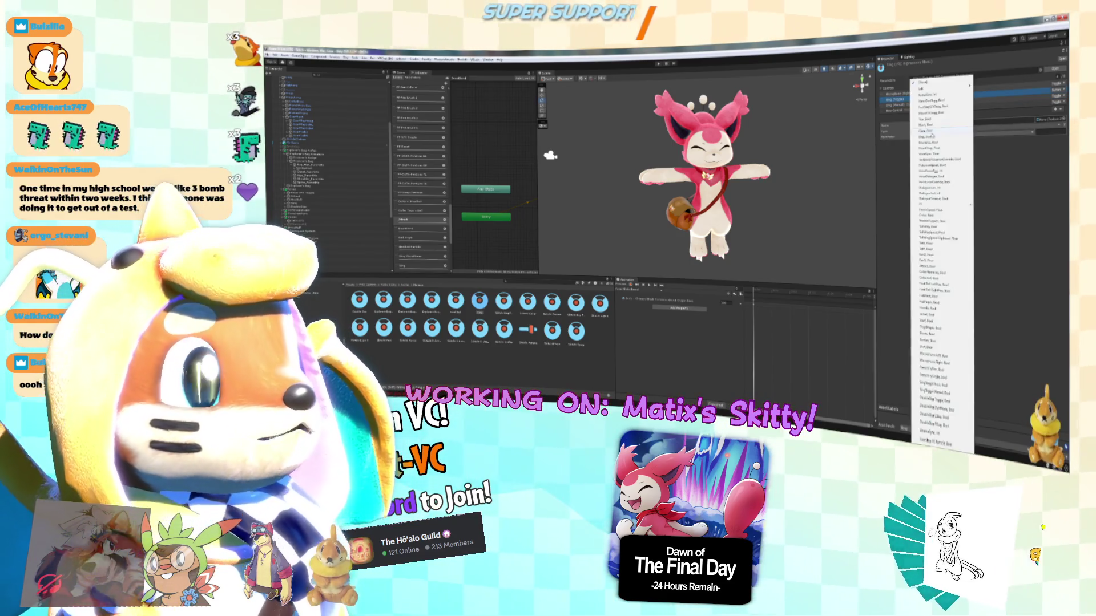
pyautogui.click(946, 386)
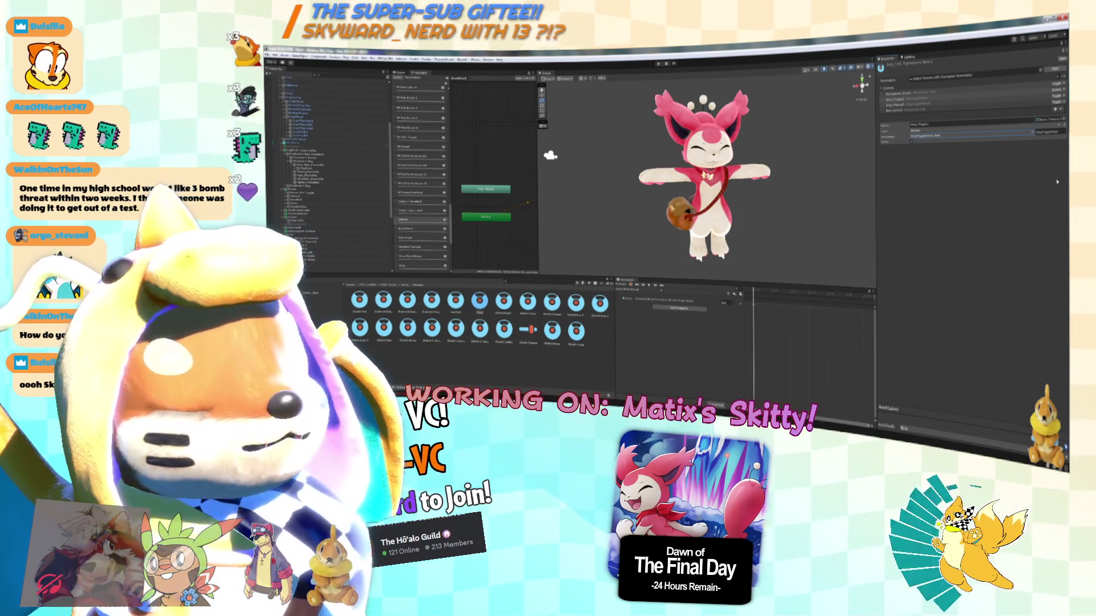
pyautogui.click(1056, 99)
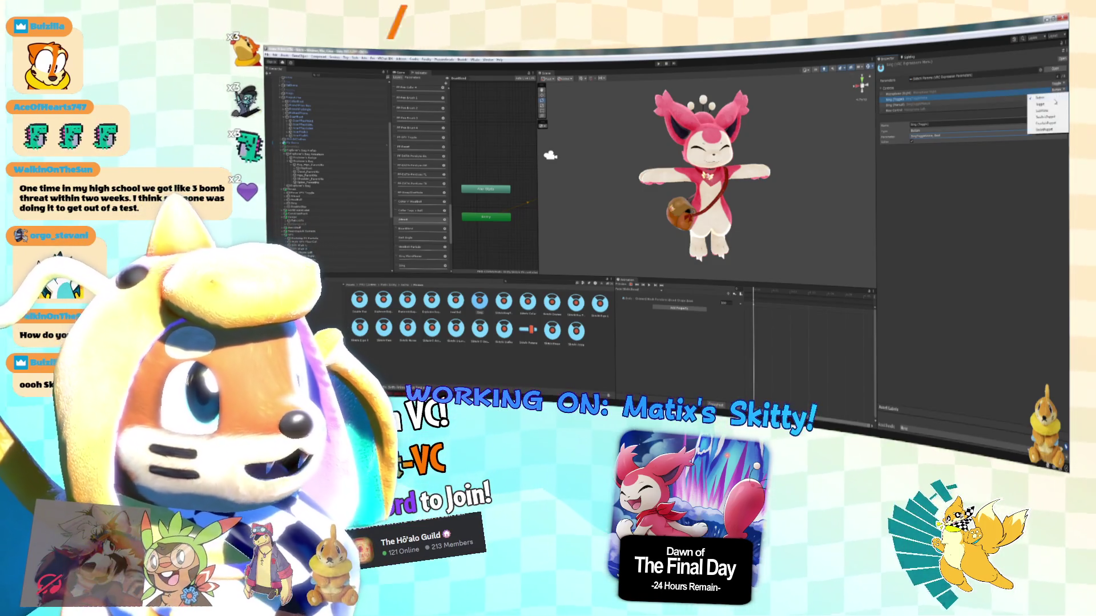
pyautogui.click(1054, 106)
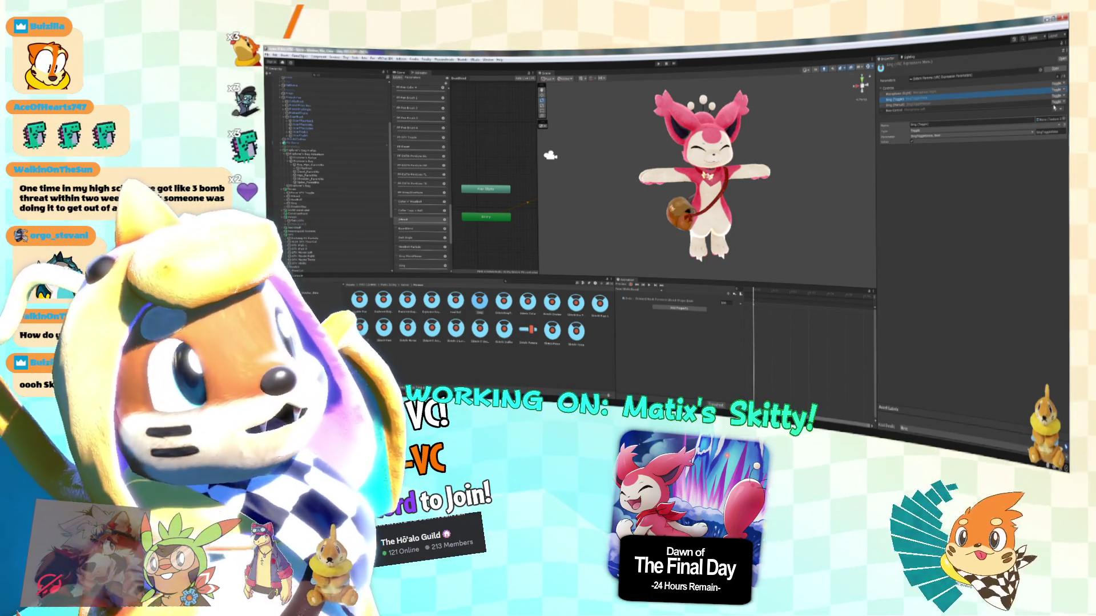
# Name a control Microphone (Right), then edit it into the Left variant.
pyautogui.click(914, 93)
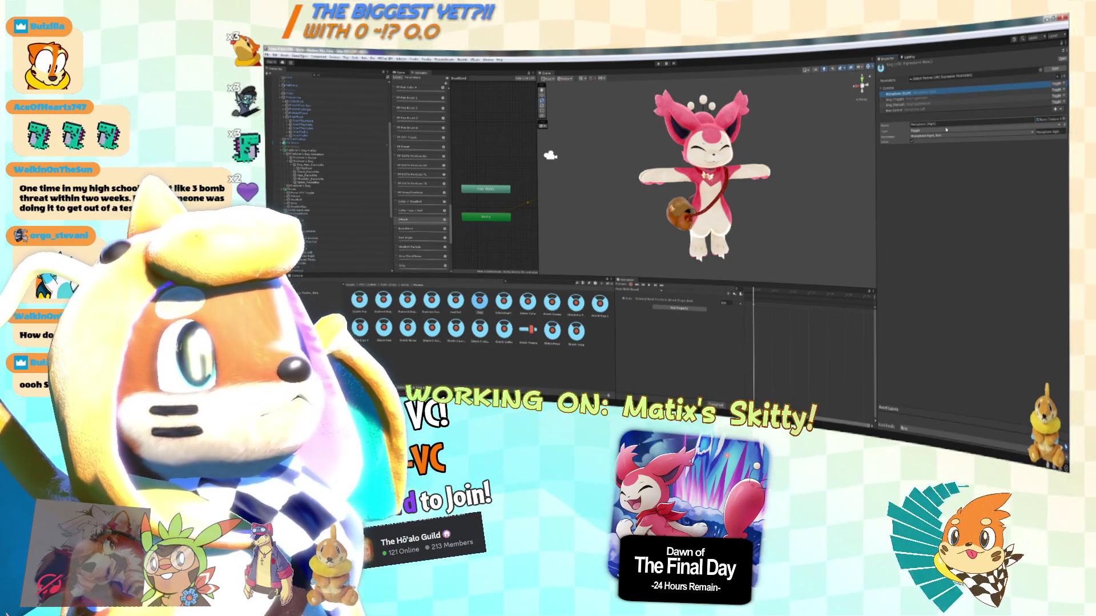
pyautogui.write('Microphone (Right)')
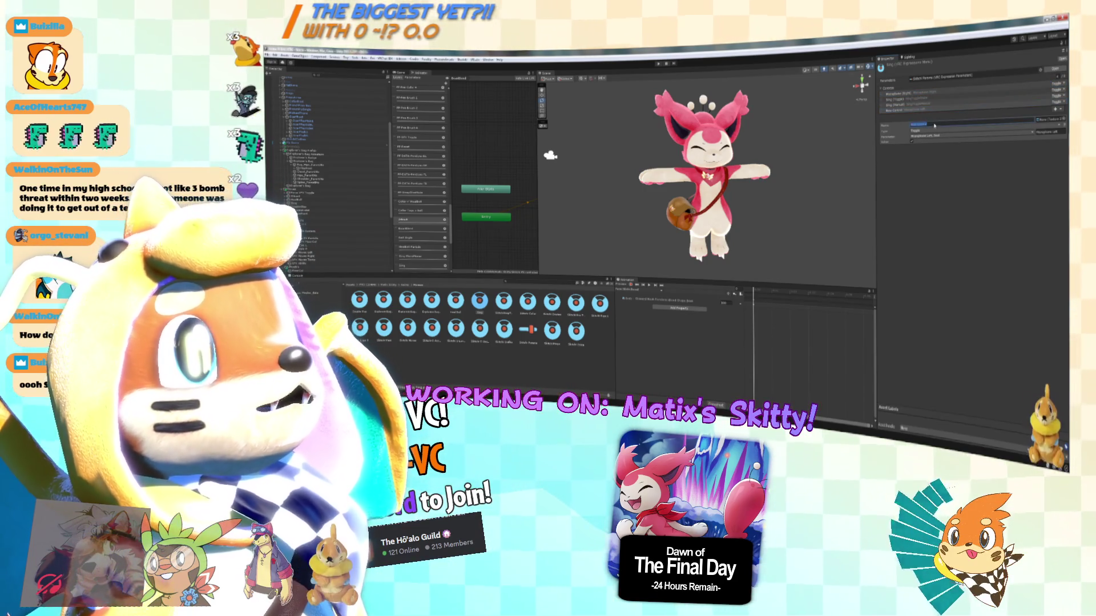
pyautogui.moveTo(935, 125); pyautogui.dragTo(929, 128)
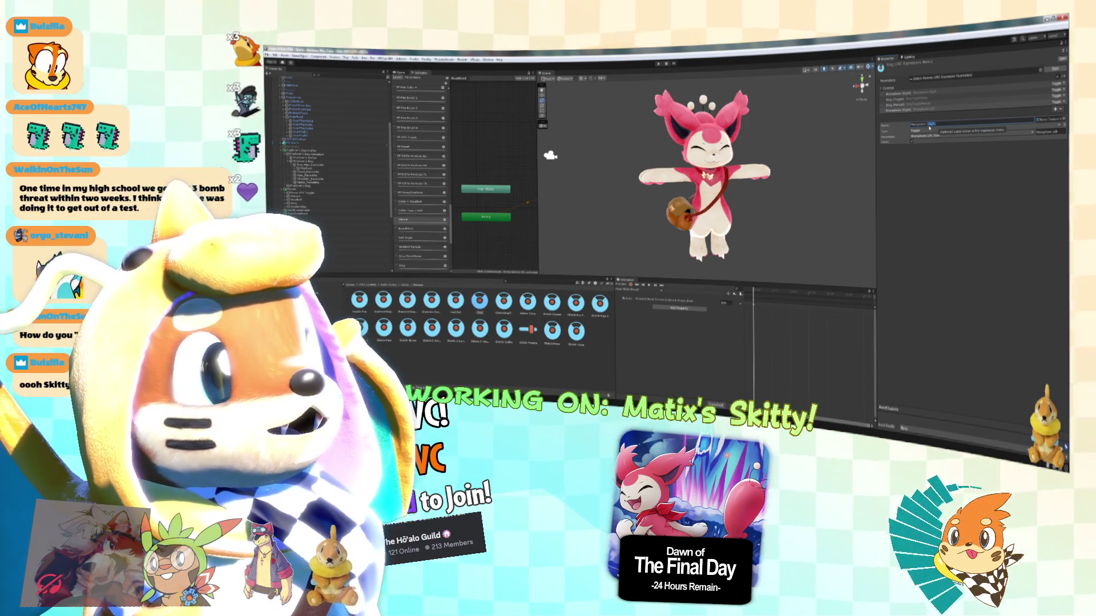
pyautogui.write('Lef')
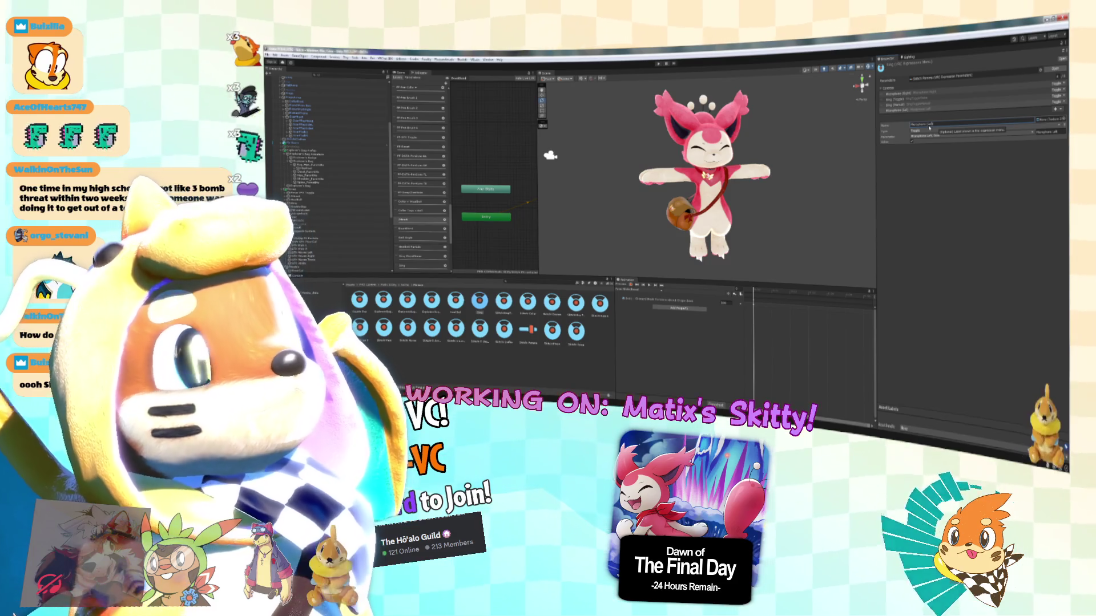
pyautogui.press('Return')
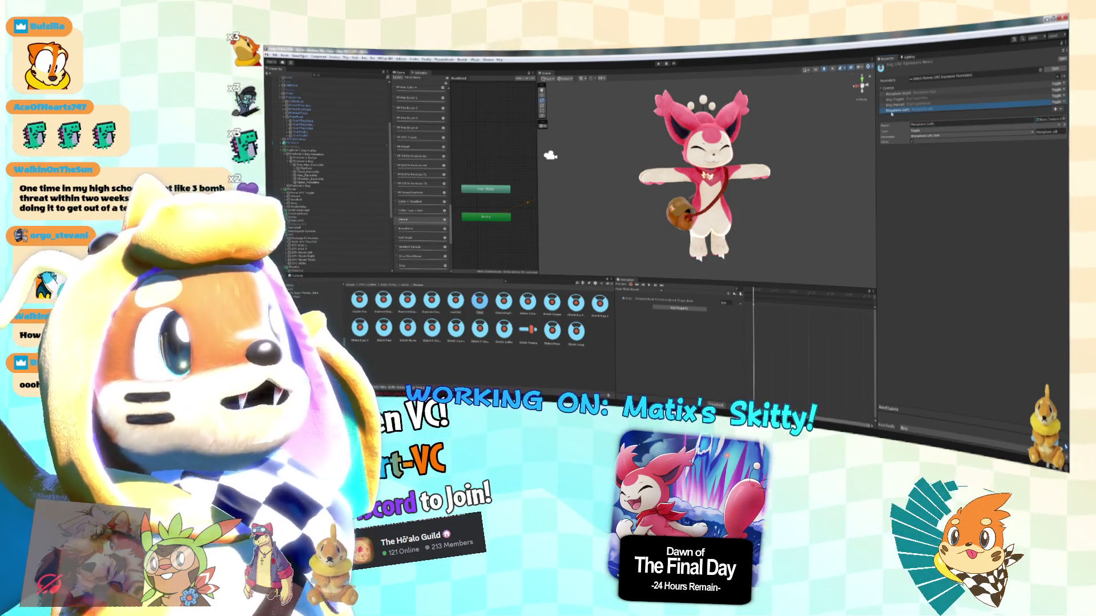
# Review the Sing (Manual), Sing (Toggle) and Microphone (Left) control settings.
pyautogui.click(937, 108)
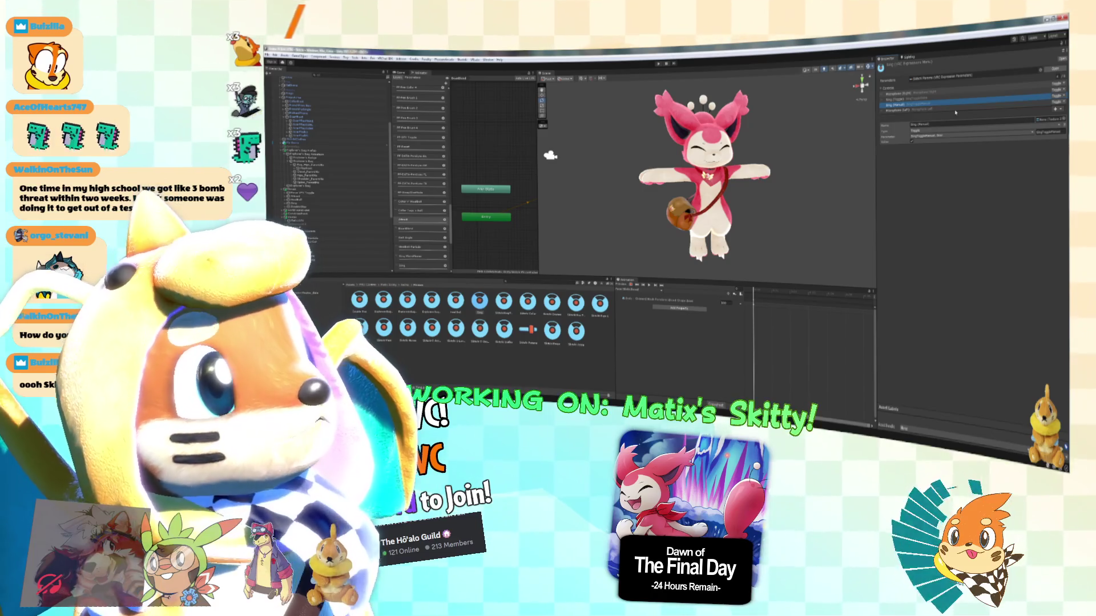
pyautogui.click(977, 156)
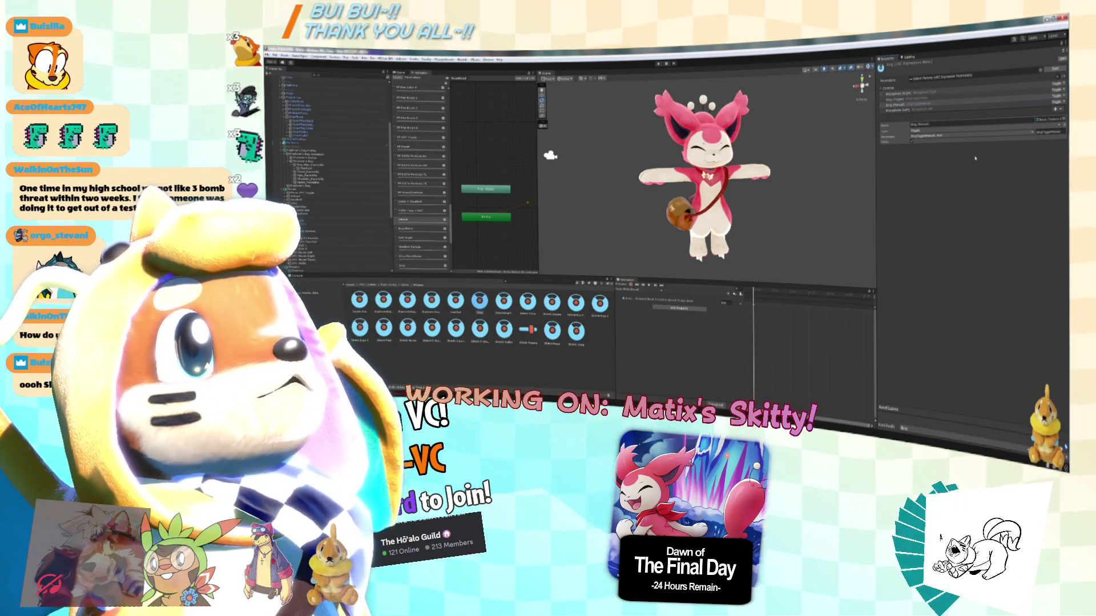
pyautogui.click(954, 99)
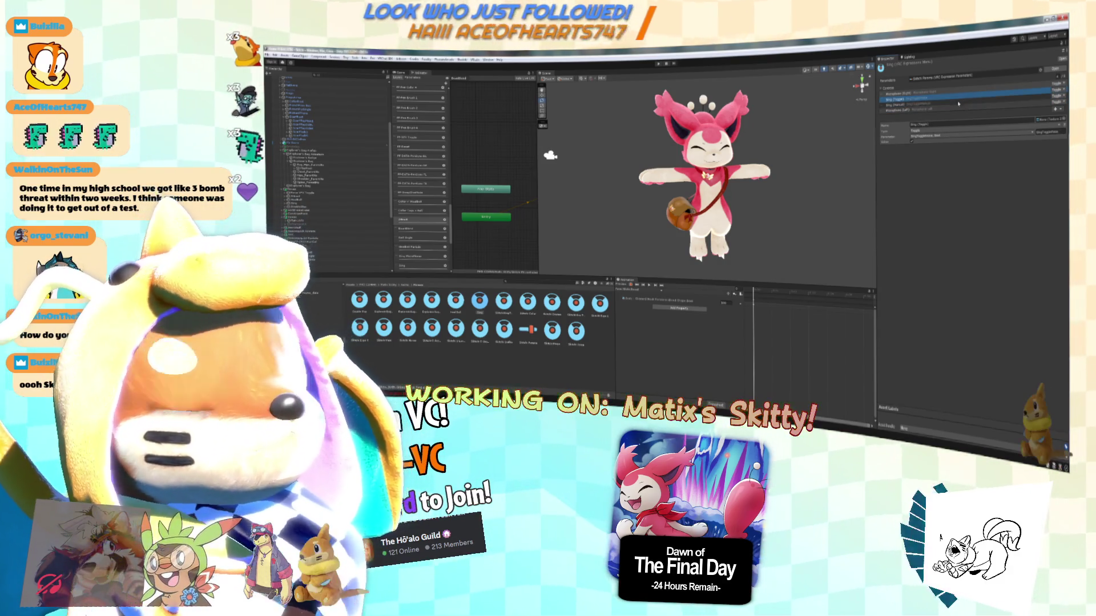
pyautogui.click(991, 106)
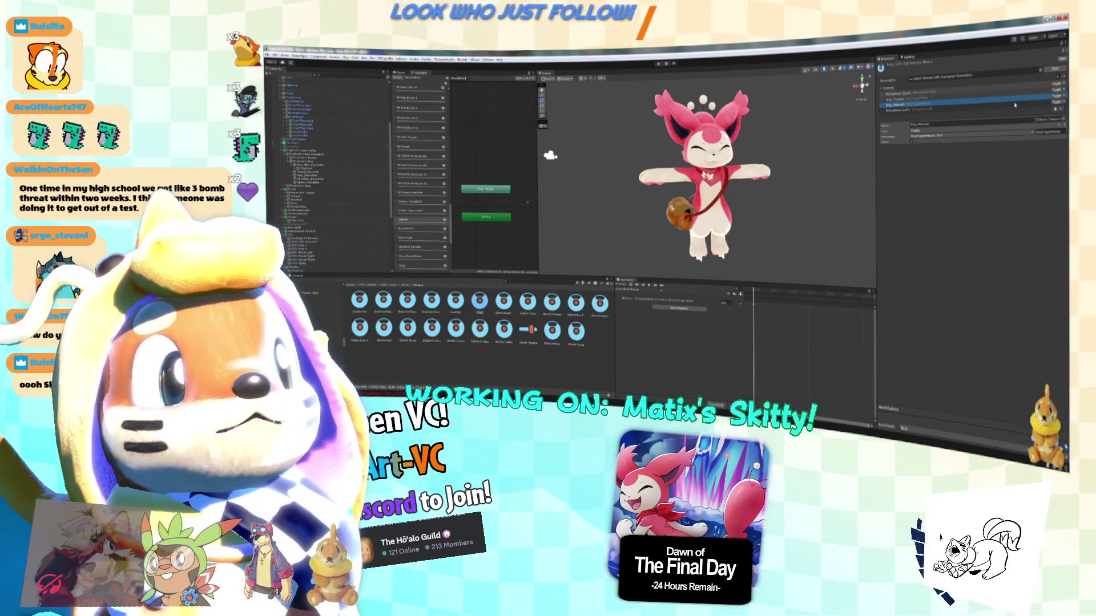
pyautogui.click(1047, 105)
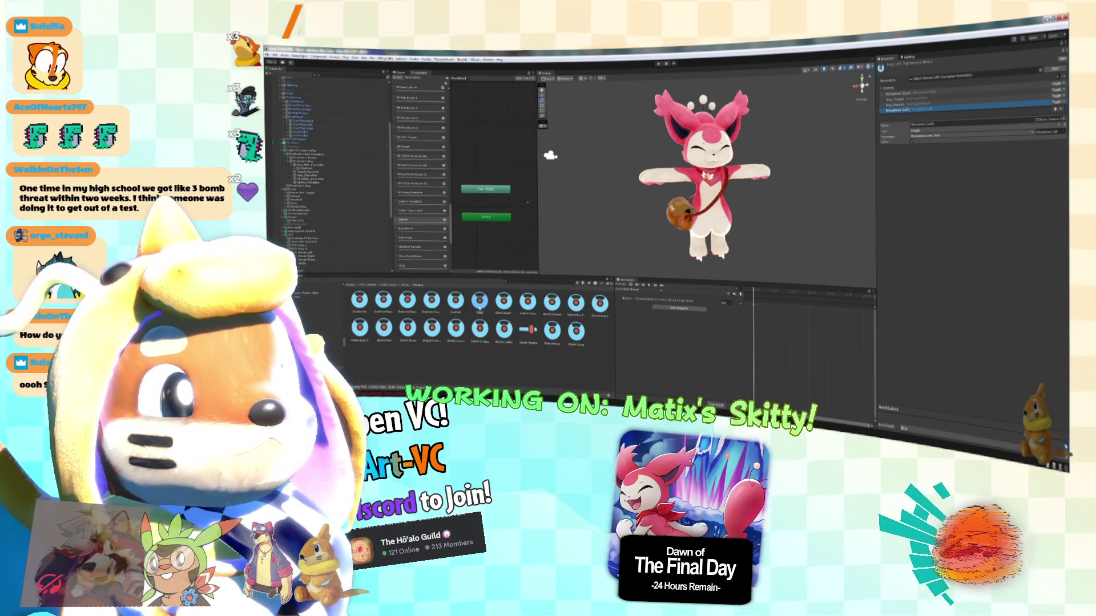
pyautogui.click(456, 302)
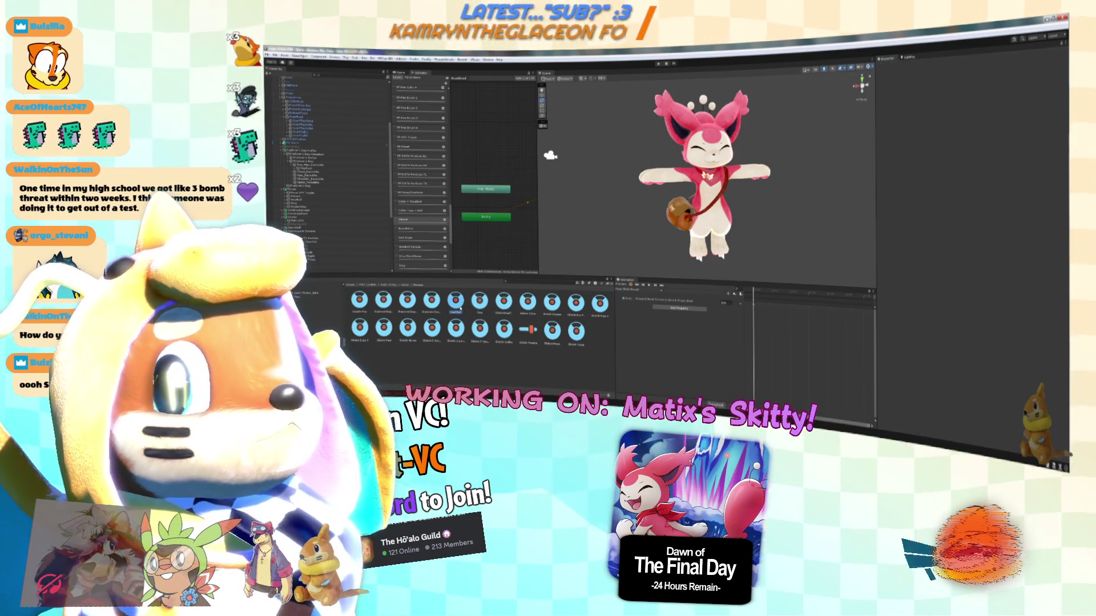
# Return to the other expression menu and add three new controls to it.
pyautogui.click(480, 303)
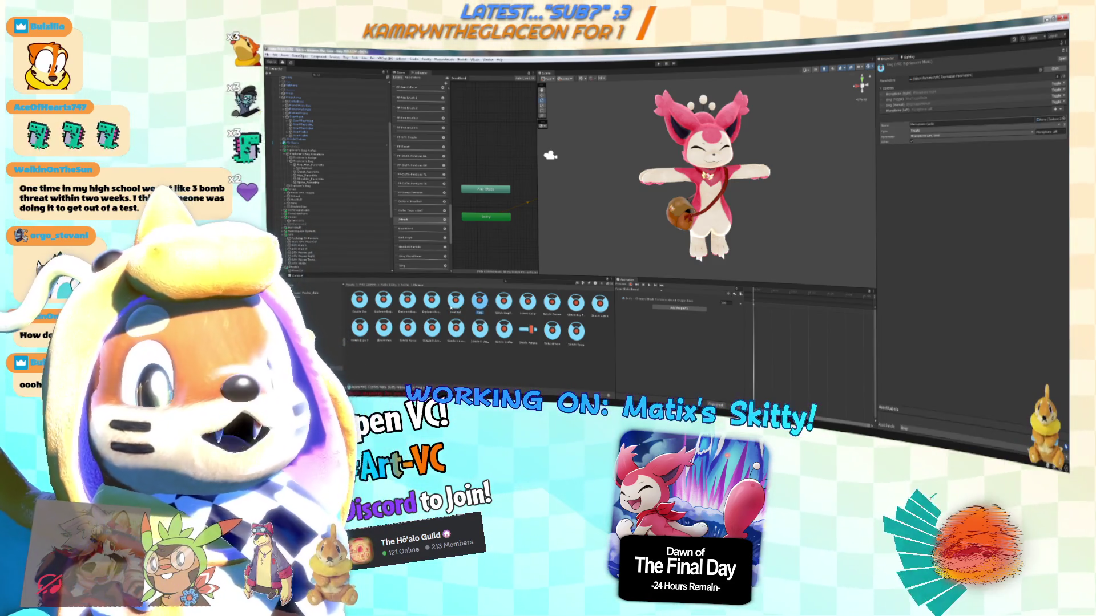
pyautogui.click(455, 301)
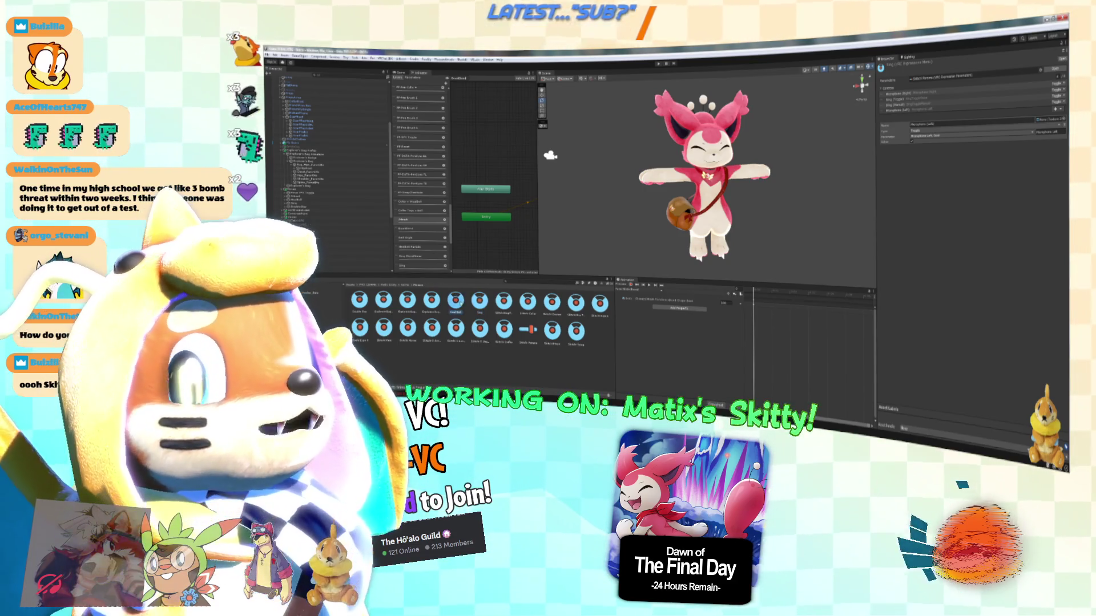
pyautogui.click(1056, 91)
pyautogui.click(1057, 92)
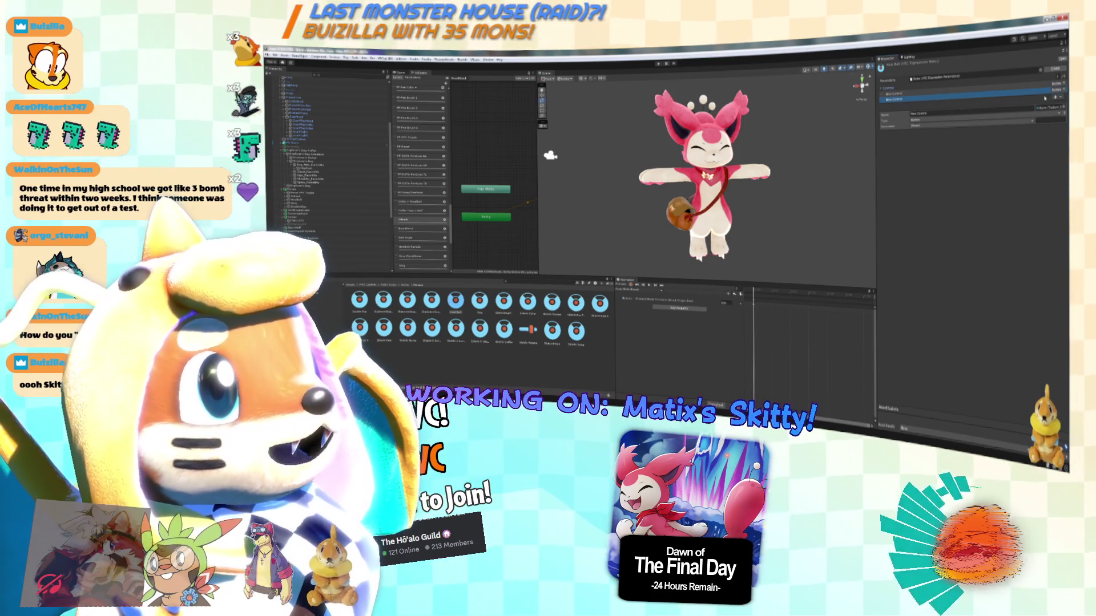
pyautogui.click(1055, 97)
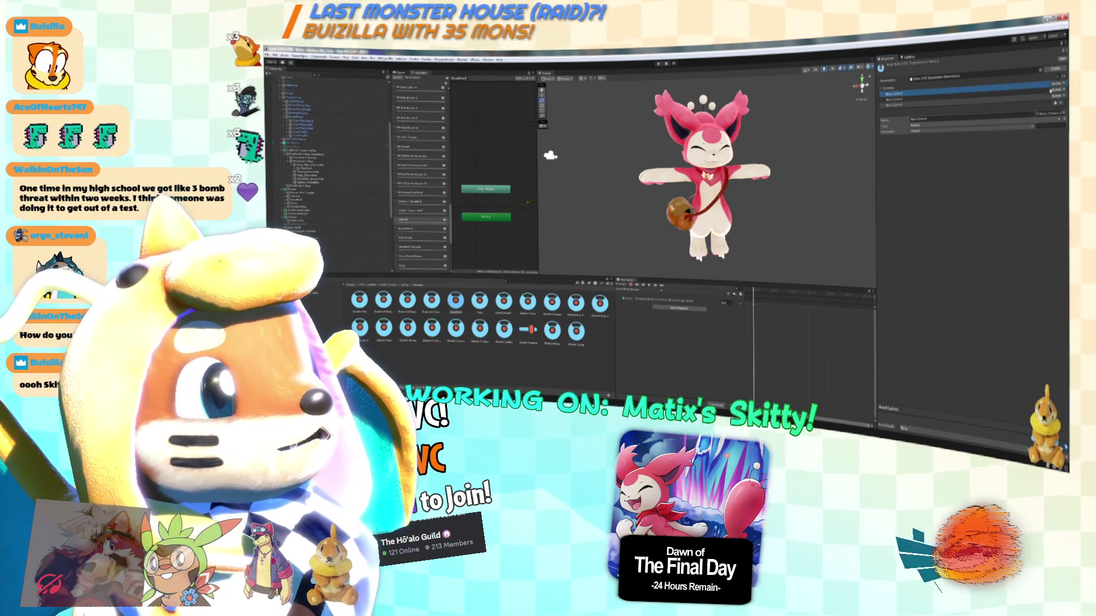
pyautogui.click(1057, 103)
pyautogui.click(1056, 85)
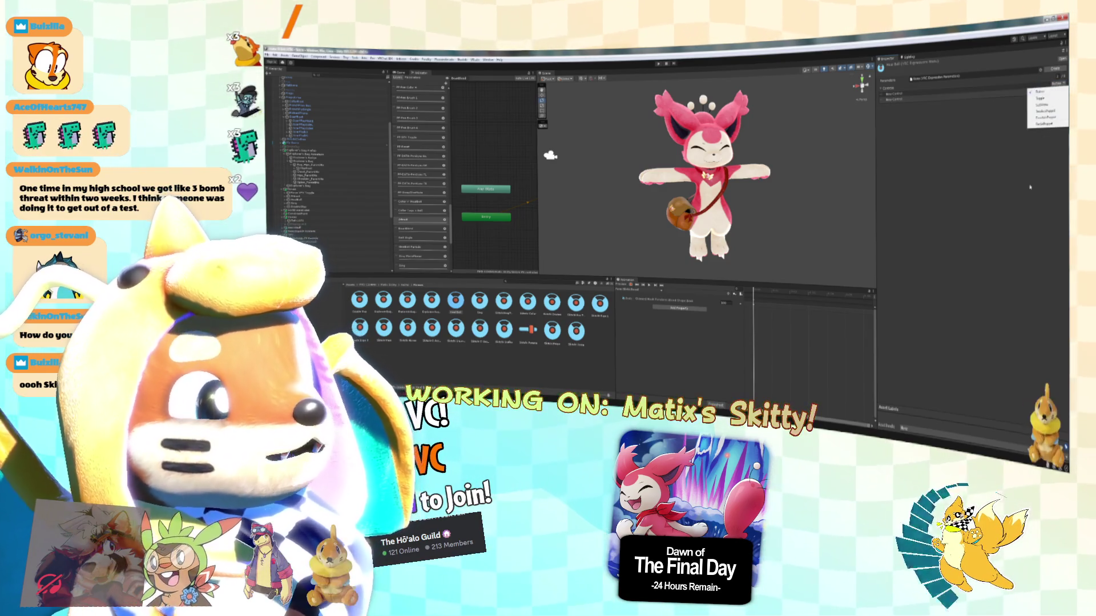
pyautogui.click(1040, 91)
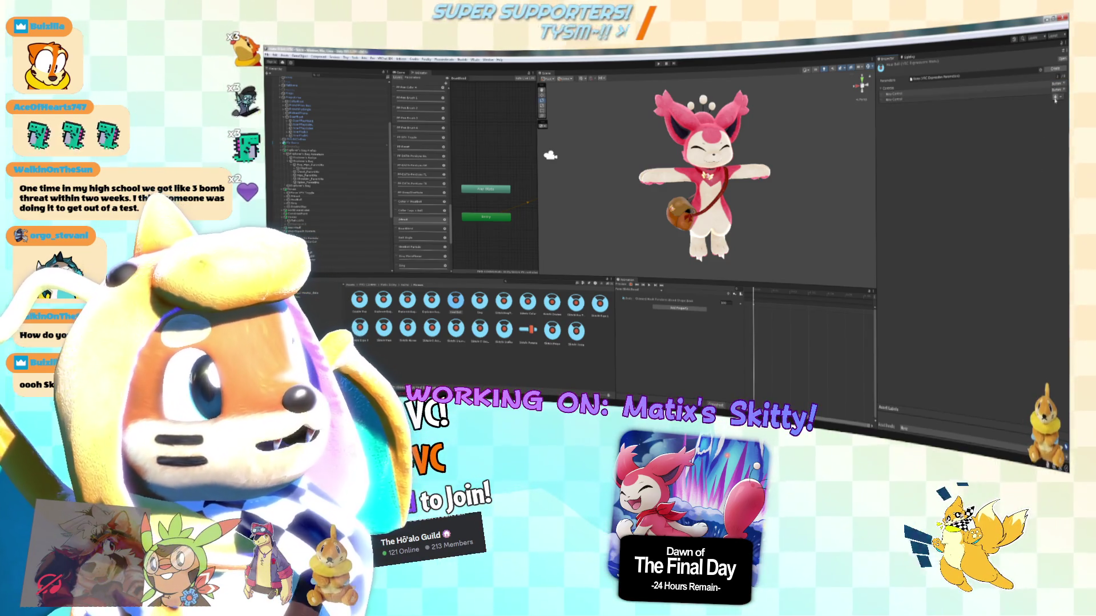
# Rename a new control Jump to Cat and make it a Sub Menu linked to Skitty Color.
pyautogui.click(904, 105)
pyautogui.click(900, 99)
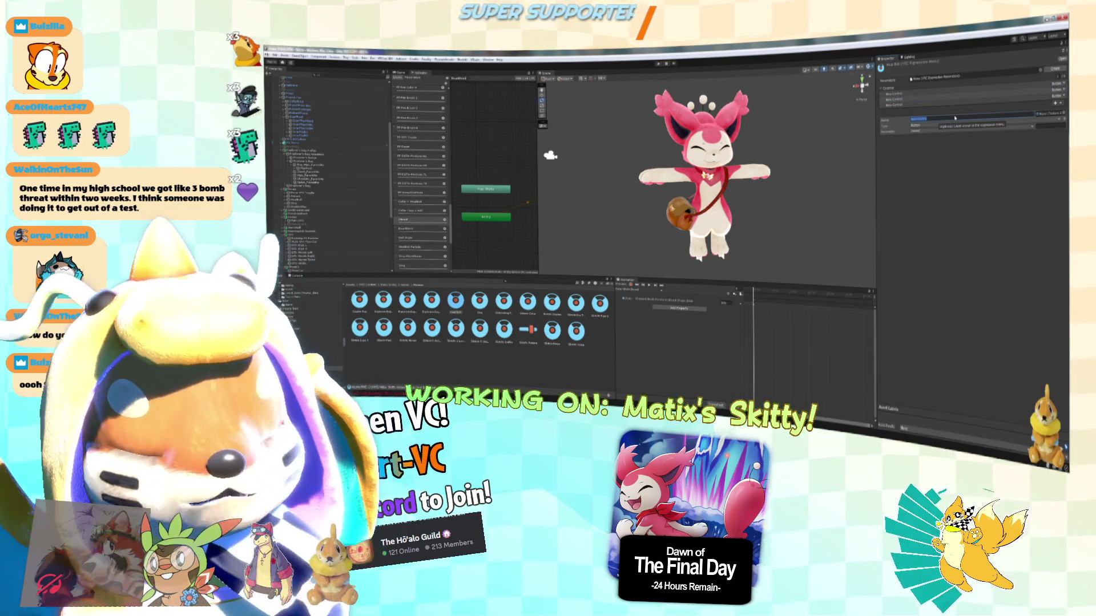
pyautogui.click(954, 119)
pyautogui.press('BackSpace')
pyautogui.write('Jump to Cat')
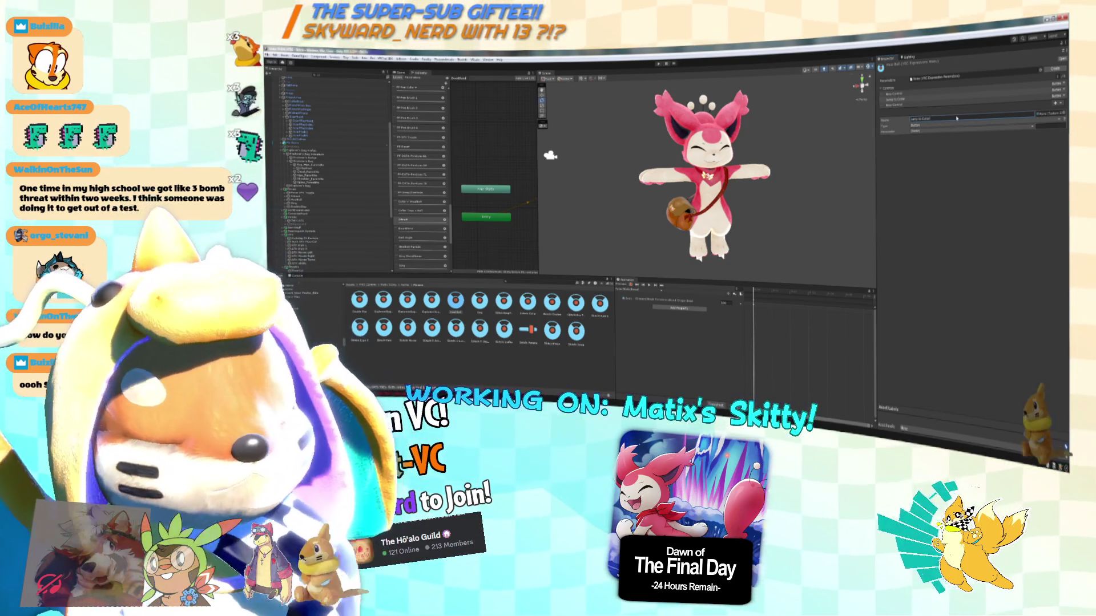
pyautogui.click(939, 125)
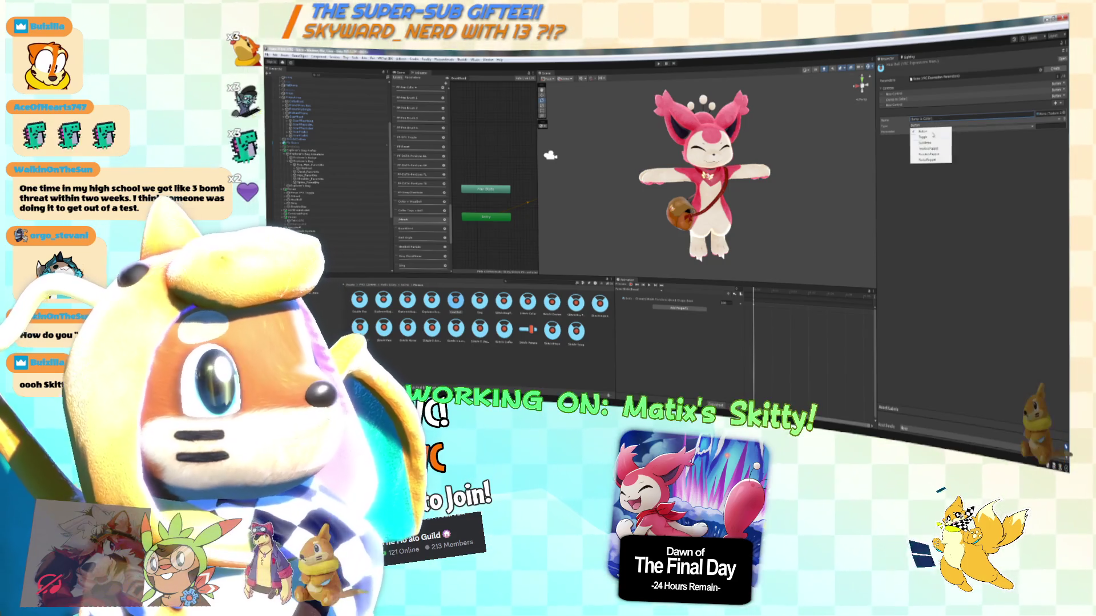
pyautogui.click(933, 144)
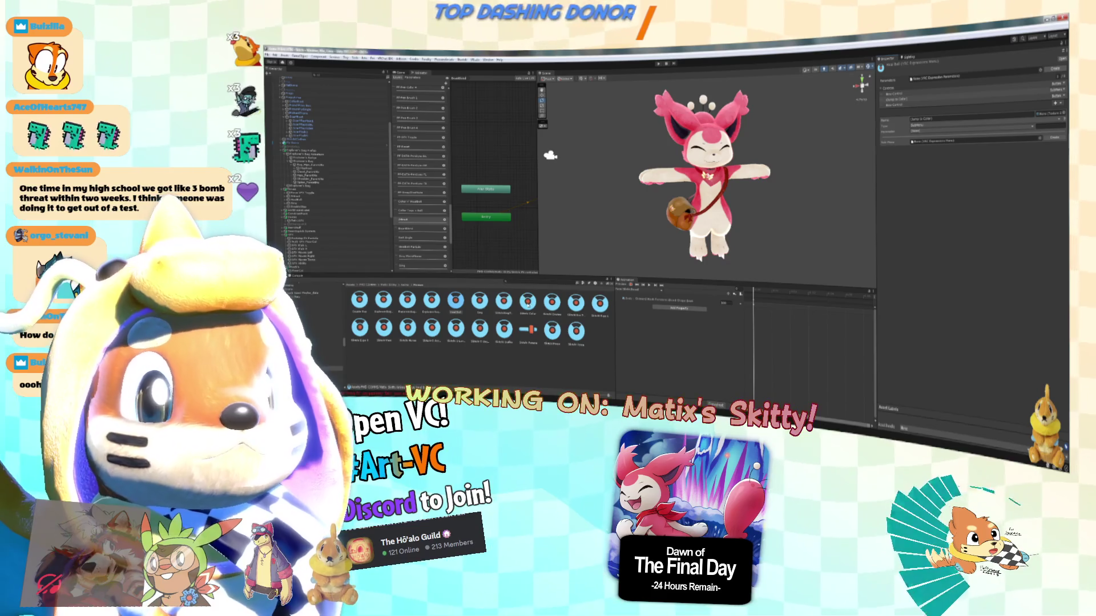
pyautogui.moveTo(528, 302); pyautogui.dragTo(970, 141)
pyautogui.click(908, 101)
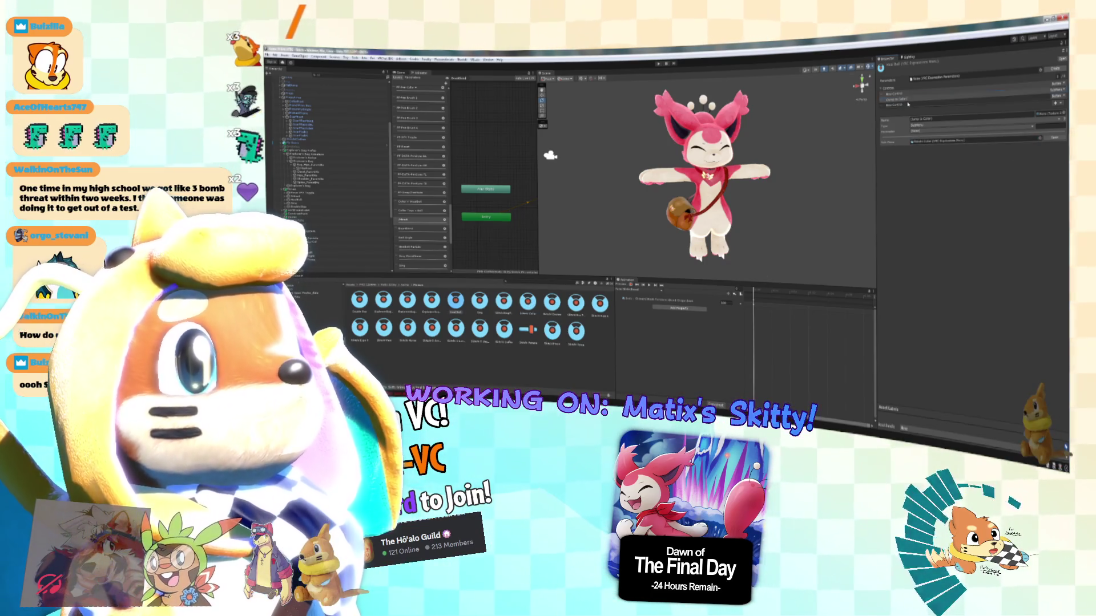
# Switch another new control's type from Button to Toggle.
pyautogui.click(908, 104)
pyautogui.click(919, 119)
pyautogui.click(920, 125)
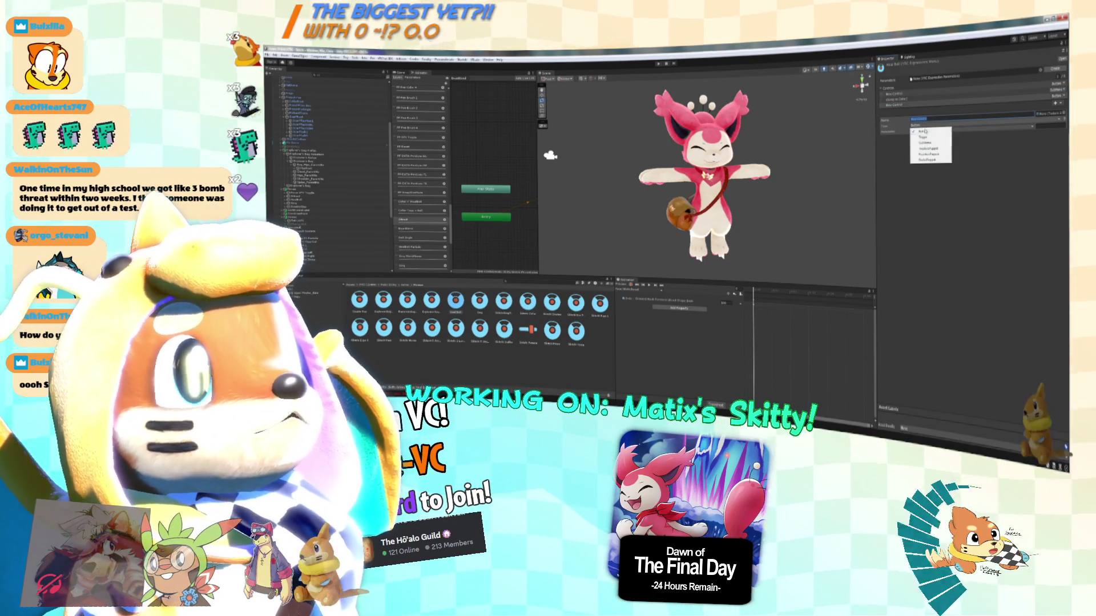
pyautogui.click(926, 139)
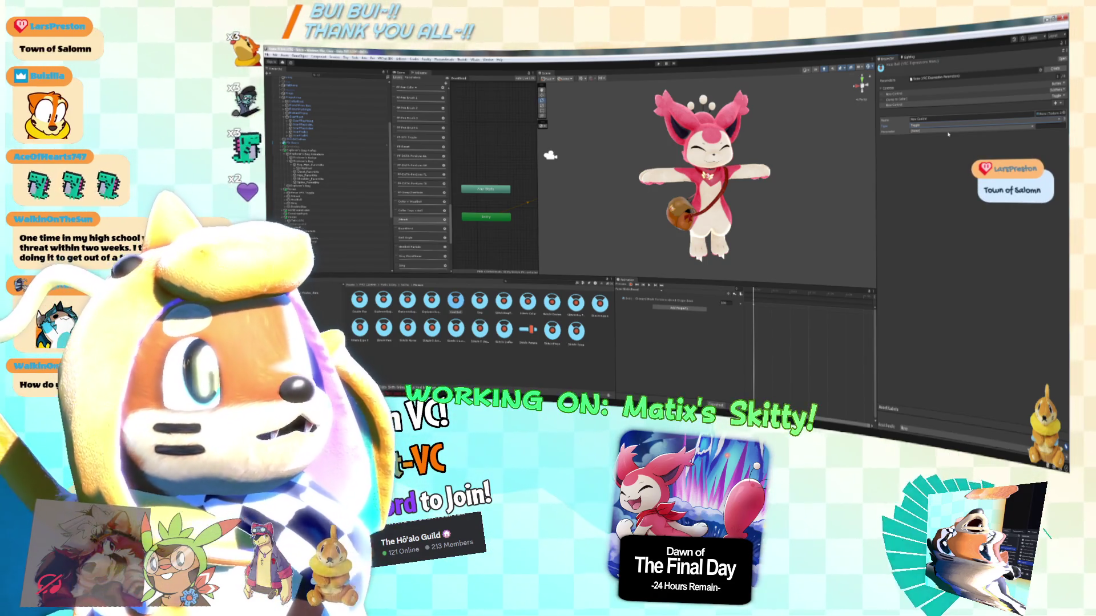
pyautogui.click(938, 120)
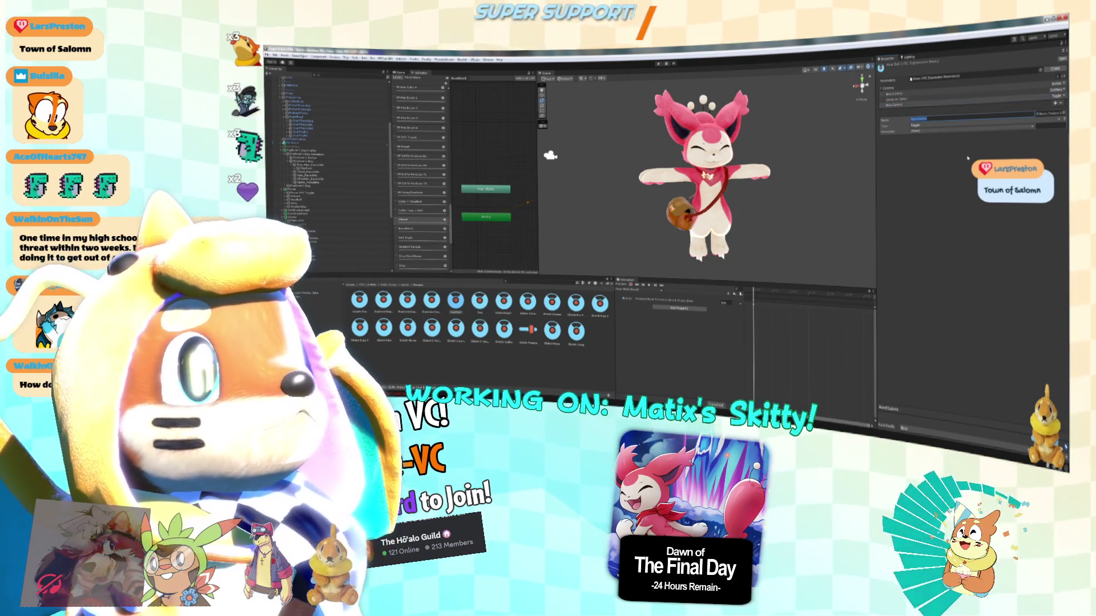
pyautogui.click(908, 101)
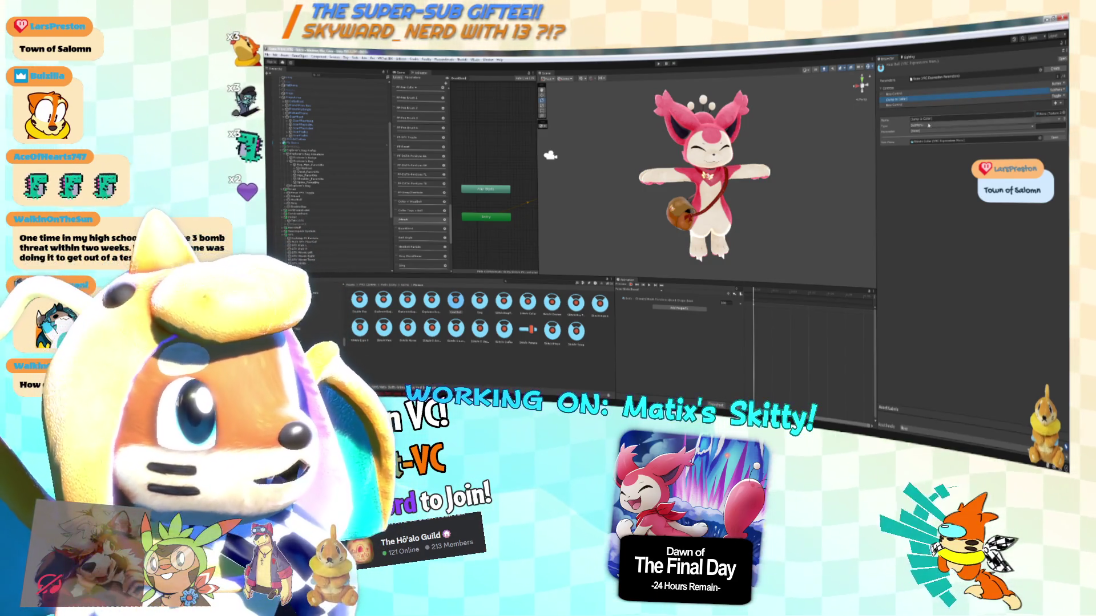
# Make the third New Control a Toggle instead of a Button.
pyautogui.click(913, 105)
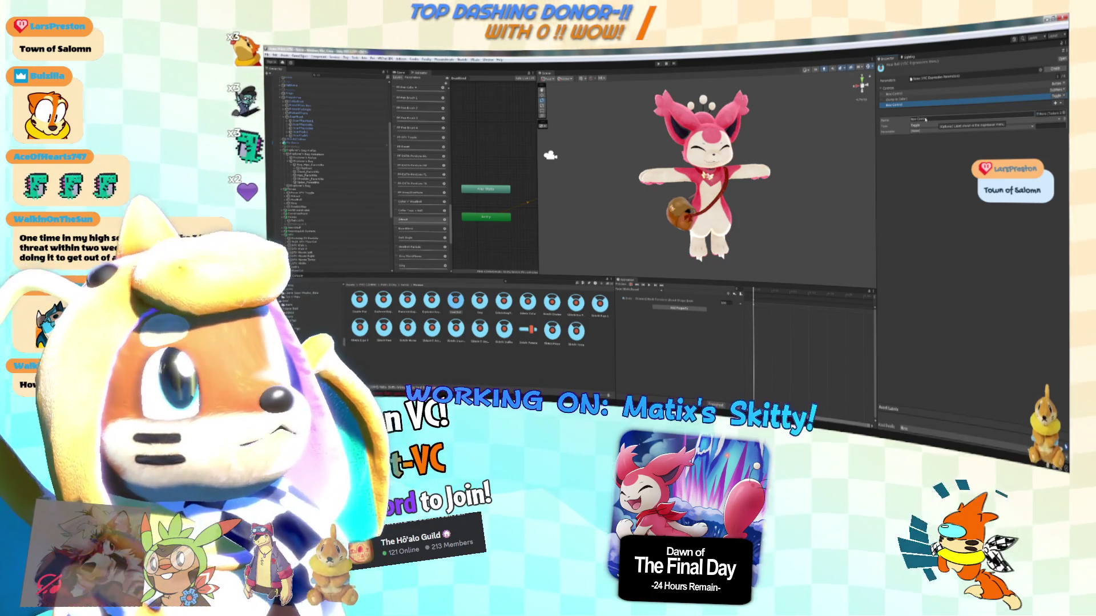
pyautogui.click(913, 86)
pyautogui.click(941, 123)
pyautogui.click(942, 120)
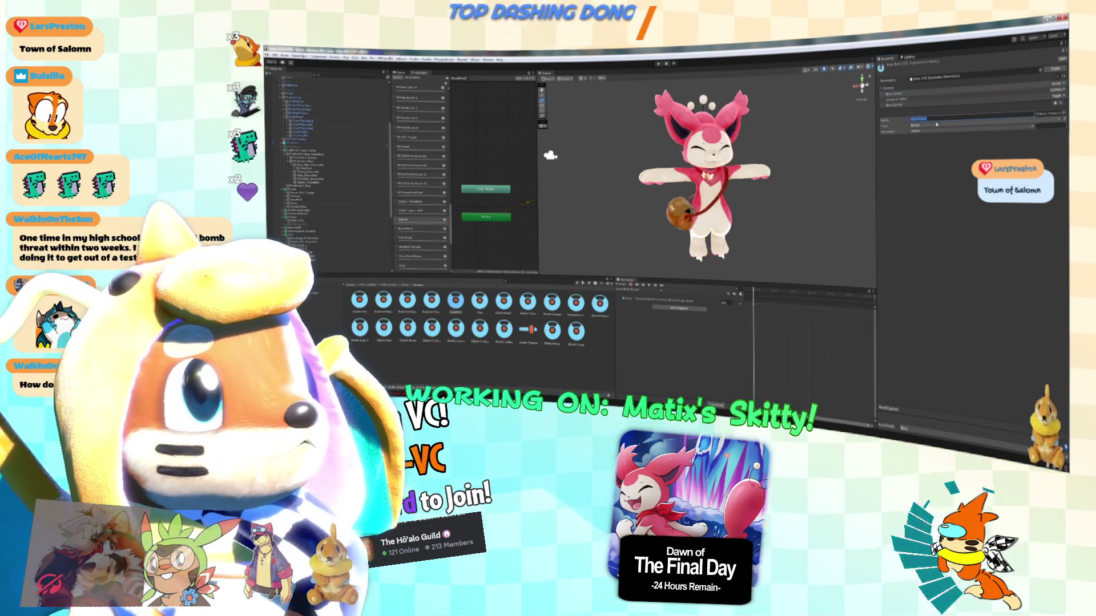
pyautogui.click(928, 125)
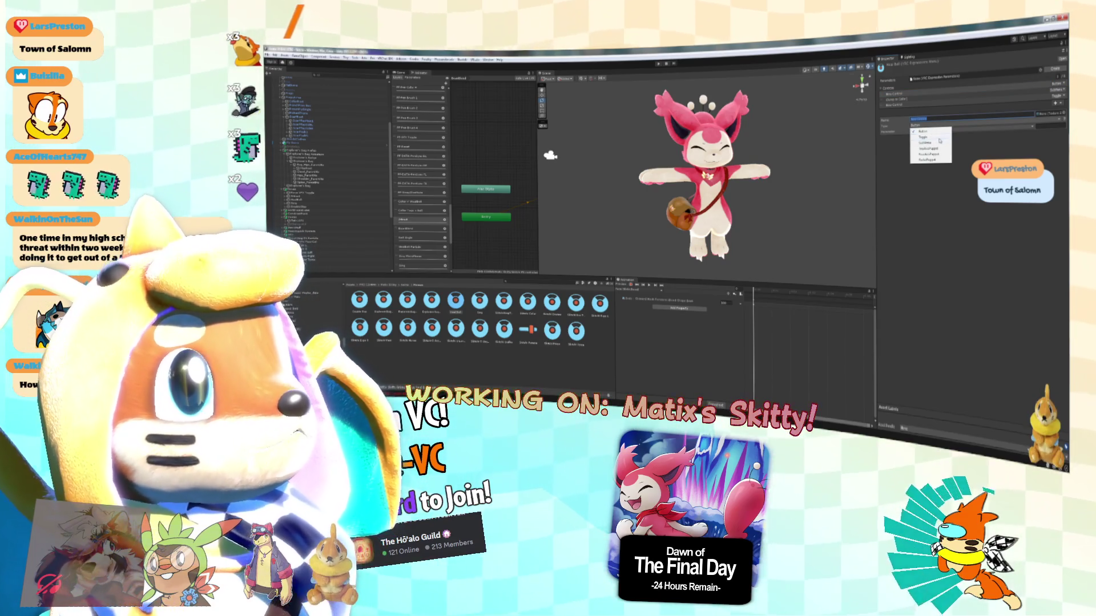
pyautogui.click(936, 137)
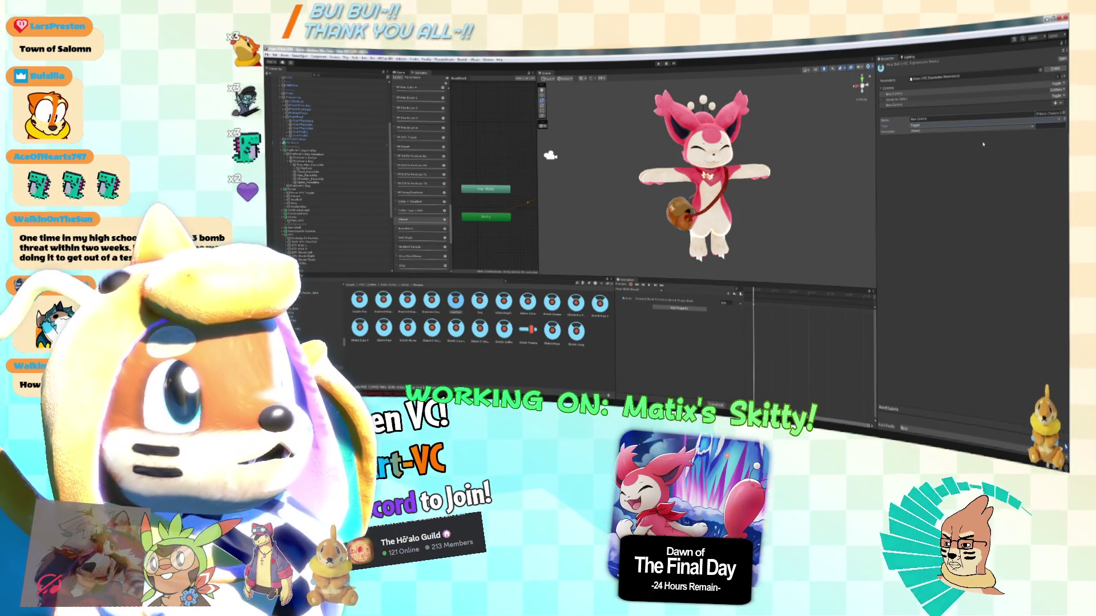
pyautogui.click(939, 119)
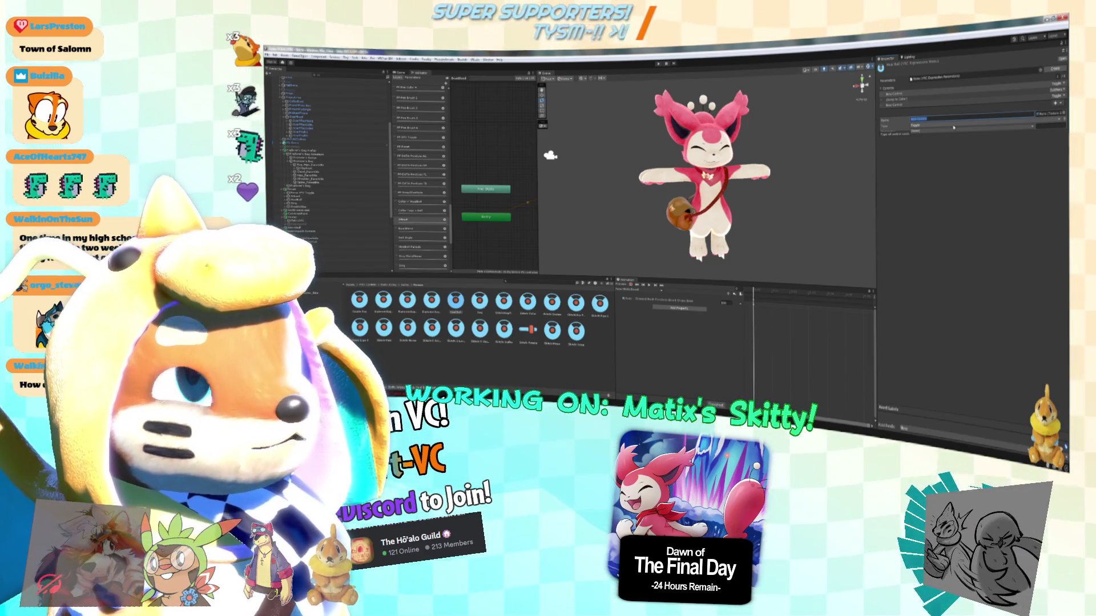
# Delete the first expression-menu control's old name from its Name field.
pyautogui.press('BackSpace')
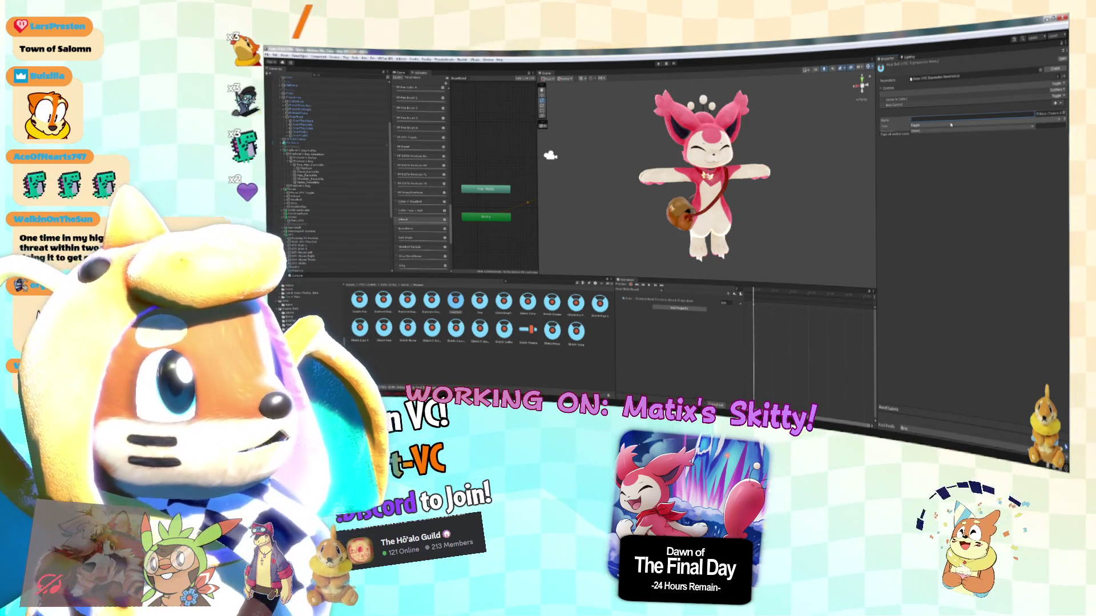
# Rename the first submenu control to 'Hat Bell' and confirm the edit.
pyautogui.write('Bell')
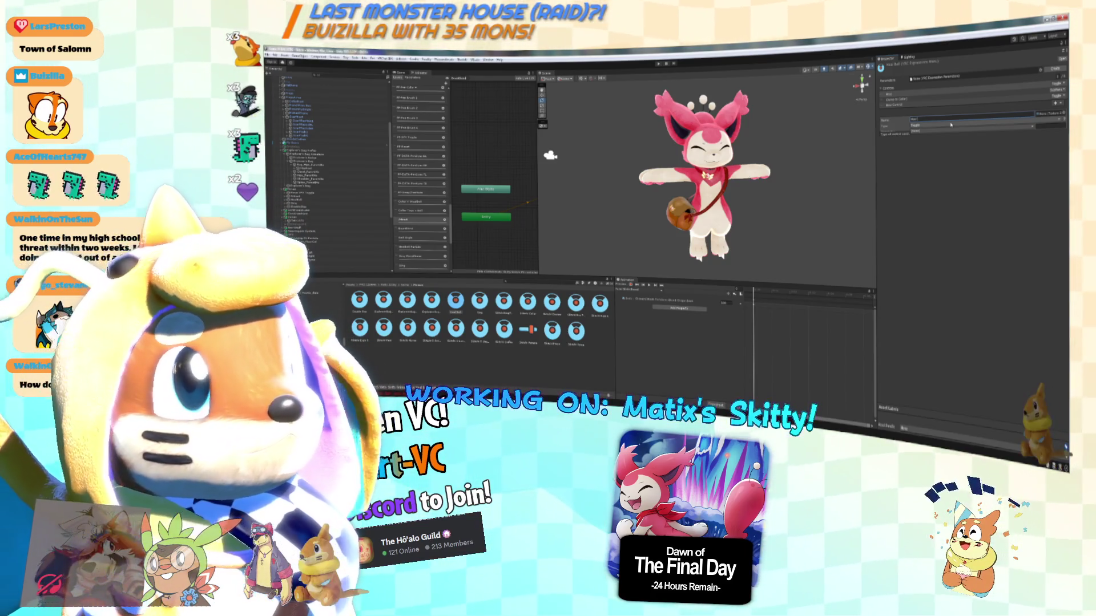
pyautogui.write('Light')
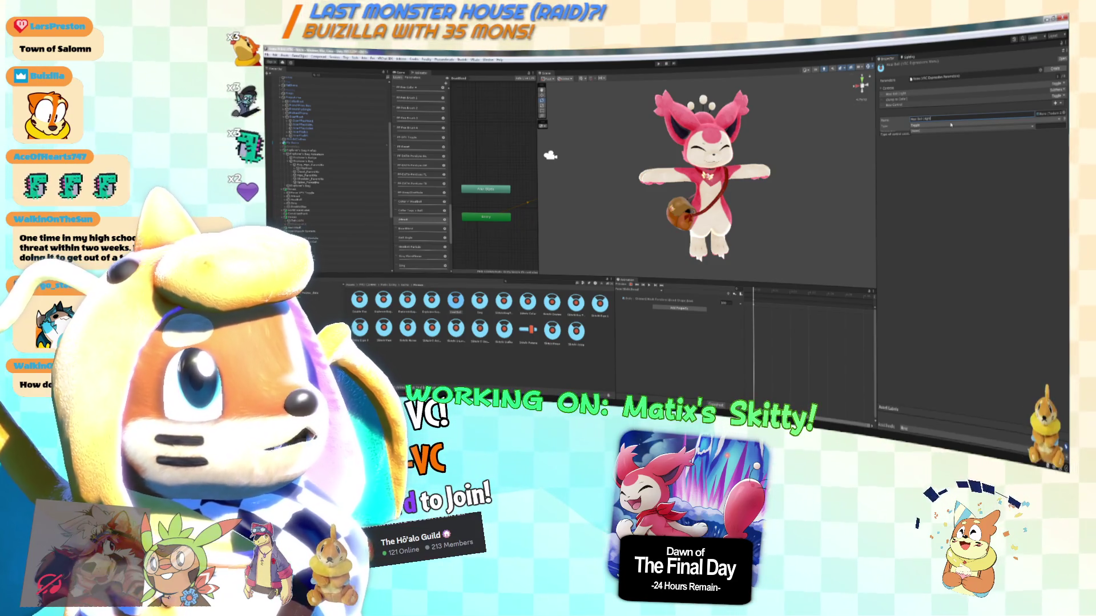
pyautogui.write('ight)')
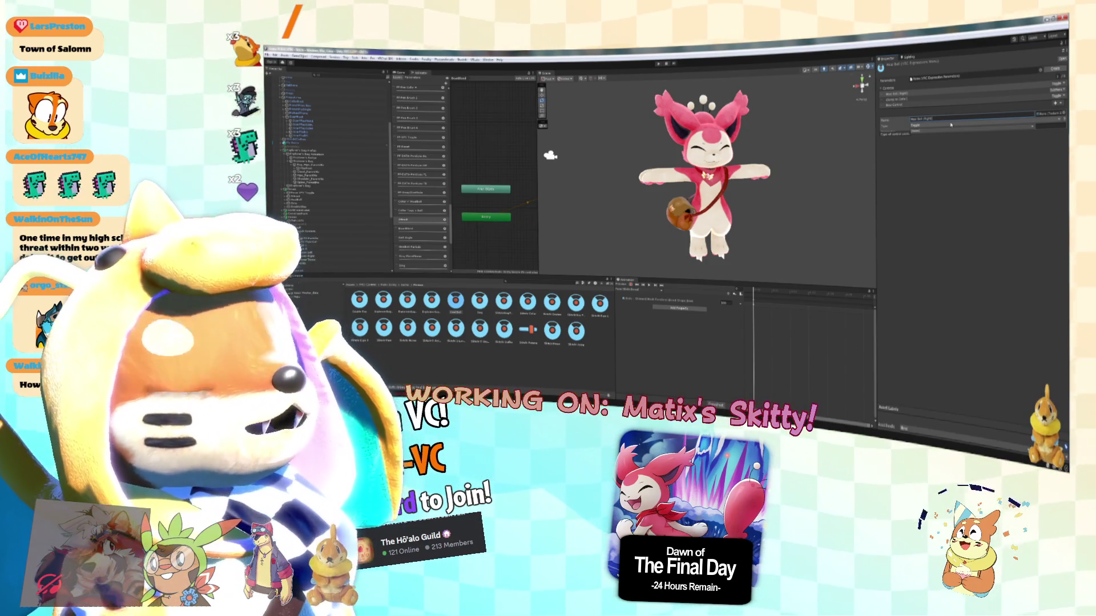
pyautogui.press('Return')
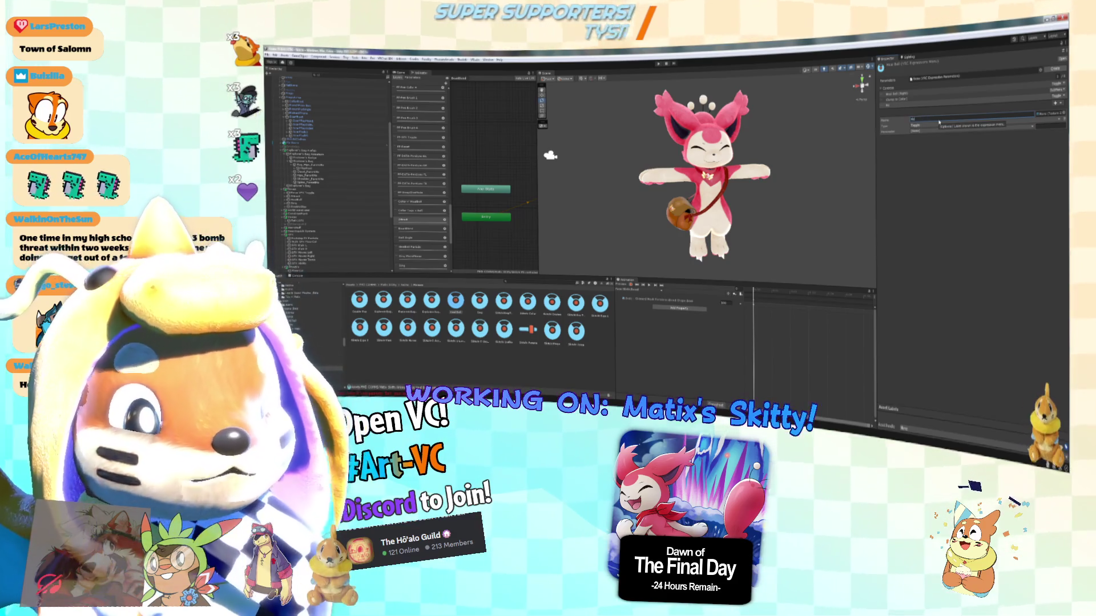
pyautogui.write('Bell')
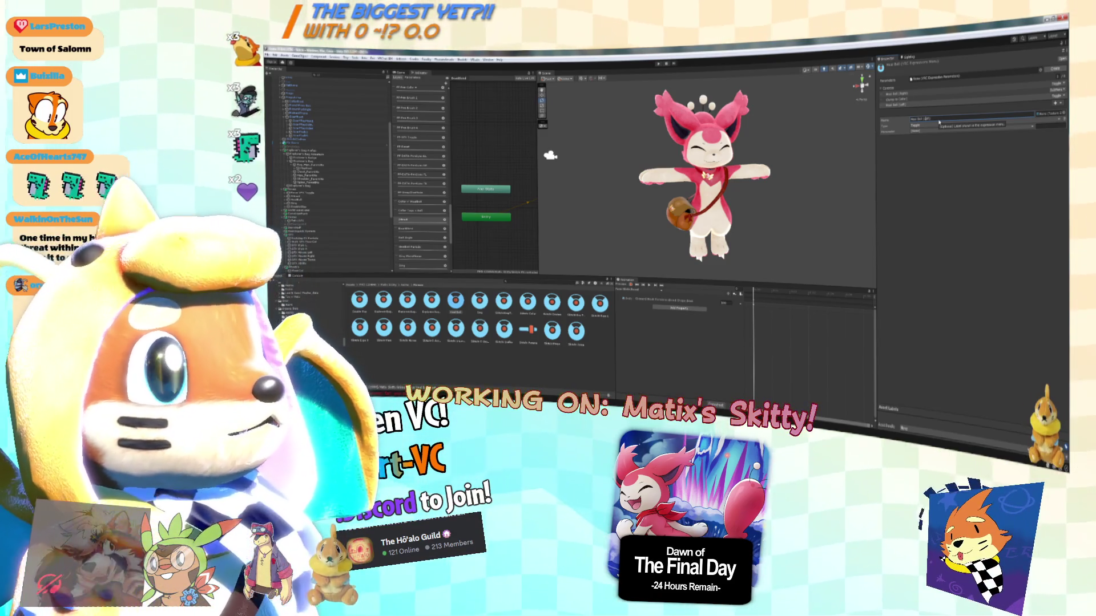
pyautogui.click(918, 99)
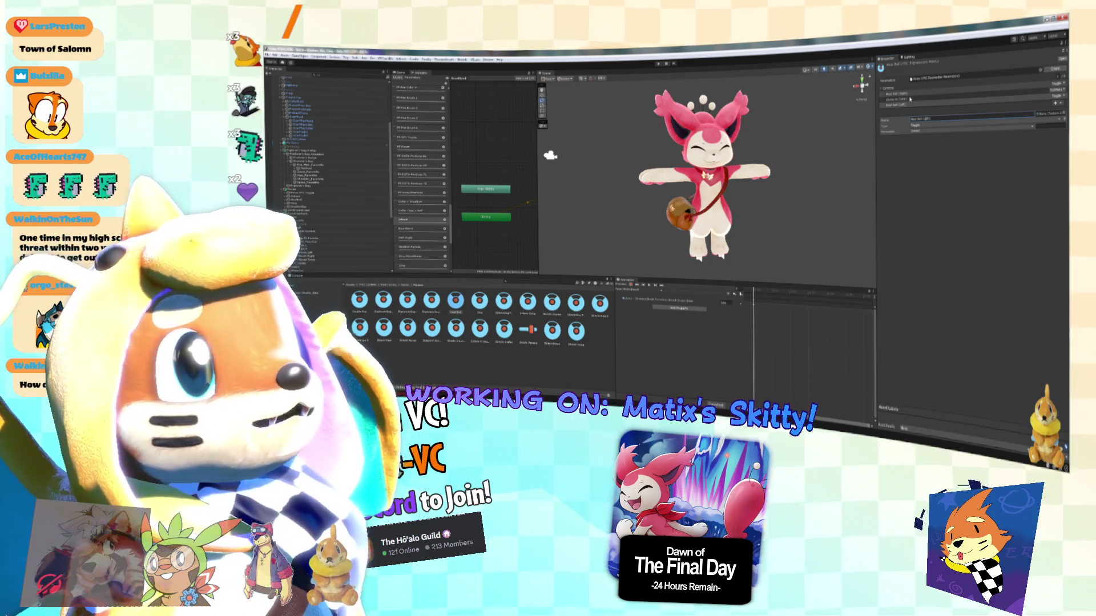
# Assign each Hat Ball toggle control its matching avatar parameter from the Parameter dropdown.
pyautogui.click(919, 105)
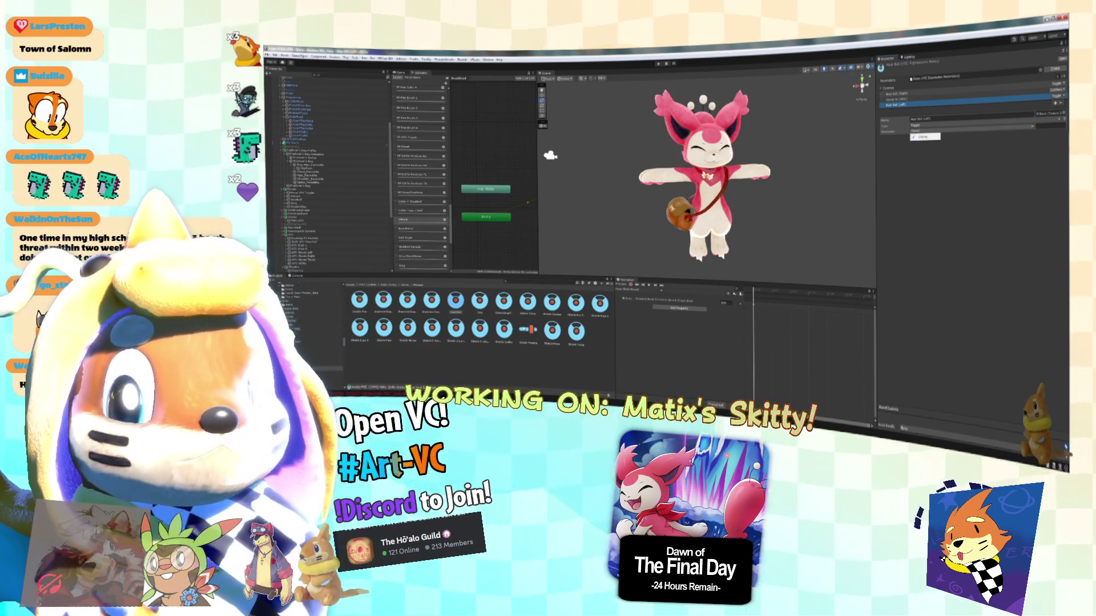
pyautogui.click(923, 137)
pyautogui.click(942, 78)
pyautogui.click(941, 131)
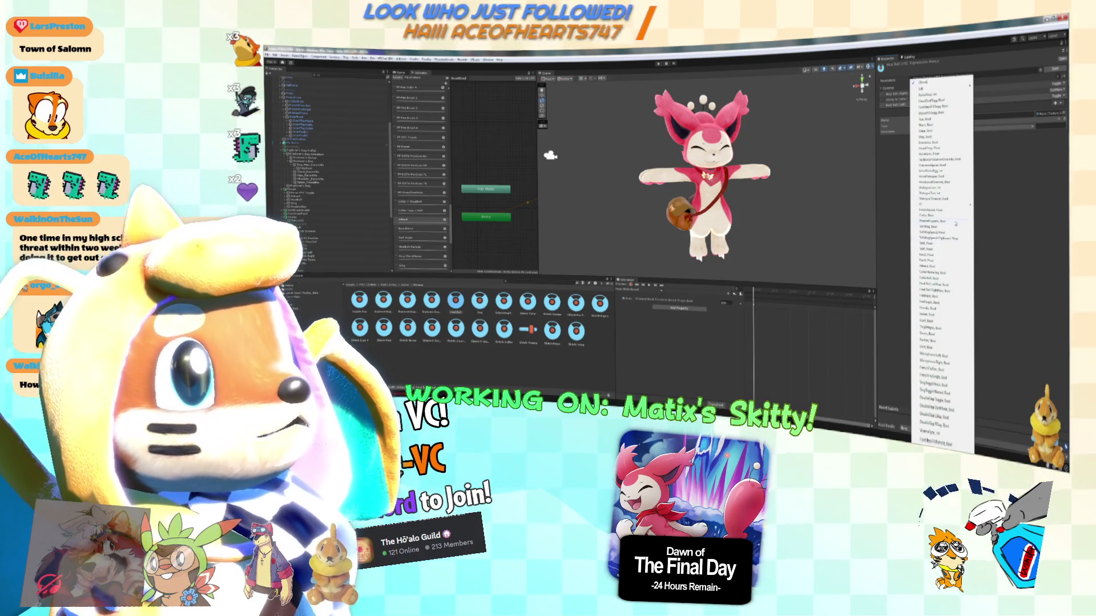
pyautogui.click(944, 287)
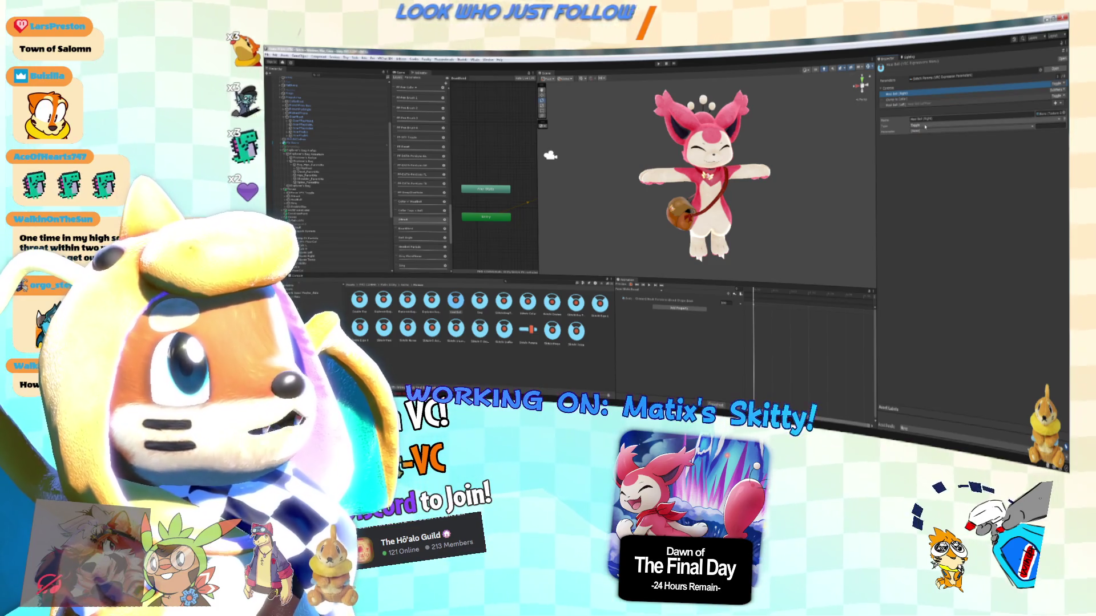
pyautogui.click(926, 132)
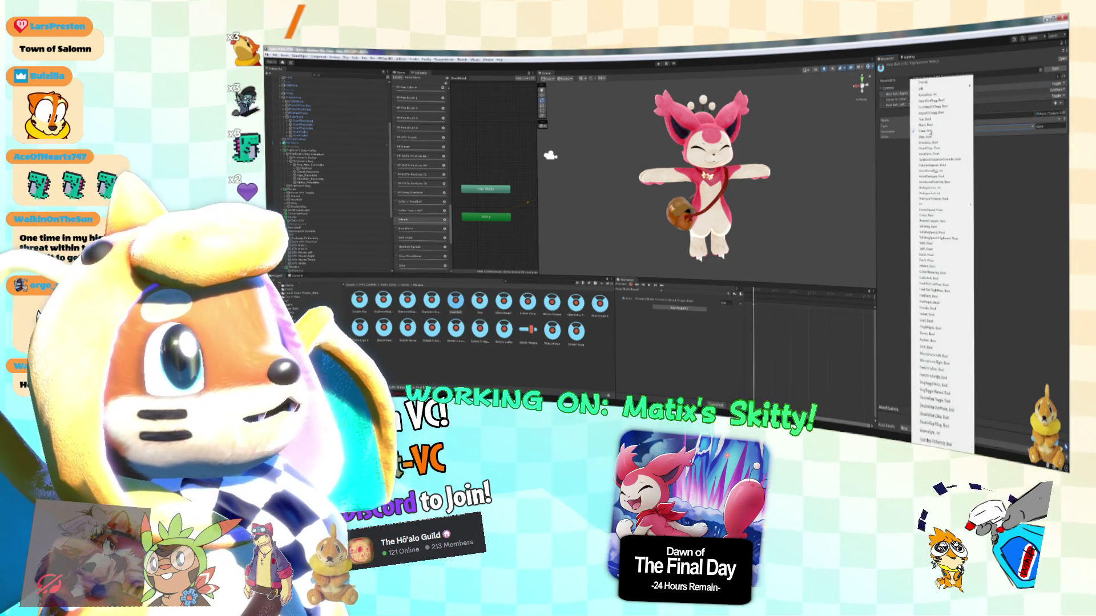
pyautogui.click(962, 290)
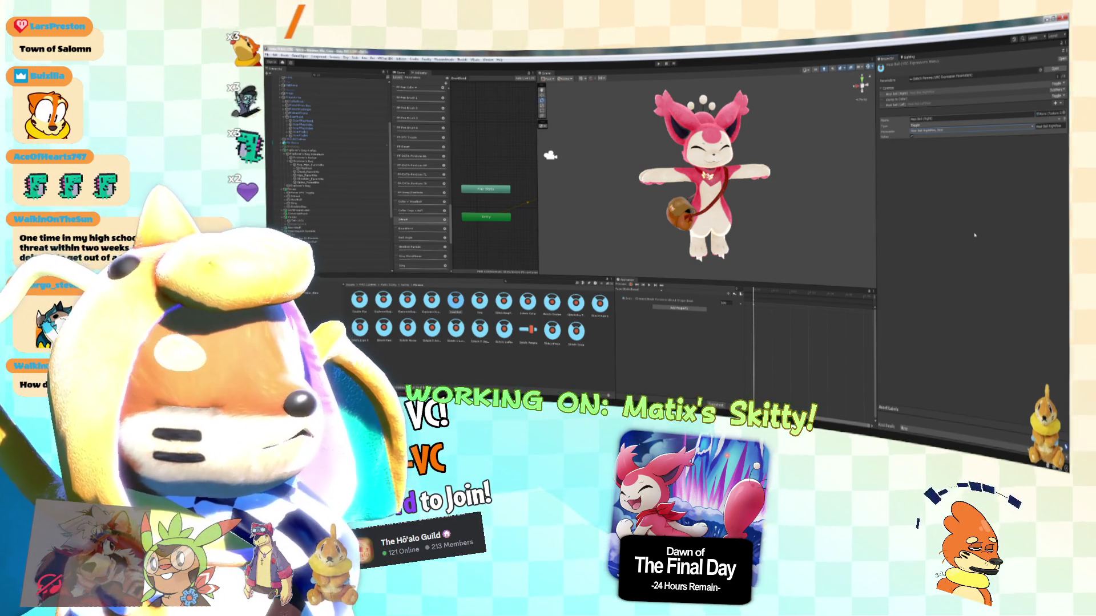
pyautogui.click(928, 100)
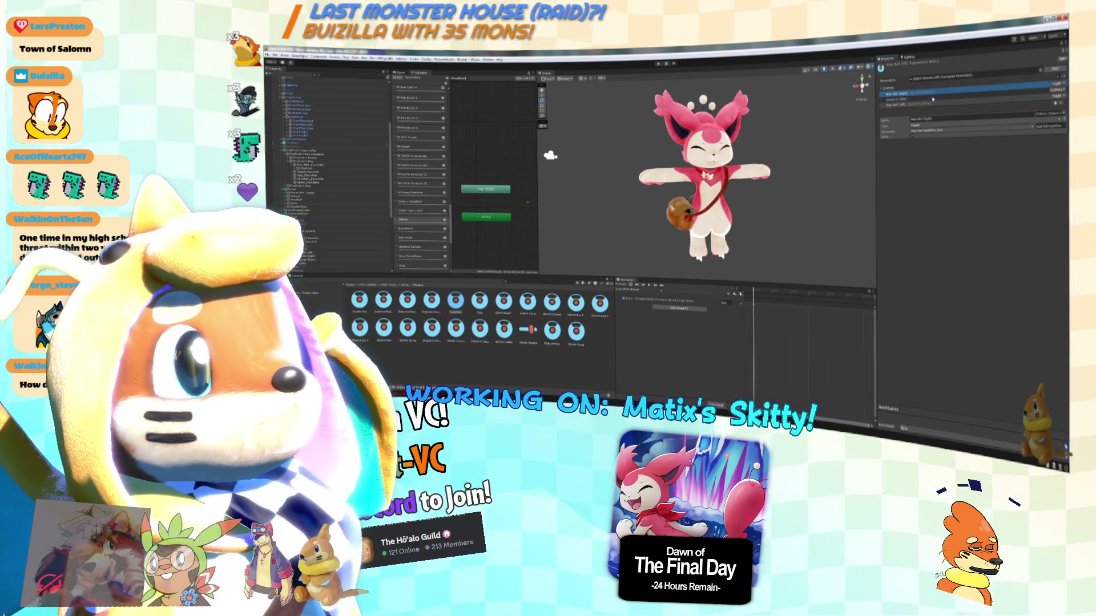
pyautogui.click(937, 92)
# Set up Hat Ball (Left), reorder the submenu controls, and widen the Animator graph area.
pyautogui.click(947, 104)
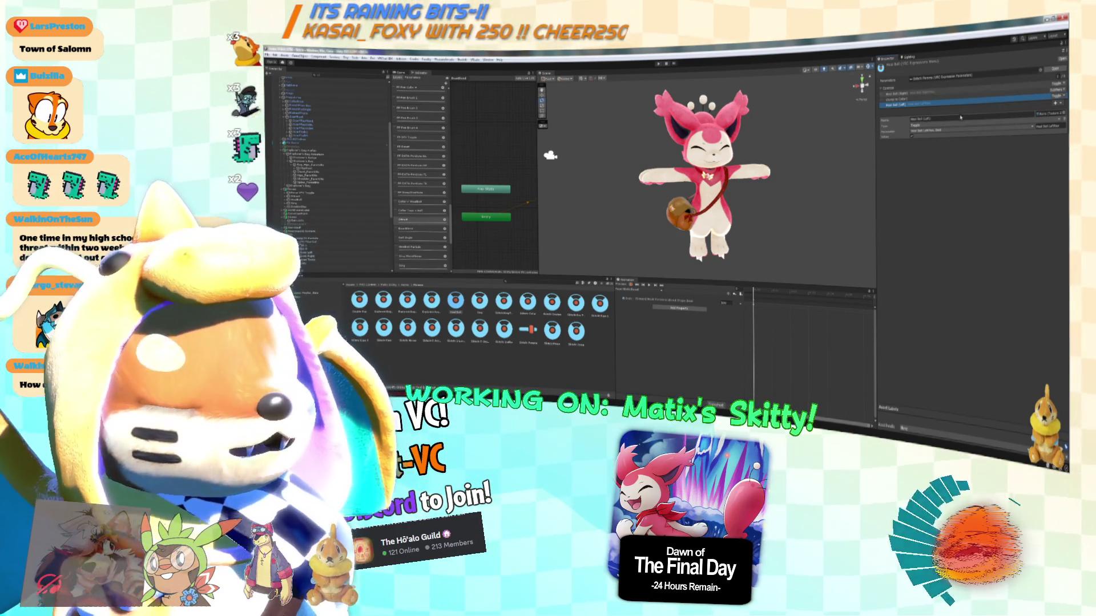
pyautogui.moveTo(956, 98)
pyautogui.mouseDown()
pyautogui.moveTo(949, 86)
pyautogui.moveTo(940, 108)
pyautogui.mouseUp()
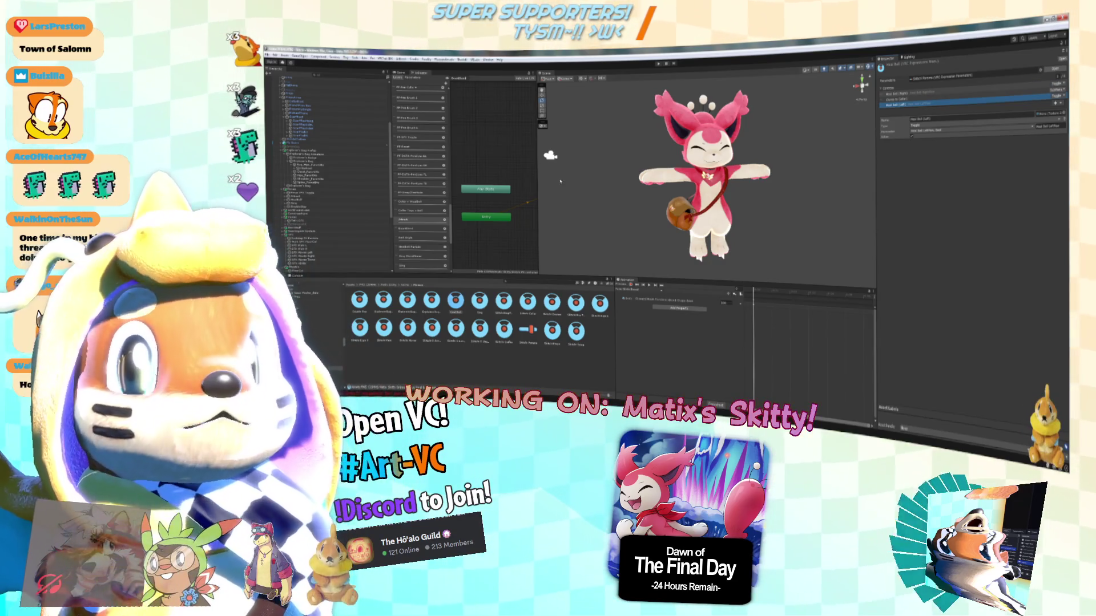
pyautogui.moveTo(538, 174); pyautogui.dragTo(571, 157)
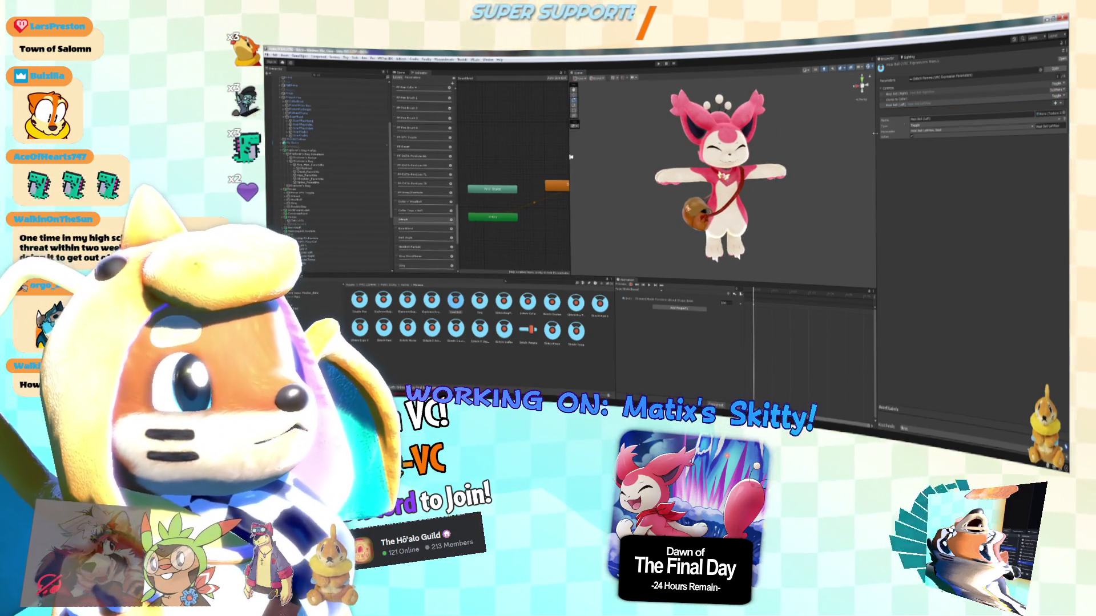
pyautogui.click(939, 99)
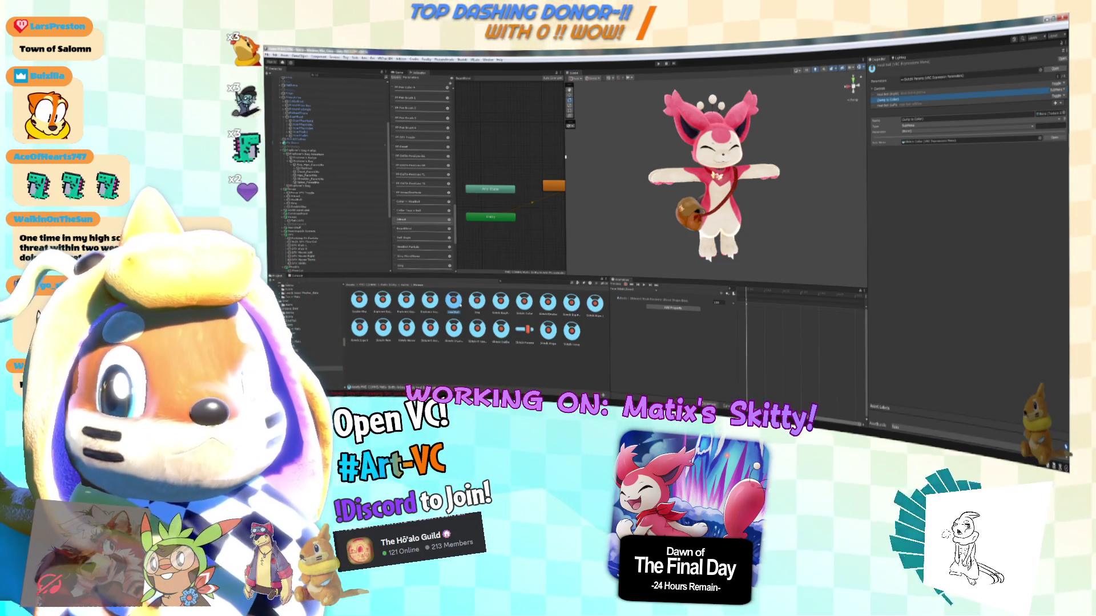
# Browse the third, fourth, fifth and seventh expression menu assets, ending on the second-row fourth menu.
pyautogui.click(430, 299)
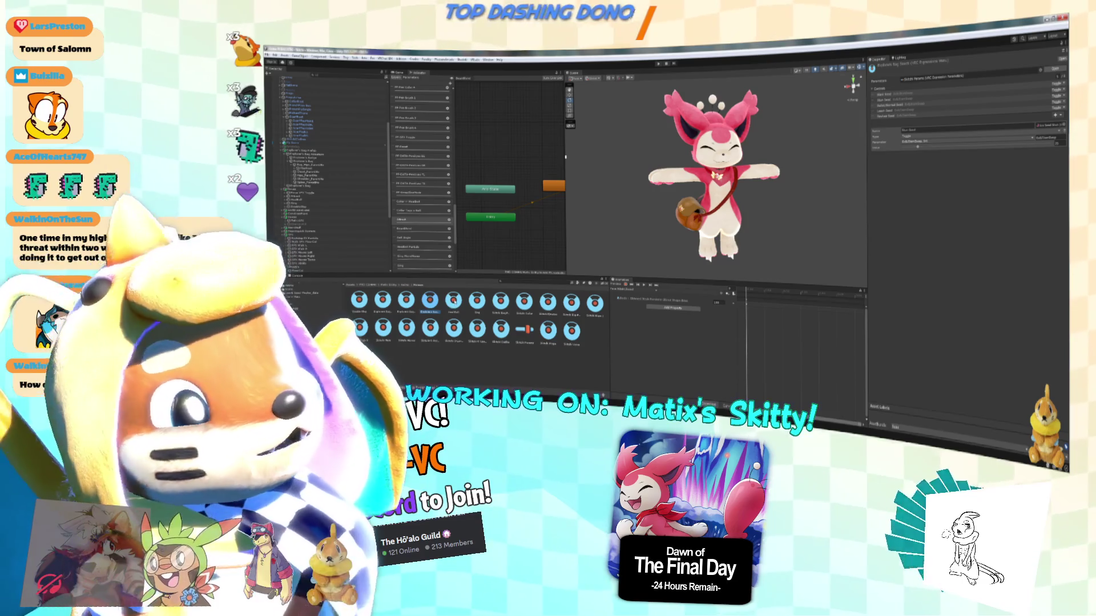
pyautogui.click(453, 300)
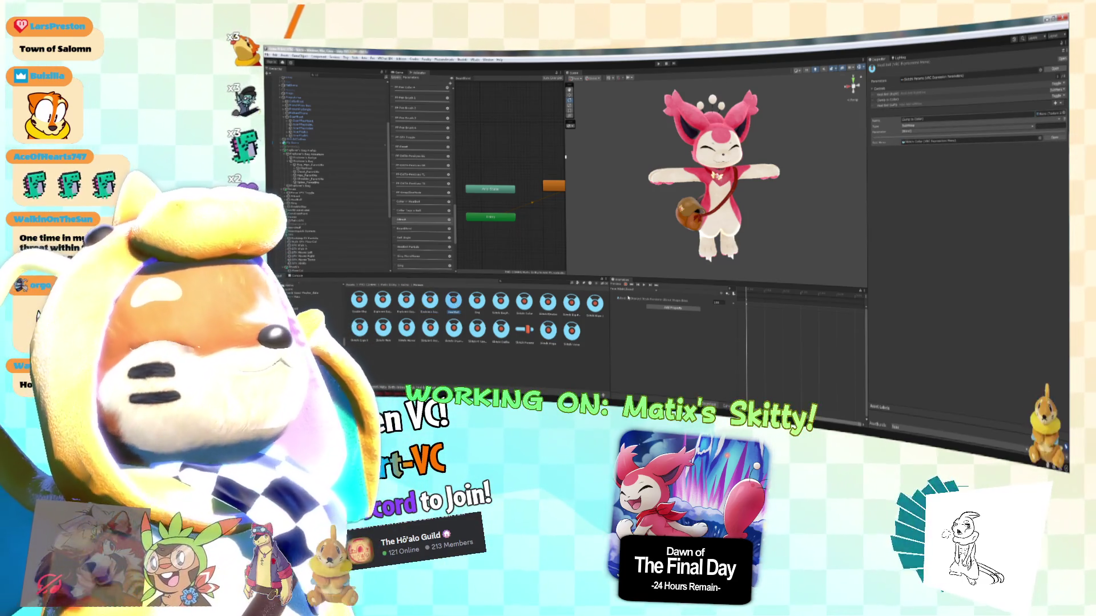
pyautogui.click(406, 300)
pyautogui.click(454, 300)
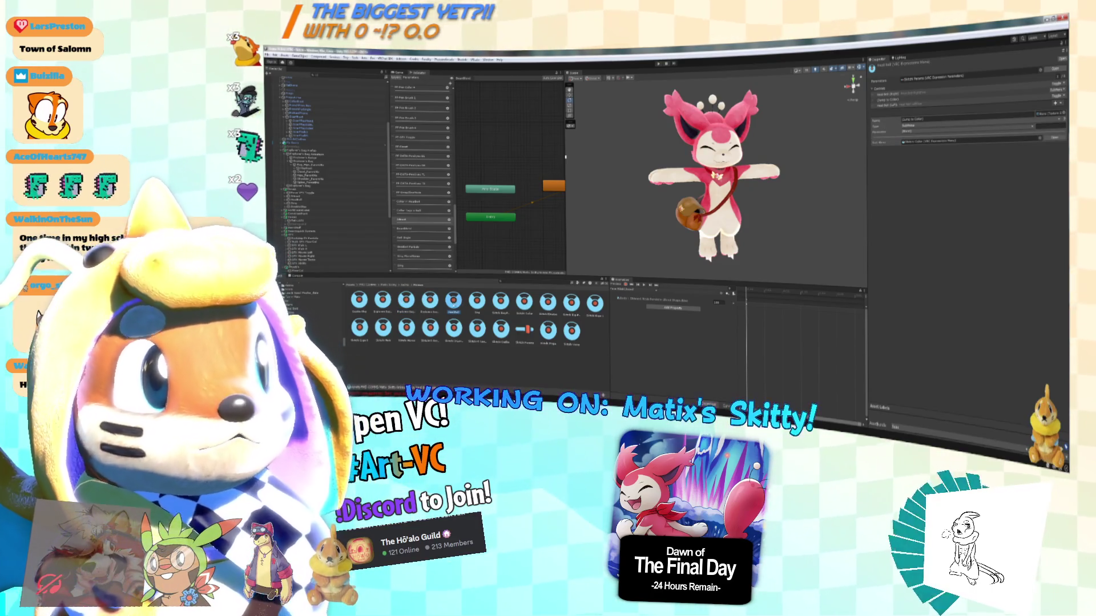
pyautogui.click(503, 302)
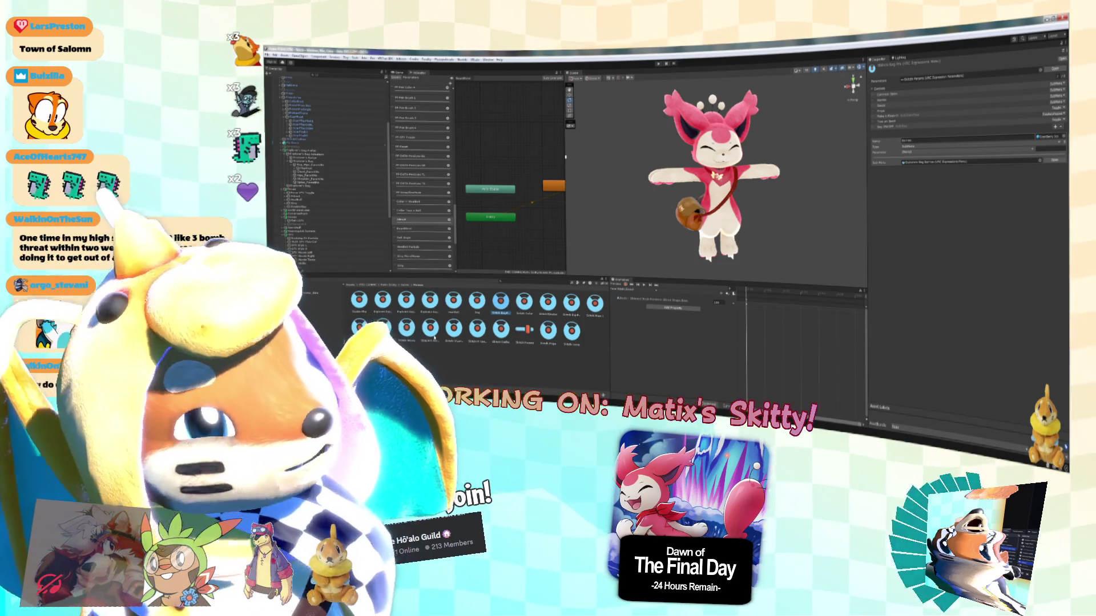
pyautogui.click(453, 328)
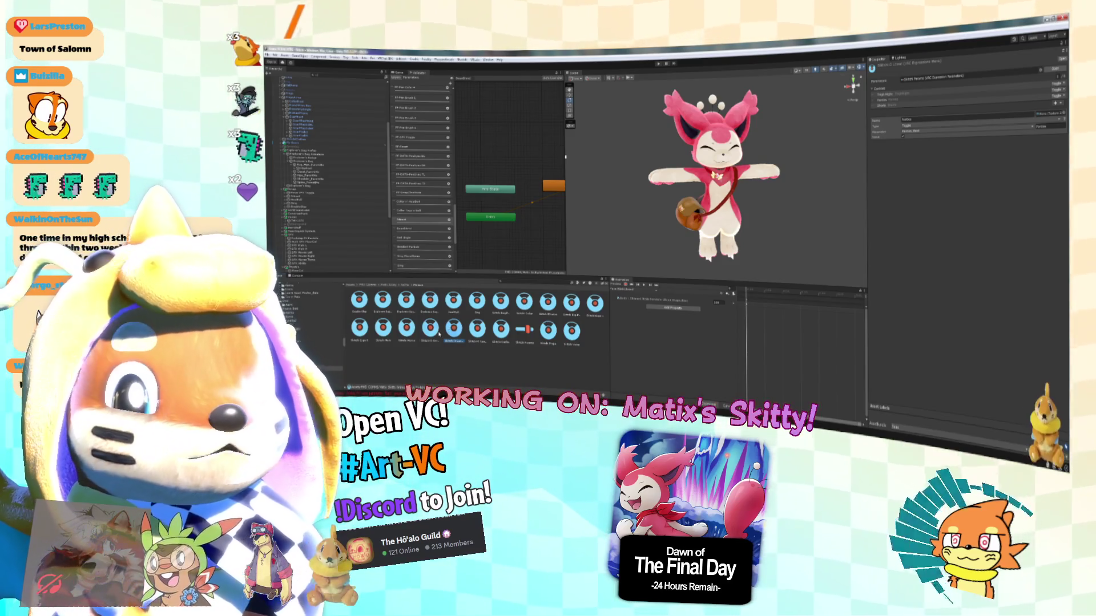
pyautogui.click(431, 330)
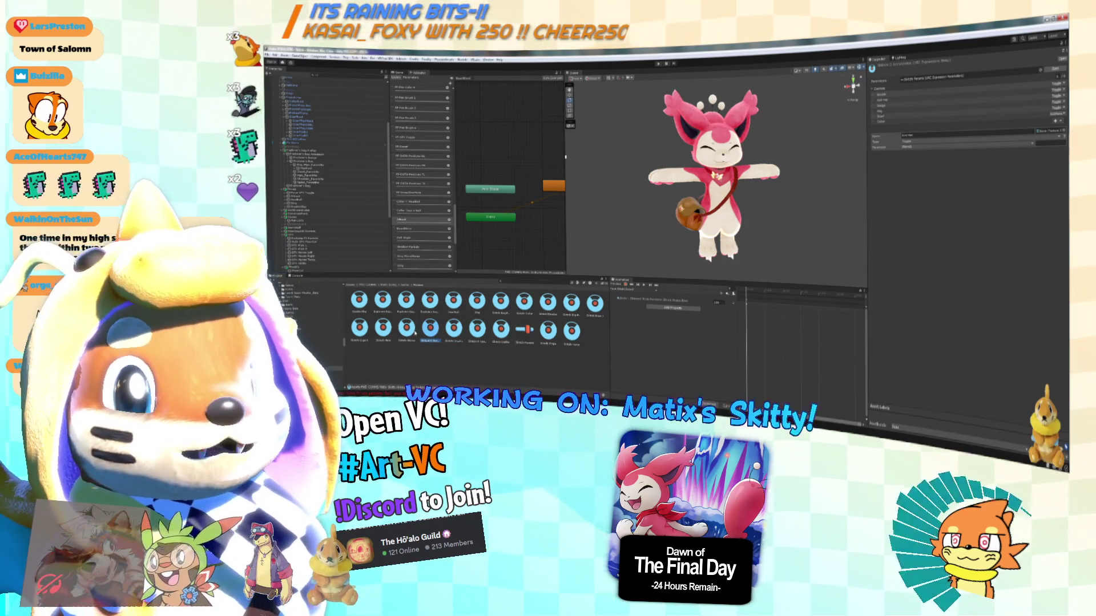
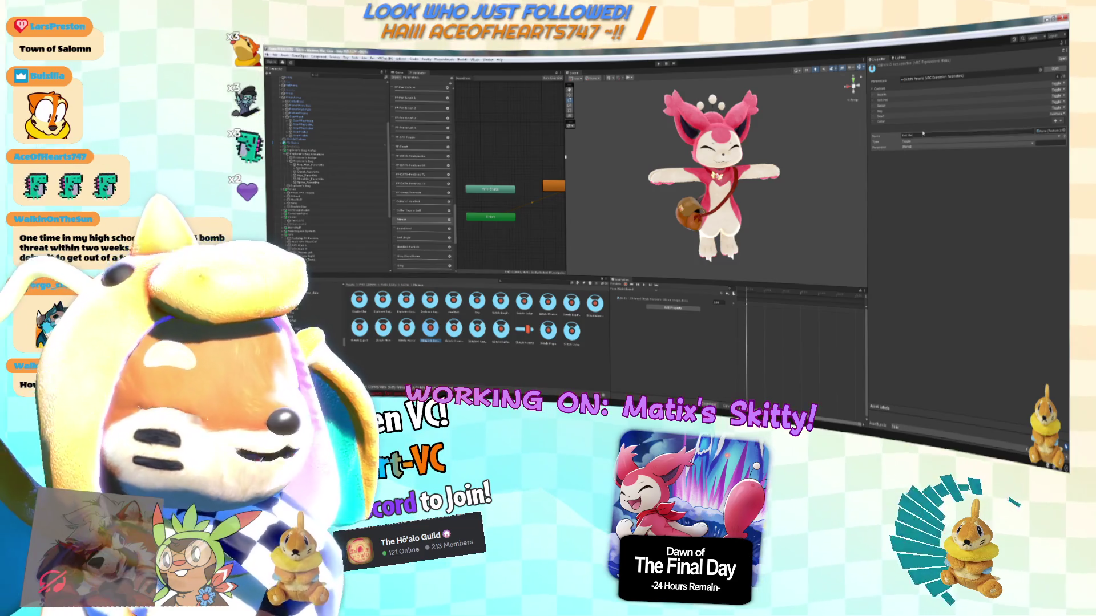
# Link the toggle control above the Color submenu to its matching Bool parameter.
pyautogui.click(892, 121)
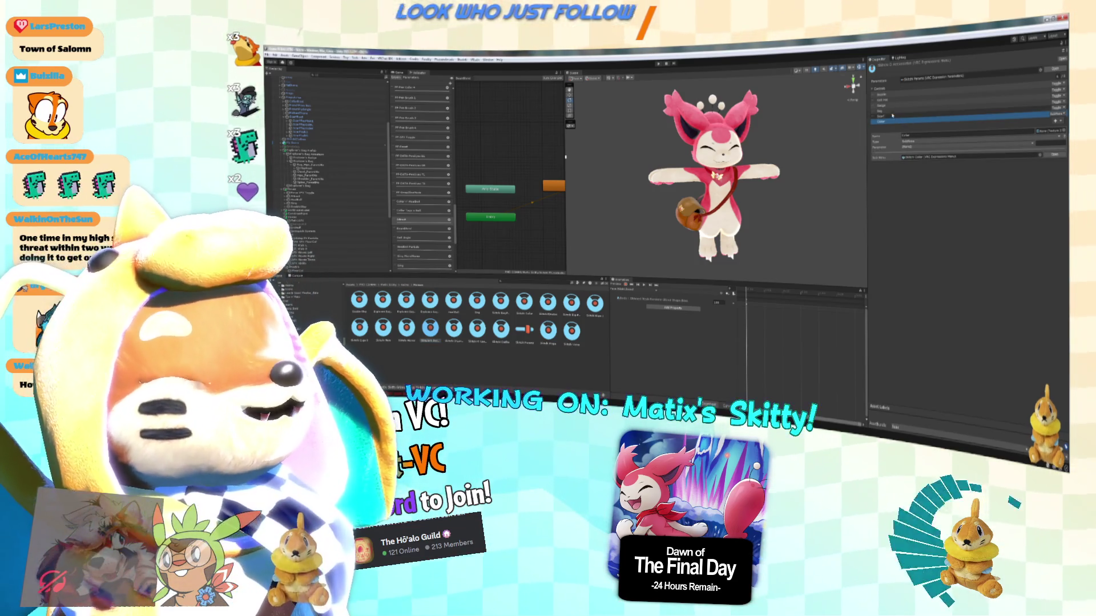
pyautogui.press('Up')
pyautogui.press('Up')
pyautogui.press('Up')
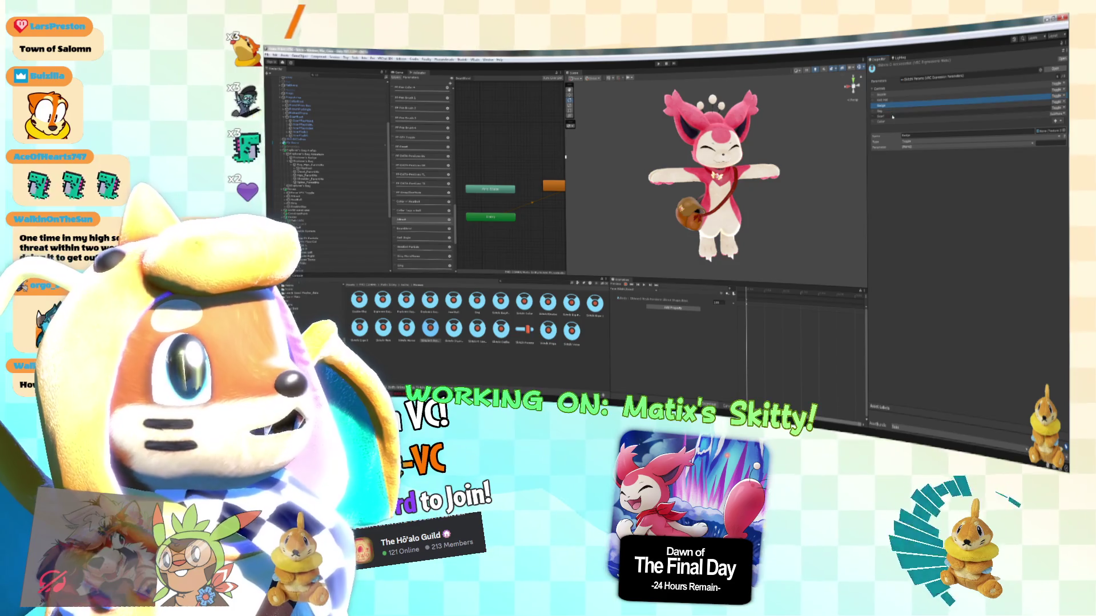
pyautogui.click(892, 116)
pyautogui.click(911, 147)
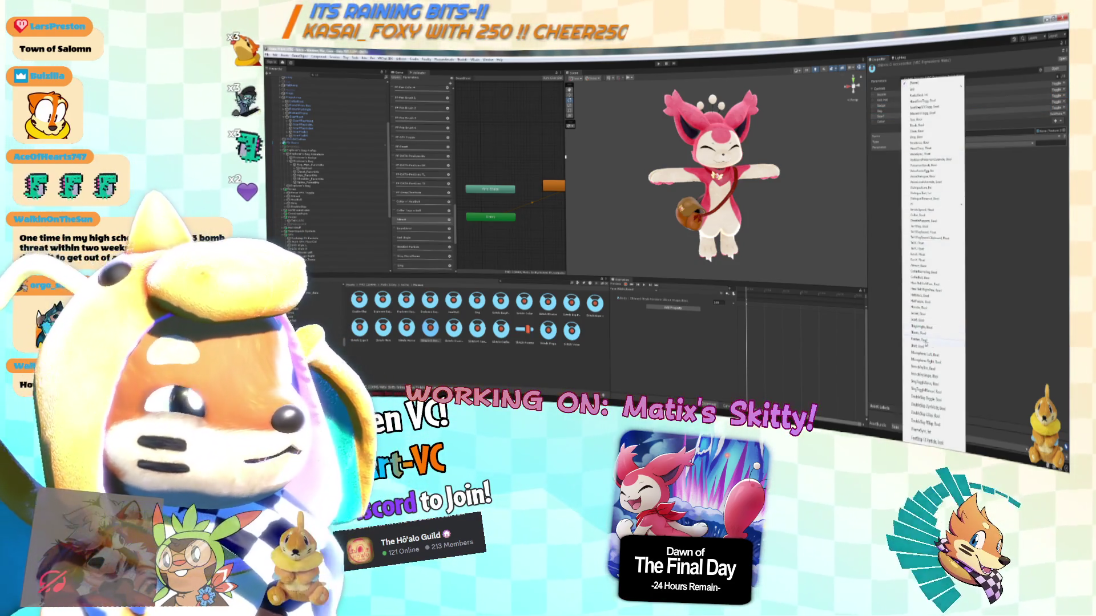
pyautogui.click(928, 431)
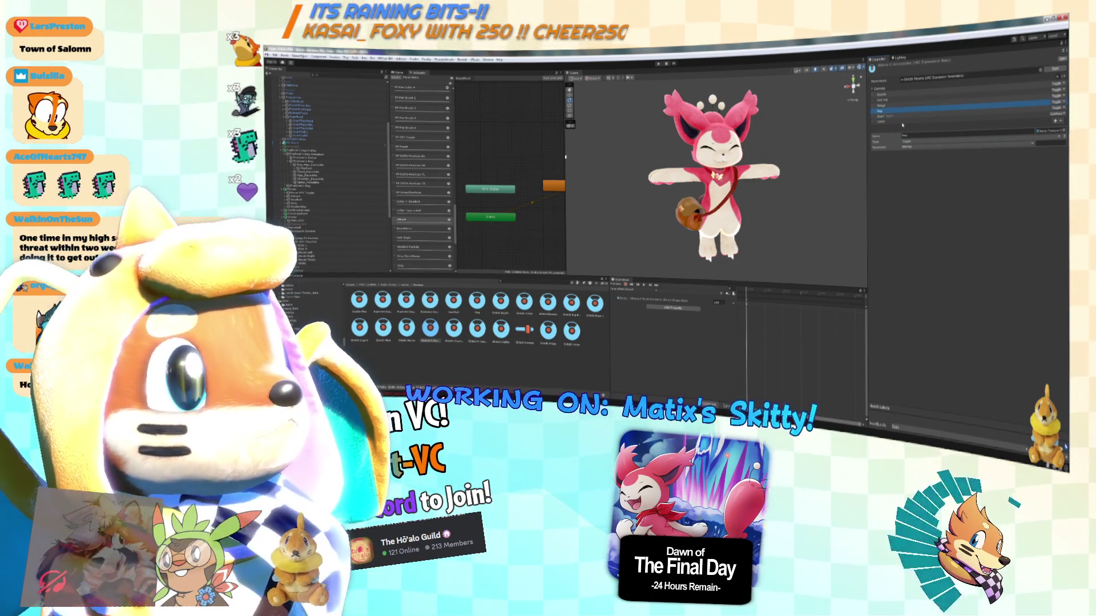
pyautogui.click(915, 147)
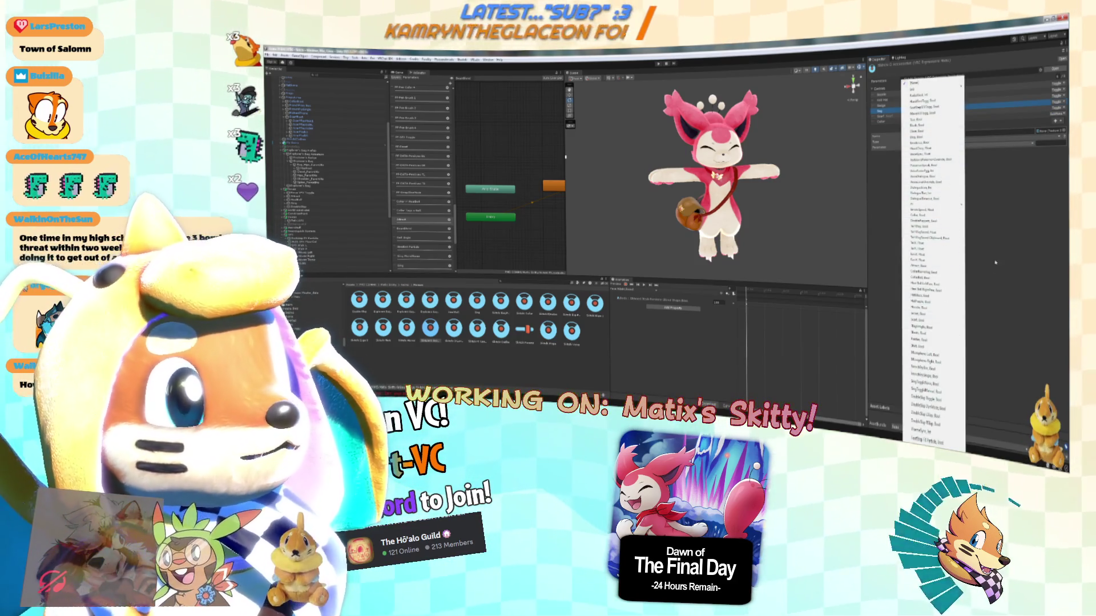
pyautogui.click(927, 169)
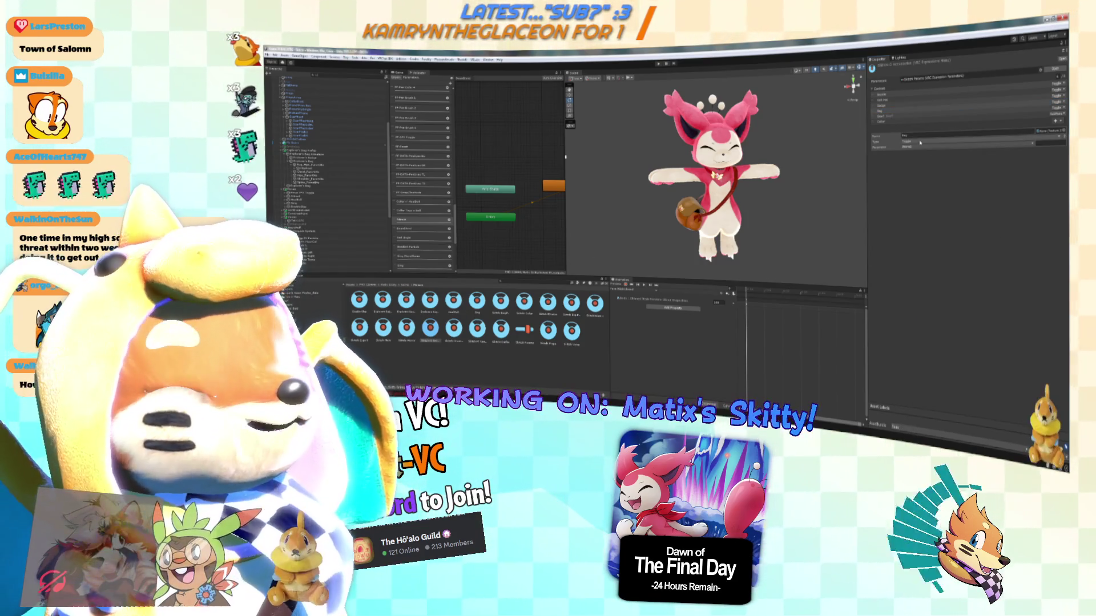
pyautogui.click(916, 148)
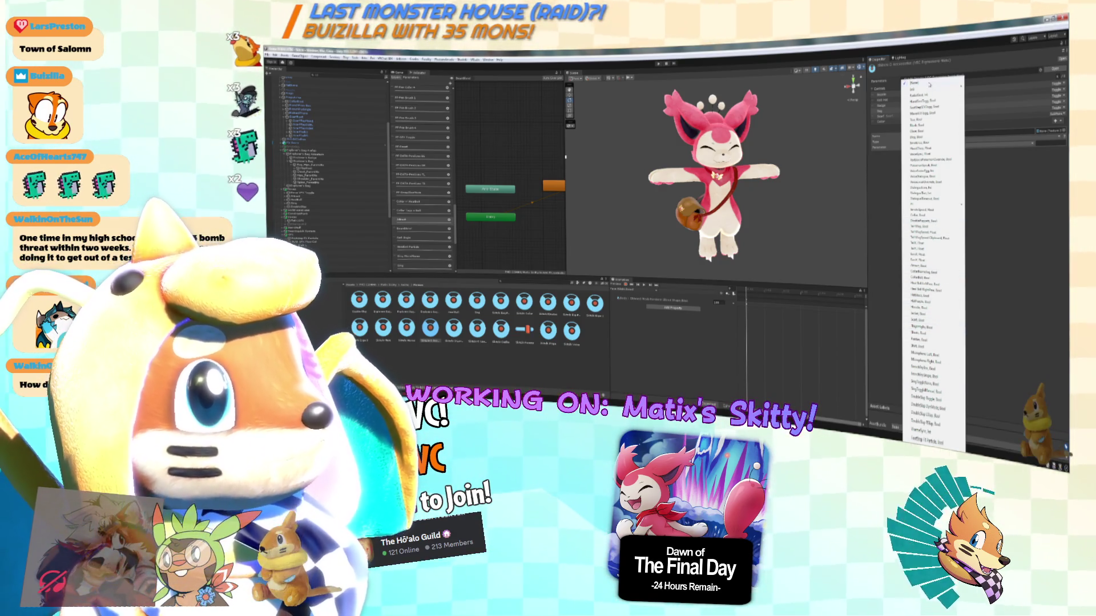
pyautogui.moveTo(929, 84)
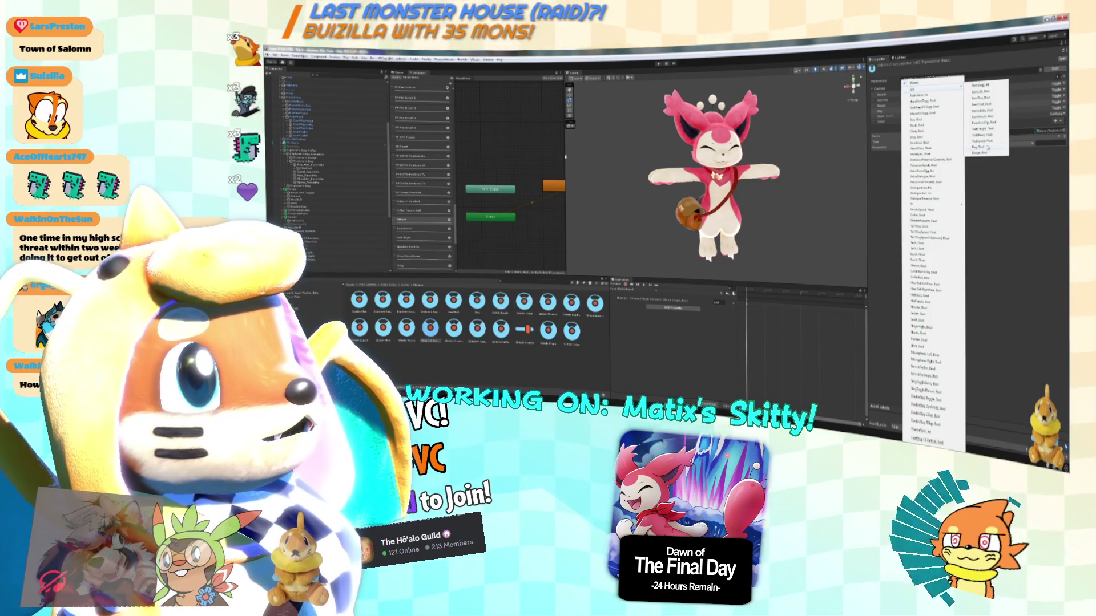
pyautogui.click(988, 147)
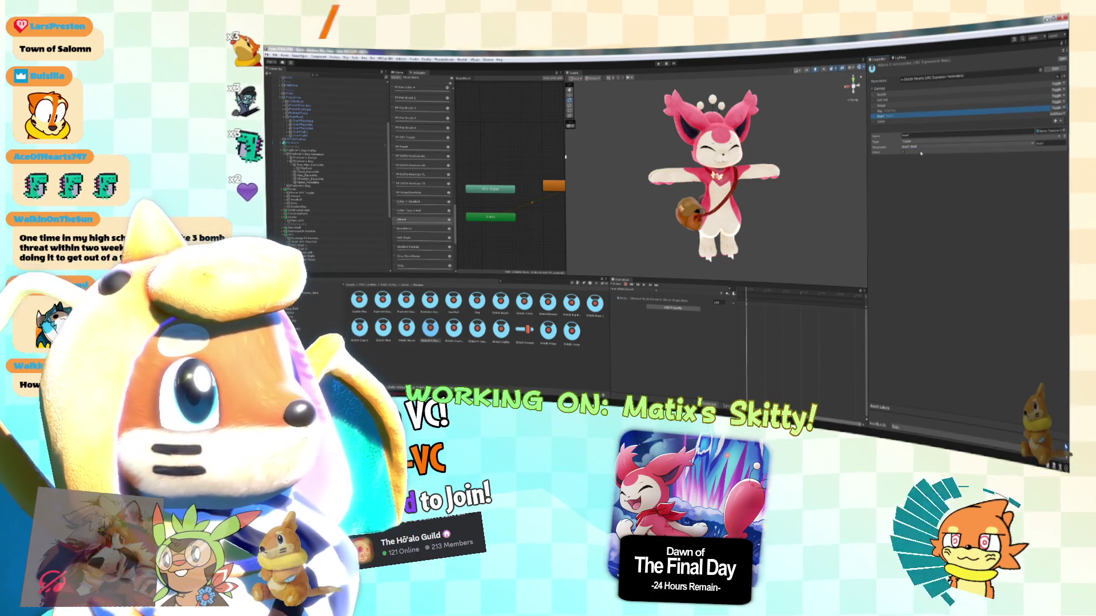
# Browse the Badge toggle's parameter options, then move on to the next control's parameter list.
pyautogui.click(891, 106)
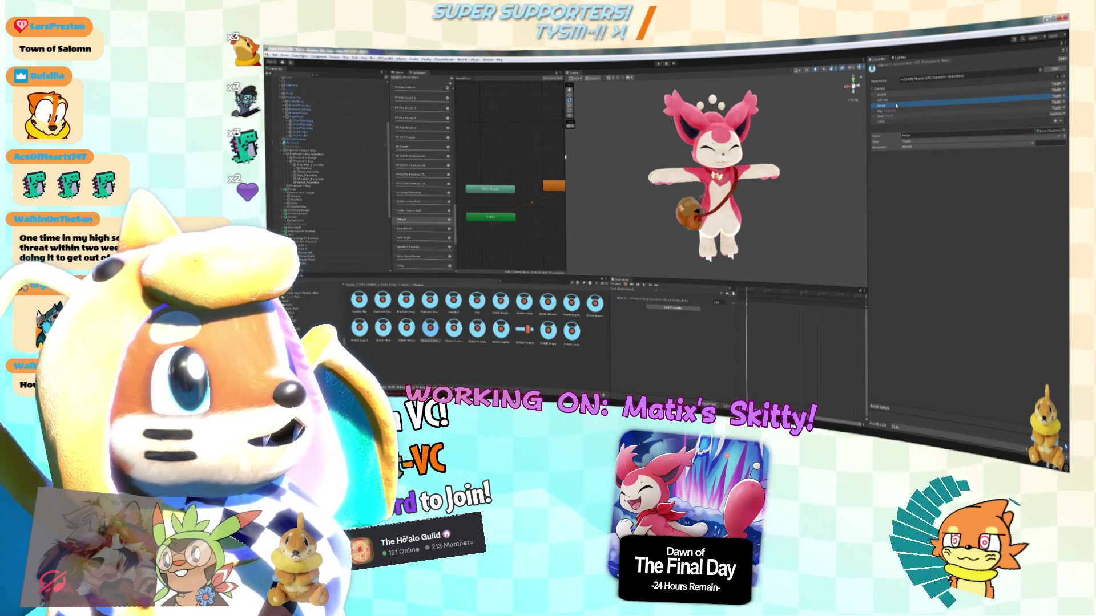
pyautogui.click(919, 146)
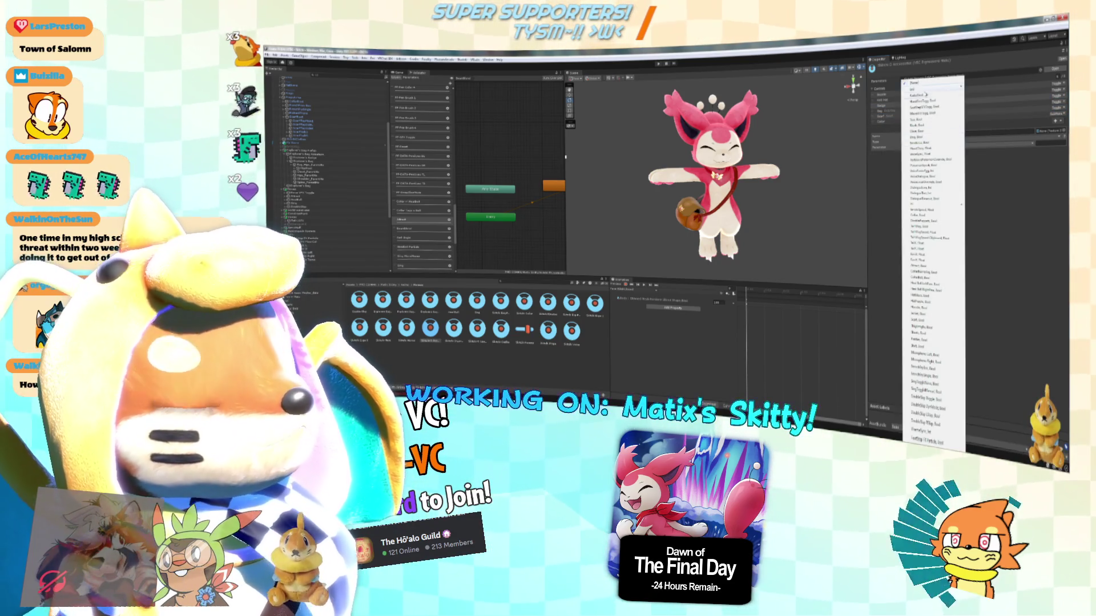
pyautogui.moveTo(924, 91)
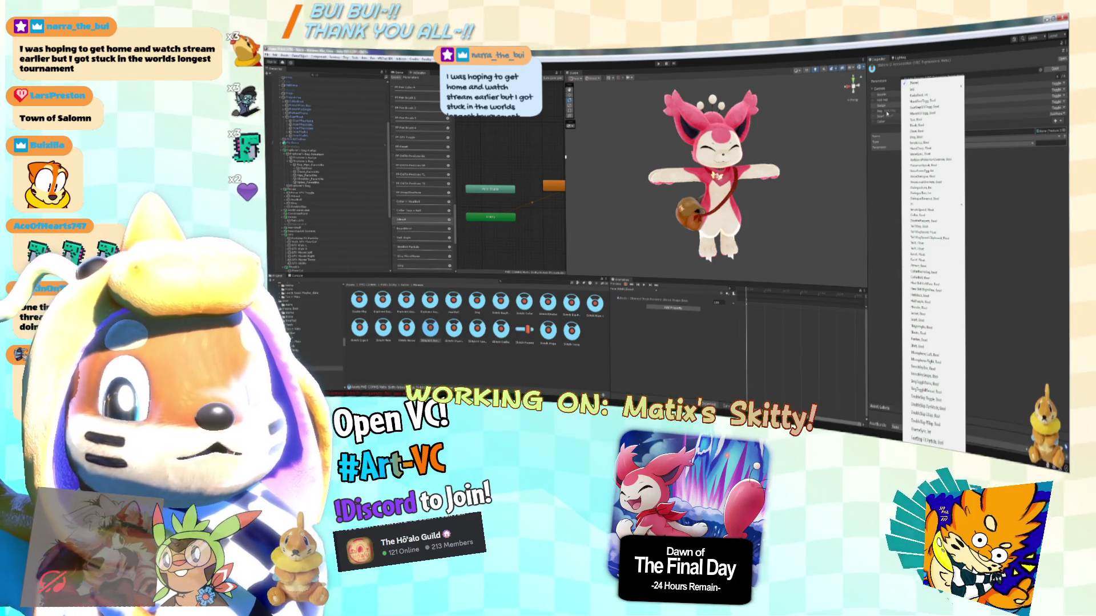
pyautogui.click(968, 118)
pyautogui.click(1054, 103)
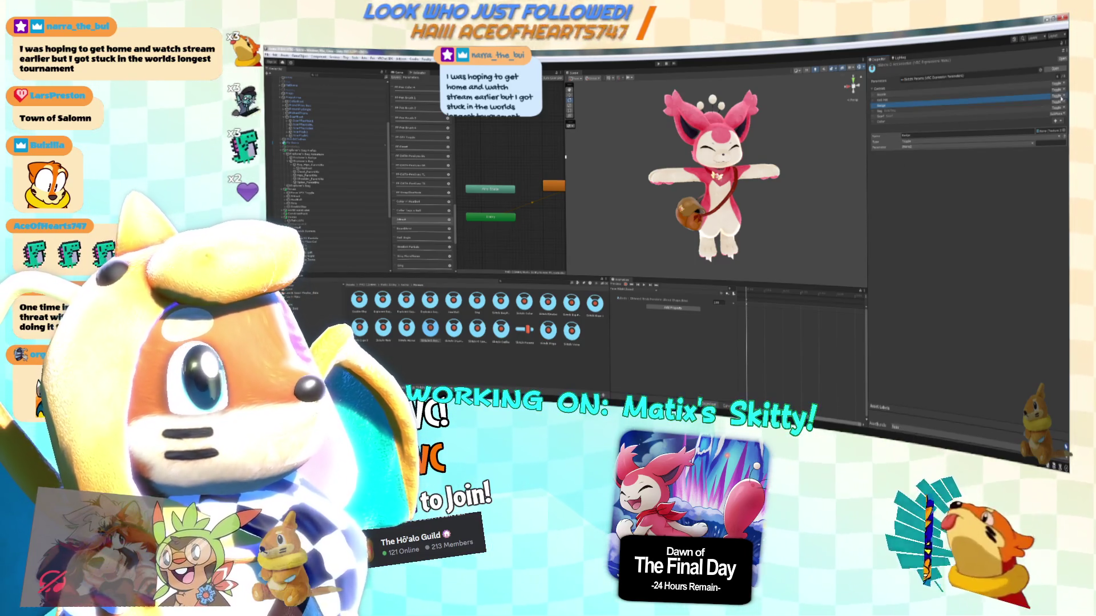
pyautogui.click(898, 158)
pyautogui.click(908, 148)
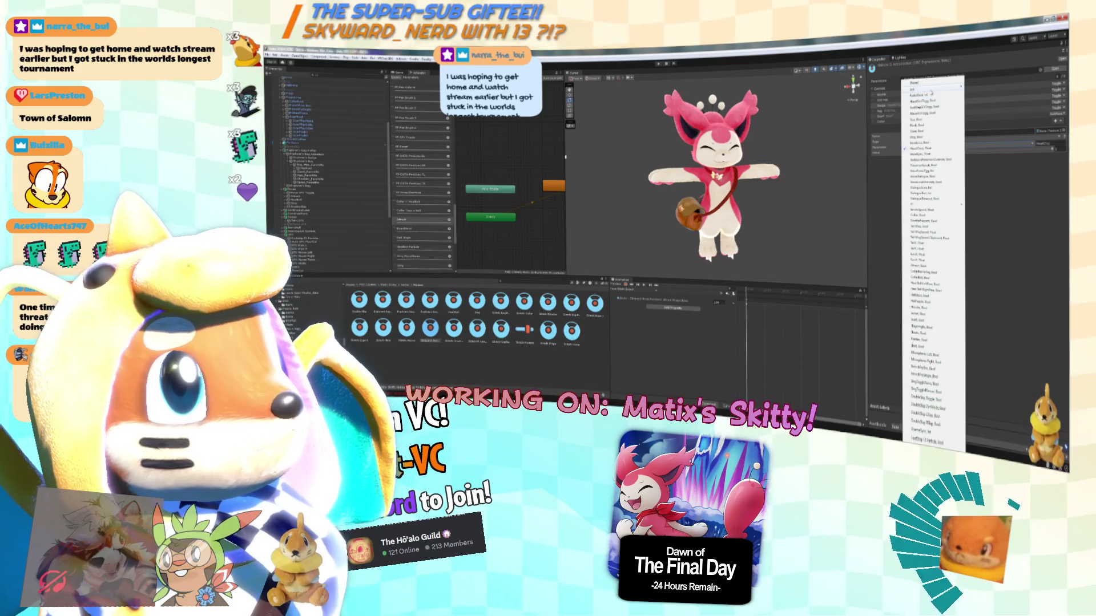
# Pick the matching parameter for the current control from its Parameter dropdown.
pyautogui.moveTo(931, 95)
pyautogui.click(989, 153)
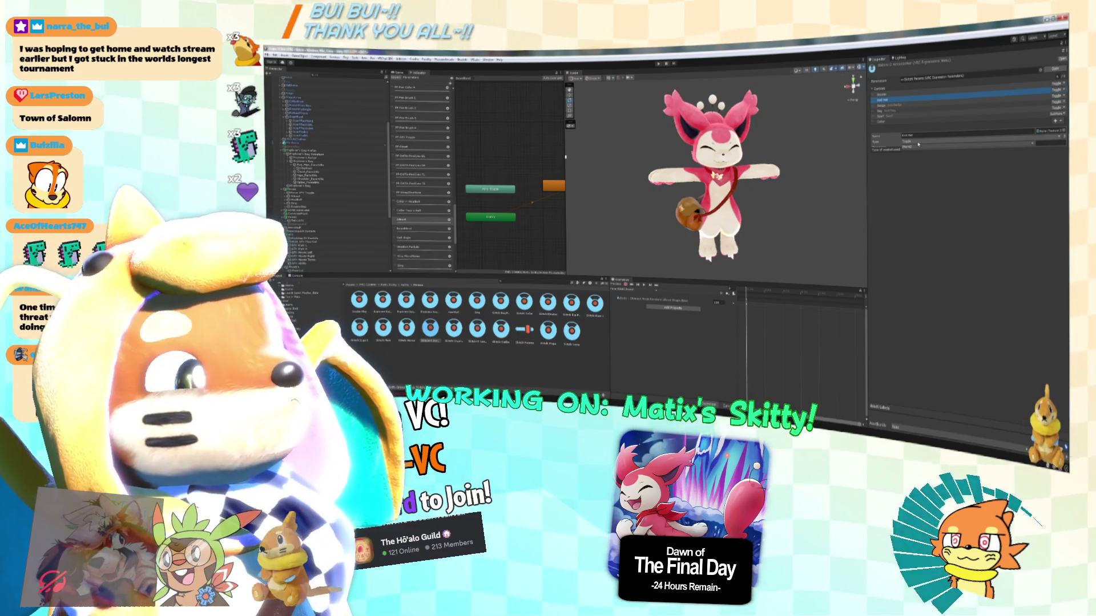
pyautogui.click(926, 139)
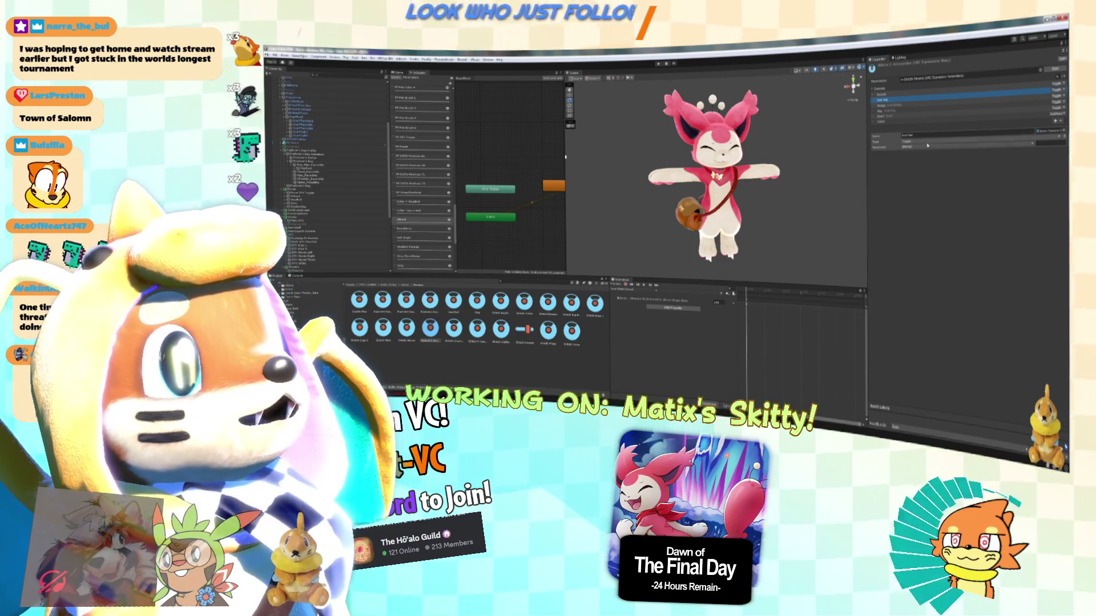
# Assign parameters to the remaining toggles, up to the top control in the menu.
pyautogui.click(925, 147)
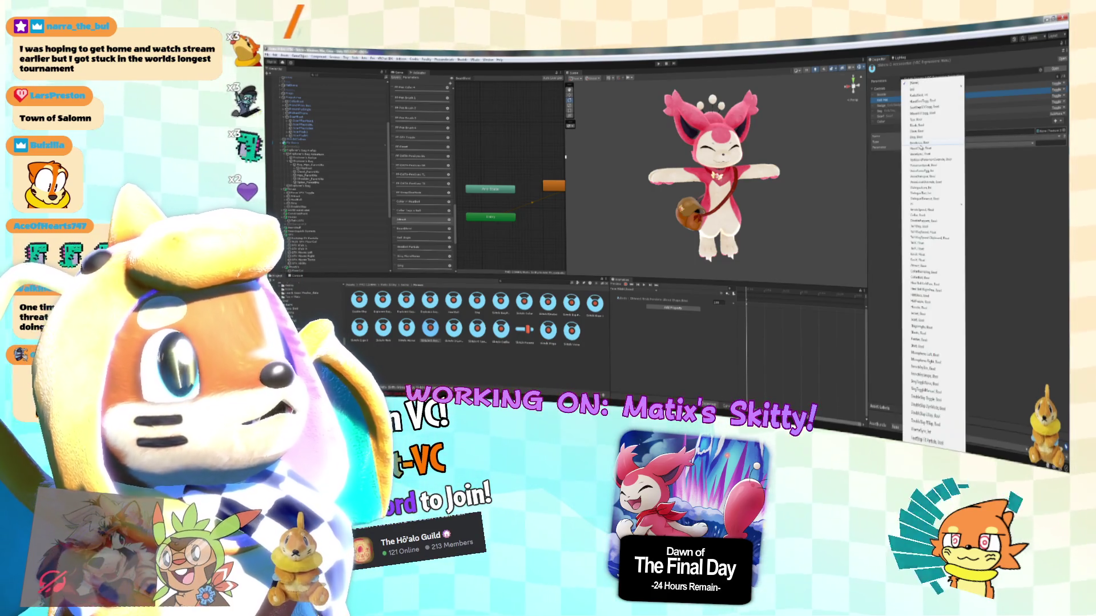
pyautogui.click(925, 149)
pyautogui.click(882, 101)
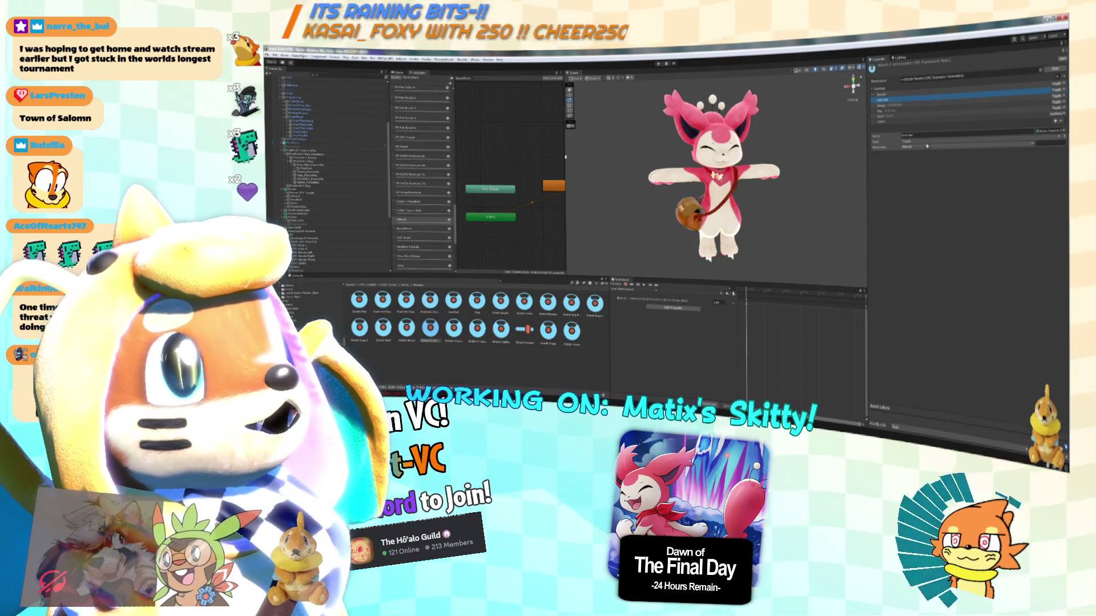
pyautogui.click(925, 147)
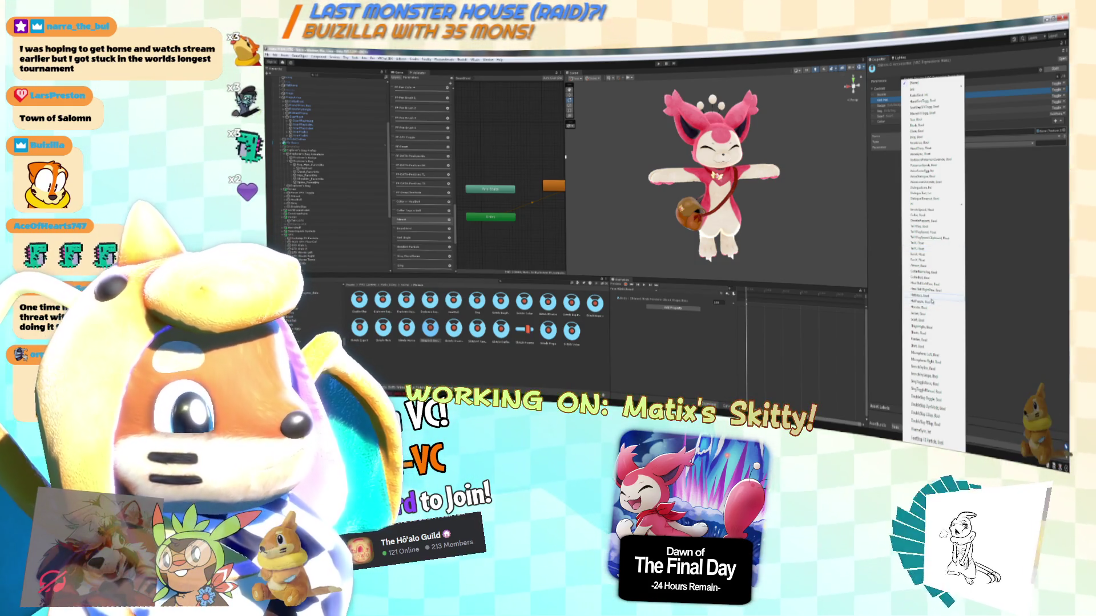
pyautogui.click(932, 301)
pyautogui.click(888, 96)
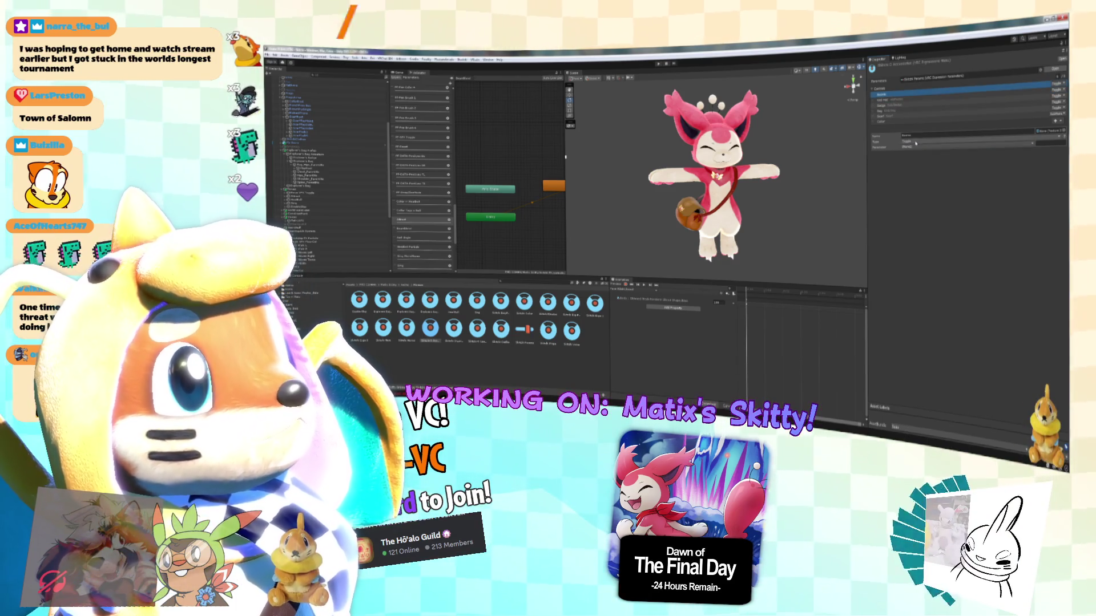
pyautogui.click(916, 147)
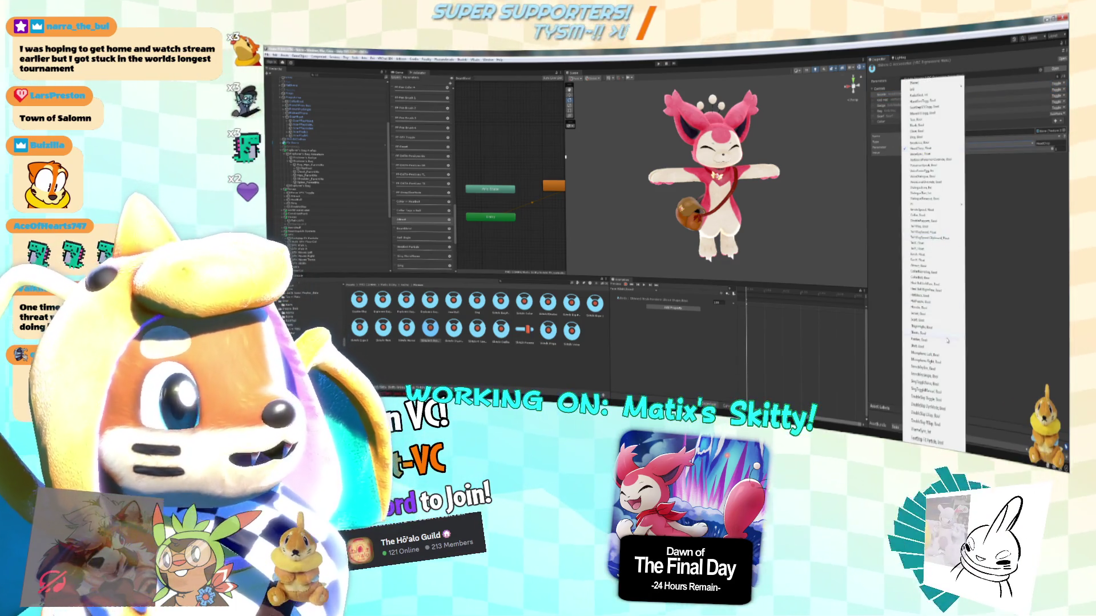
pyautogui.click(944, 255)
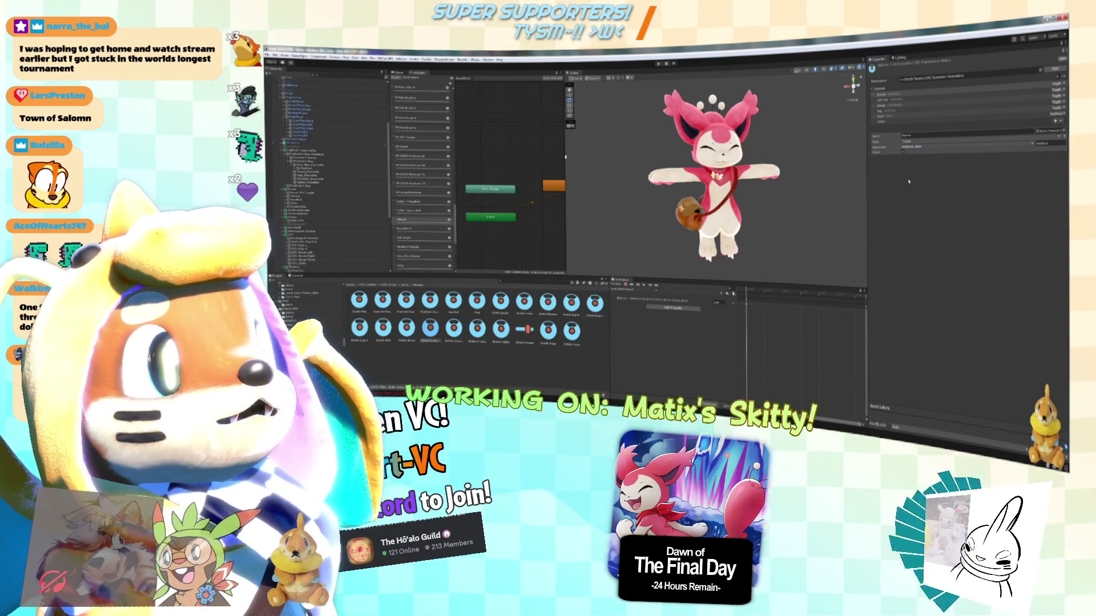
# Review the Color submenu control, then view each of the other expression menu assets.
pyautogui.click(914, 121)
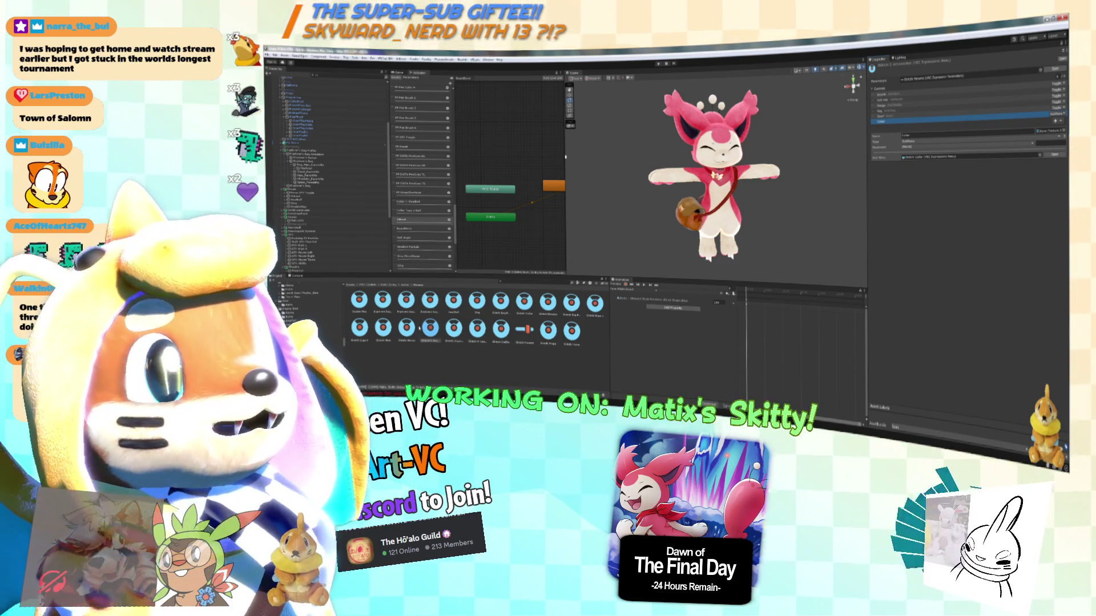
pyautogui.click(454, 328)
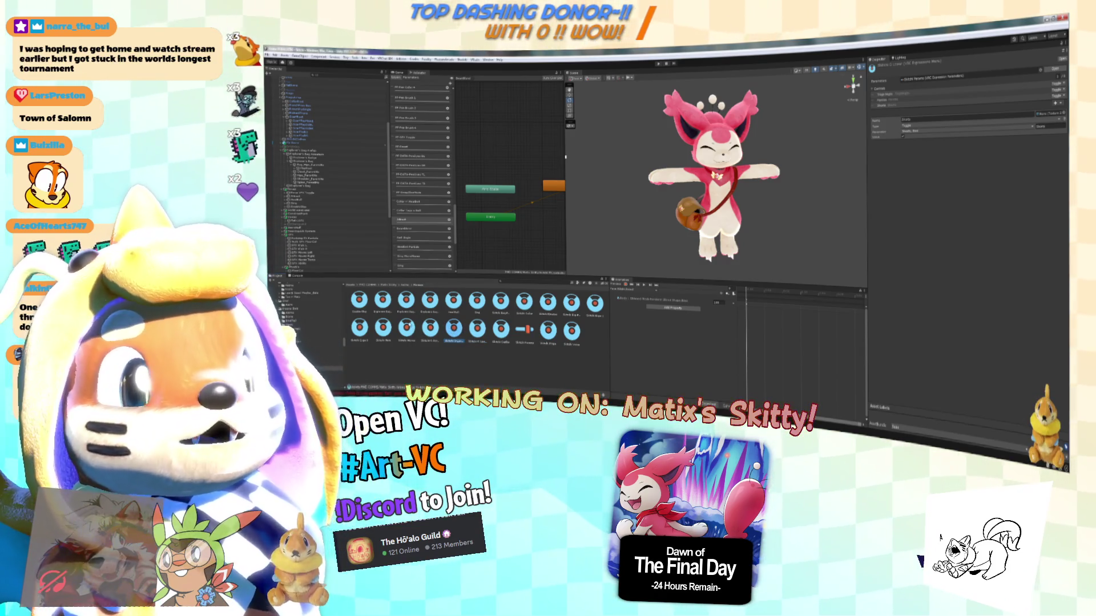
pyautogui.click(406, 328)
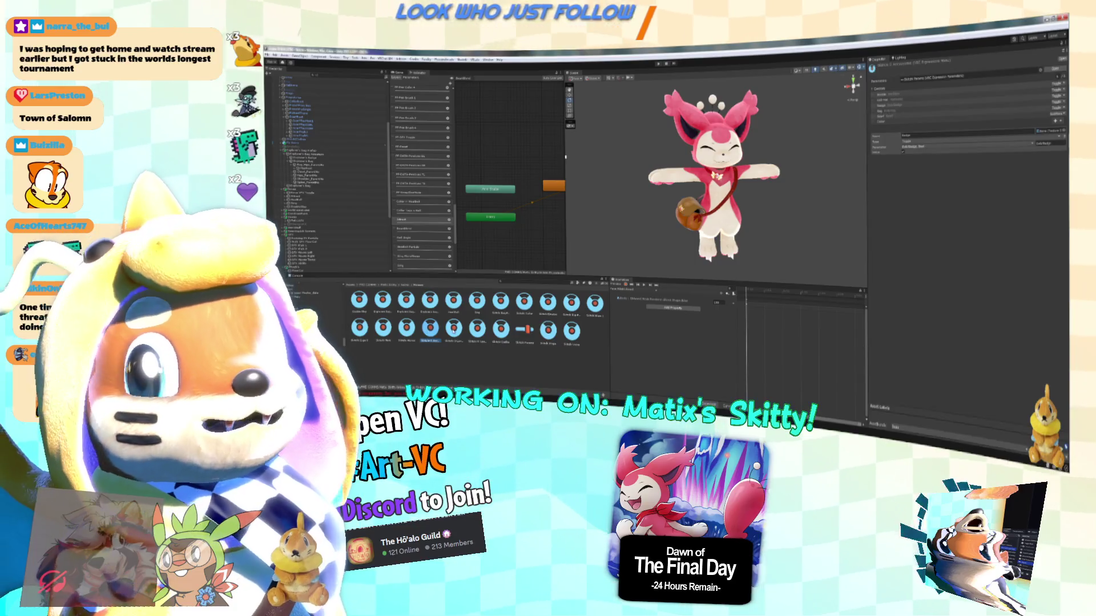
pyautogui.click(454, 328)
pyautogui.click(477, 328)
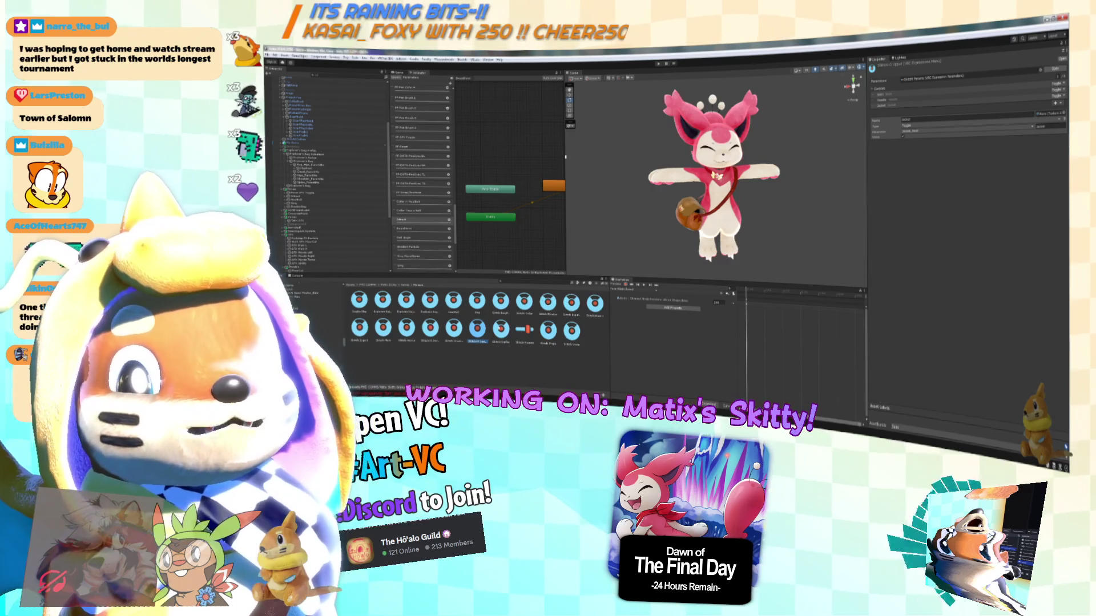
pyautogui.click(501, 328)
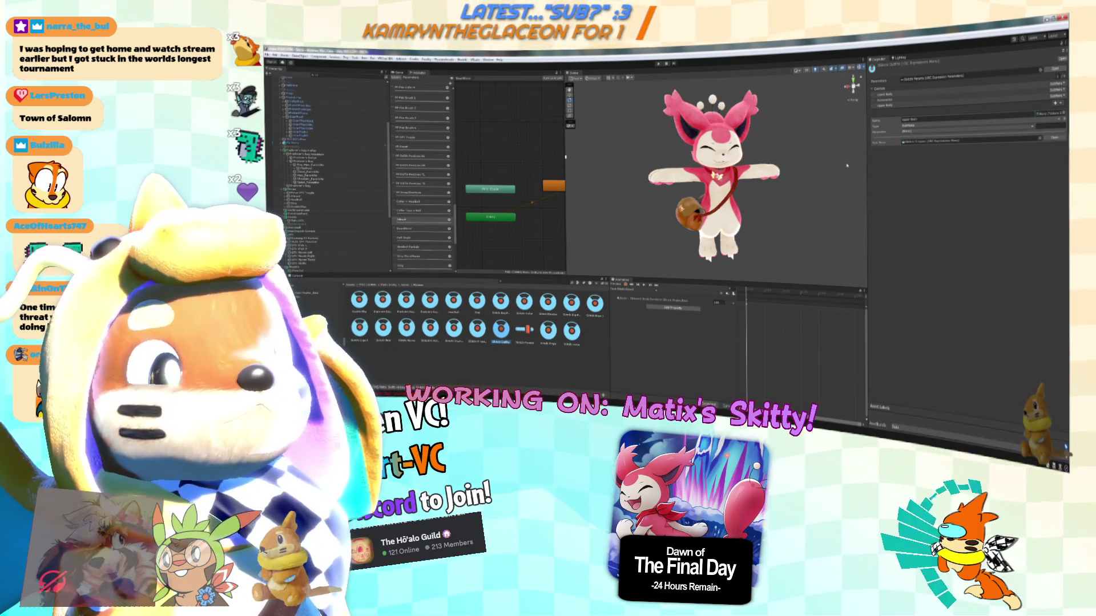
pyautogui.click(926, 98)
pyautogui.click(925, 95)
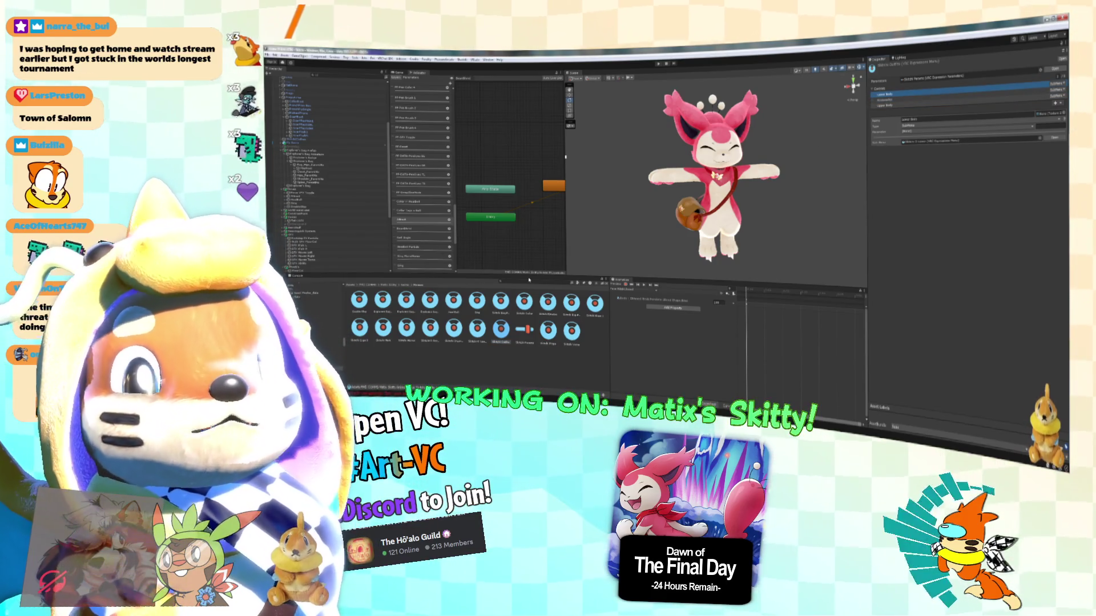
pyautogui.click(430, 328)
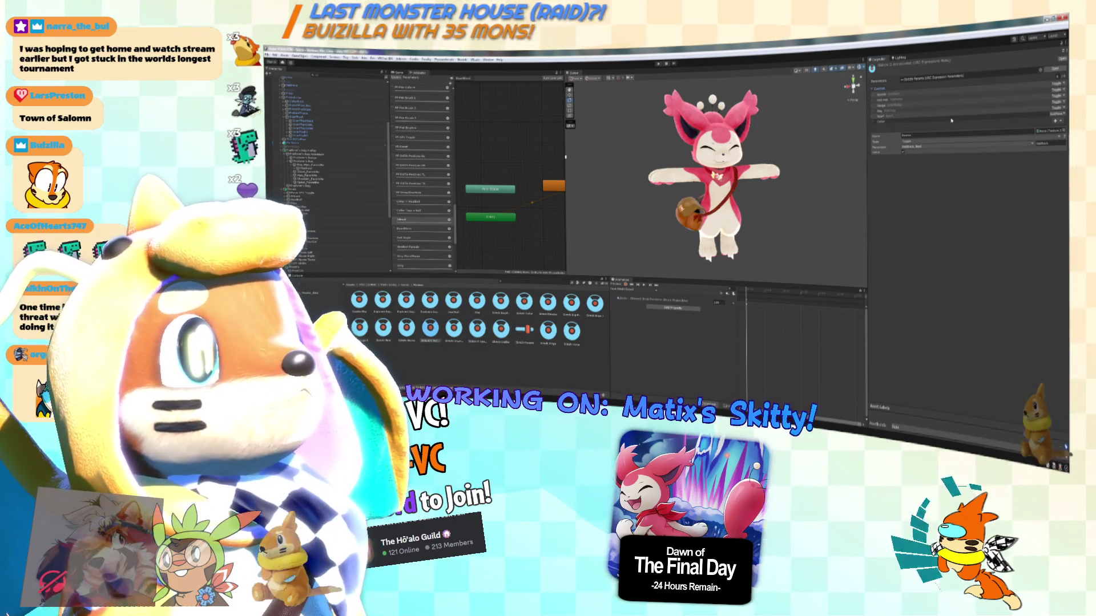
pyautogui.click(952, 122)
pyautogui.click(665, 212)
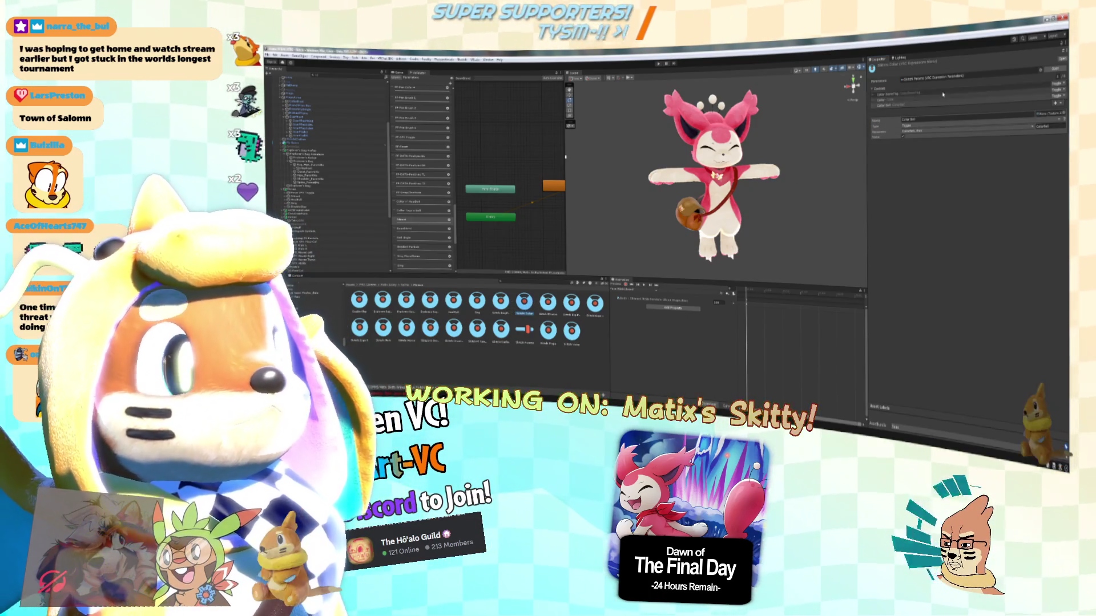
pyautogui.click(942, 102)
pyautogui.click(942, 100)
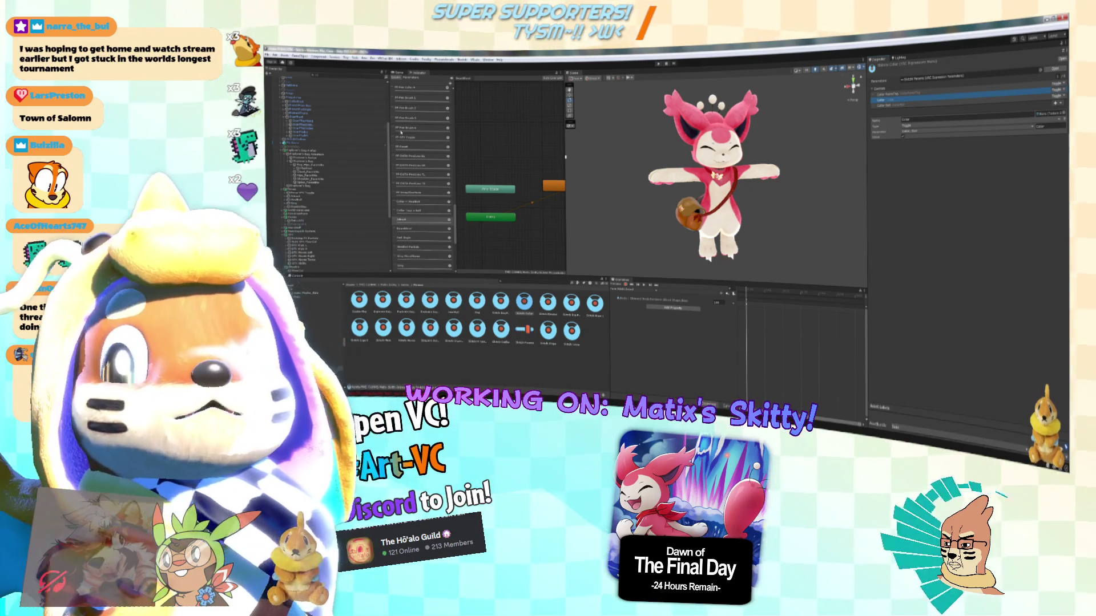
pyautogui.moveTo(795, 178); pyautogui.dragTo(788, 173)
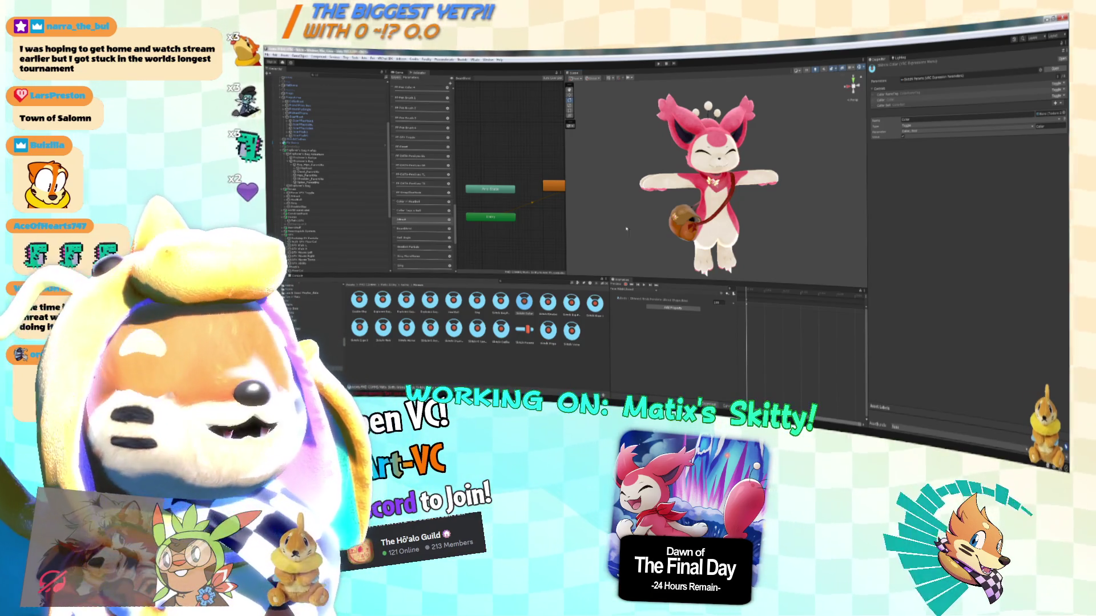
# Choose a different clip from the Animation window's clip list.
pyautogui.click(652, 301)
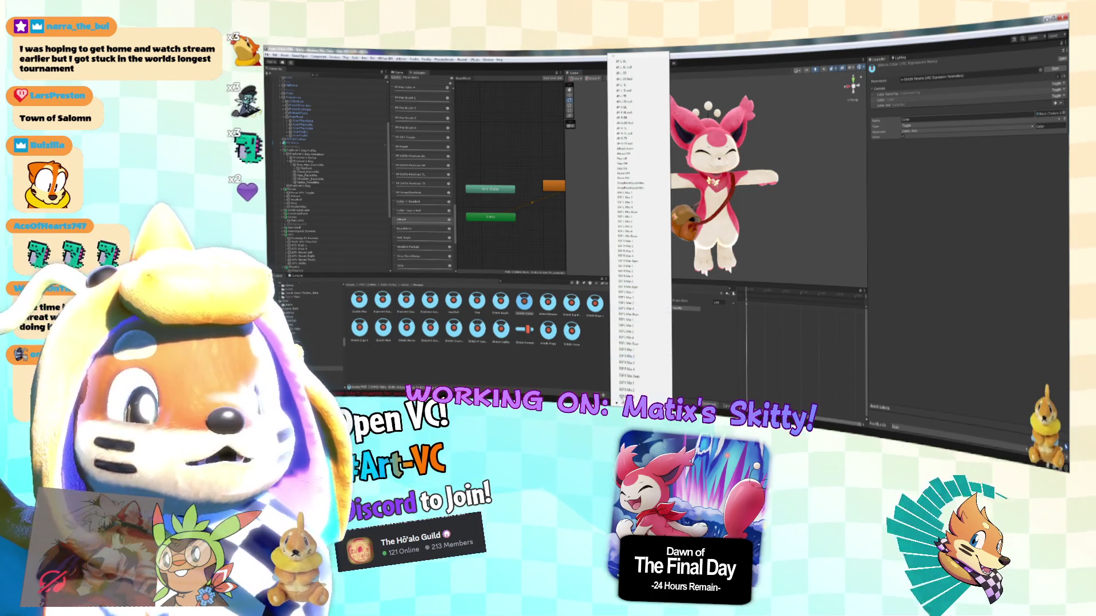
pyautogui.scroll(-2, 648, 313)
pyautogui.scroll(-1, 639, 229)
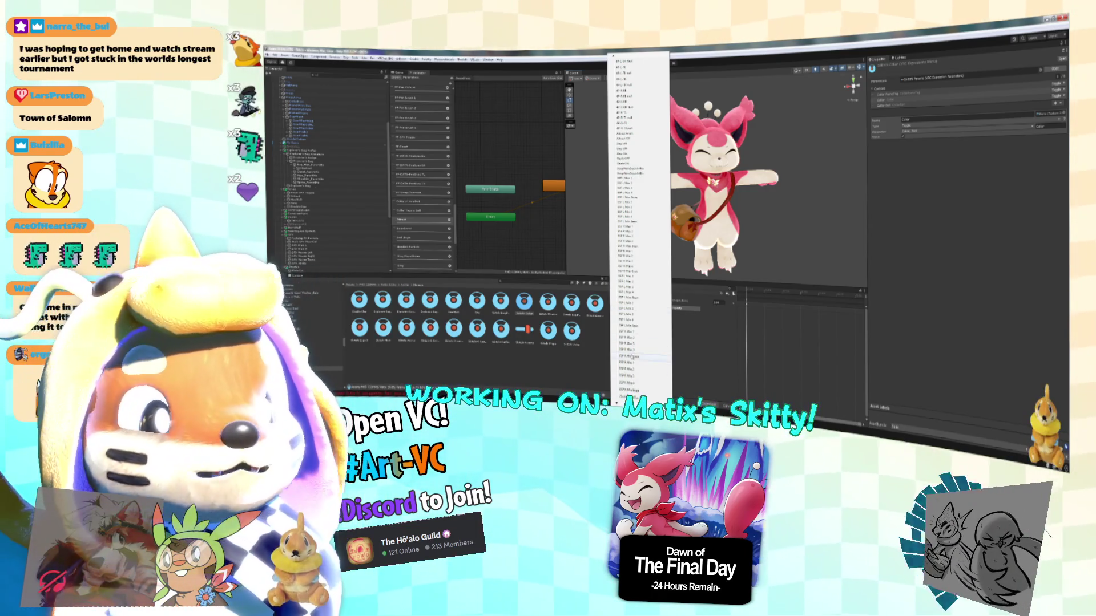
pyautogui.click(632, 357)
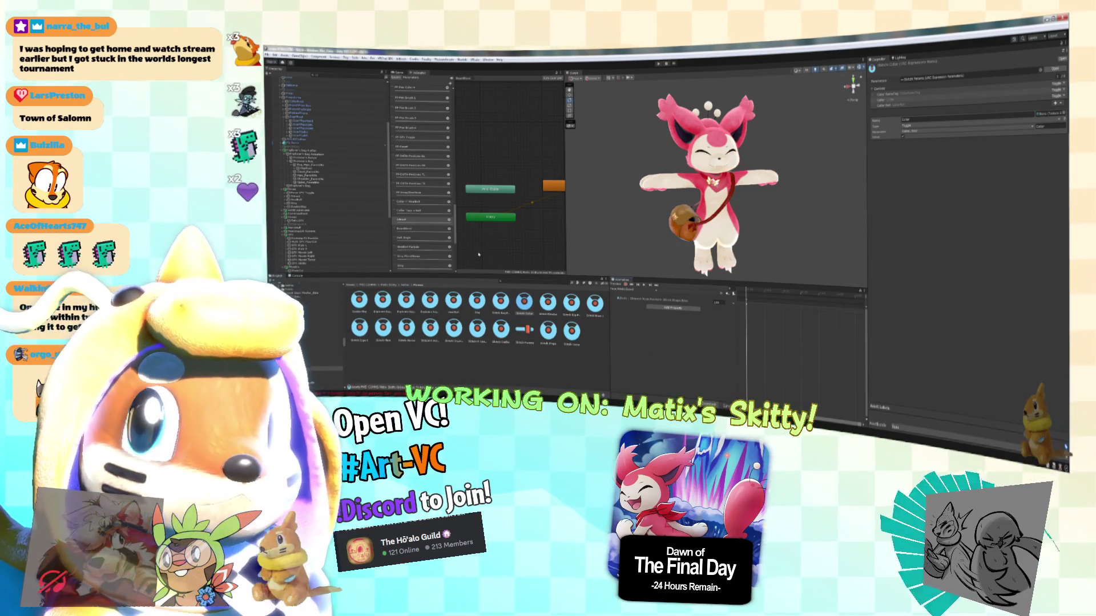
# Check the expression parameters asset and a menu control, then show the Hand Exp layer.
pyautogui.click(419, 263)
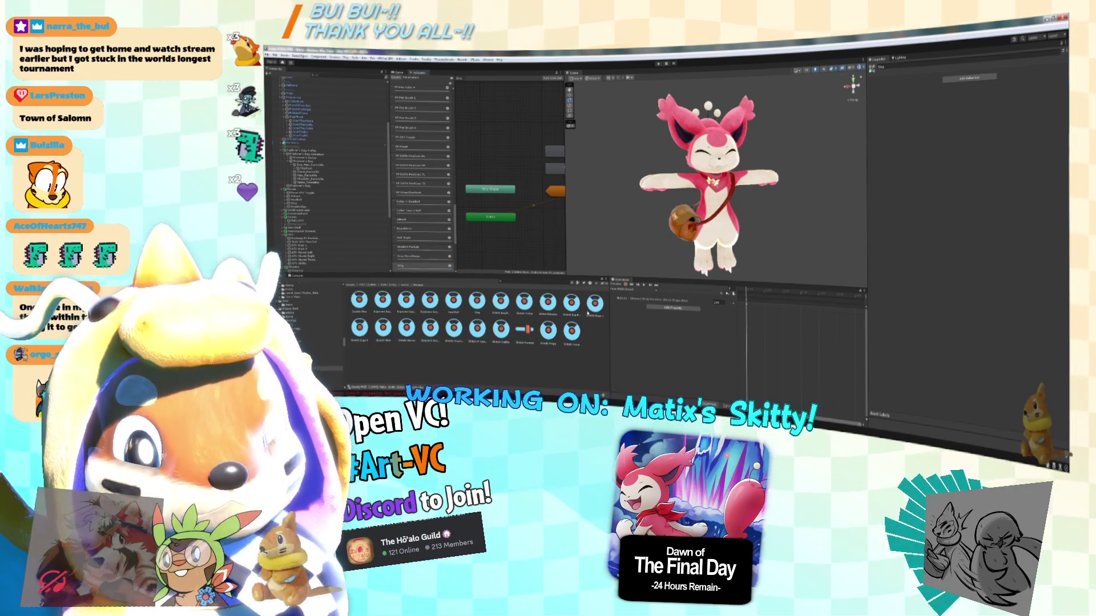
pyautogui.click(572, 302)
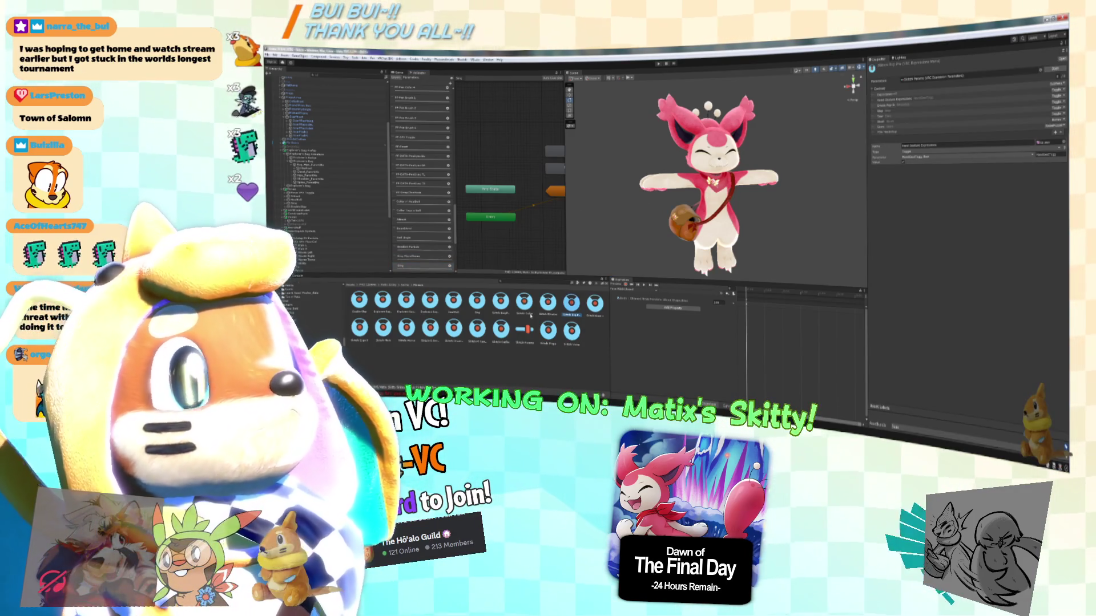
pyautogui.click(885, 100)
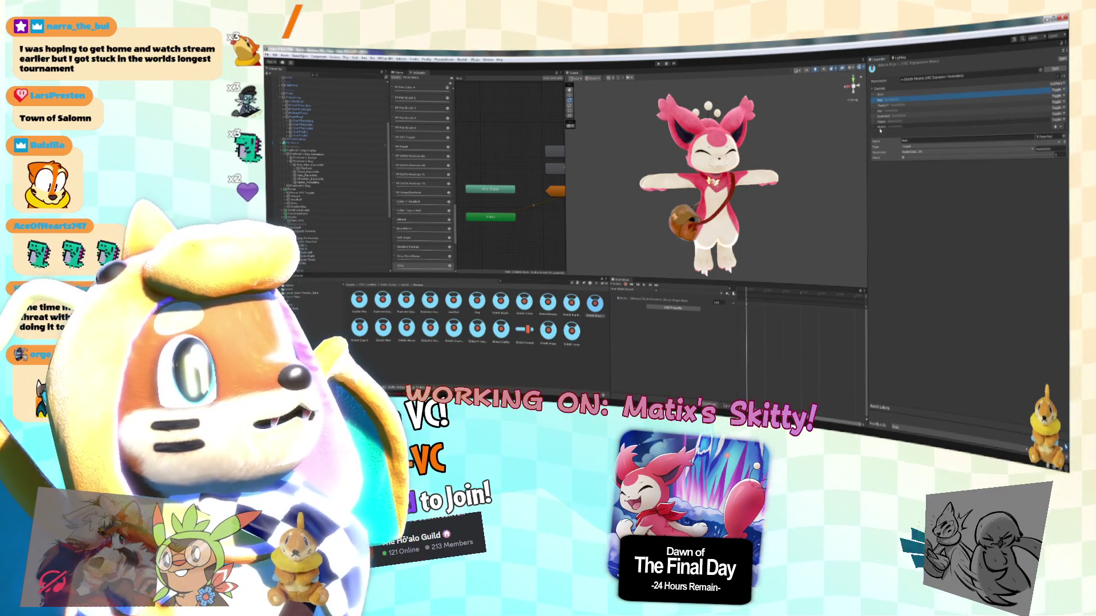
pyautogui.scroll(-10, 423, 170)
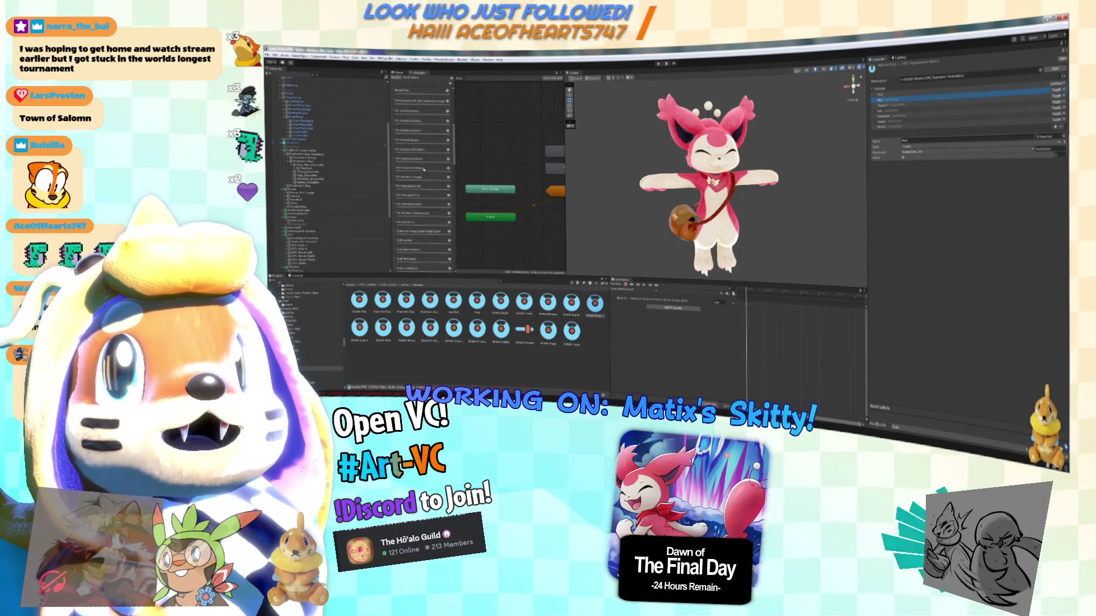
pyautogui.scroll(10, 423, 169)
pyautogui.click(421, 101)
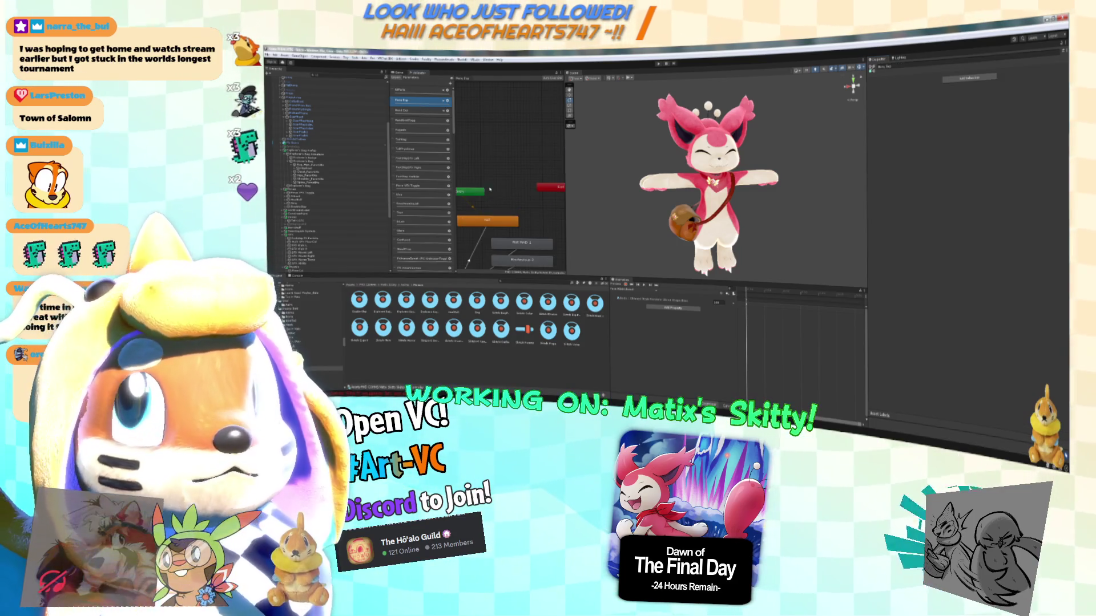
# Widen the Animator to show Any State and its states, then inspect project assets including Sing.
pyautogui.moveTo(565, 171); pyautogui.dragTo(768, 172)
pyautogui.moveTo(577, 207); pyautogui.dragTo(638, 164)
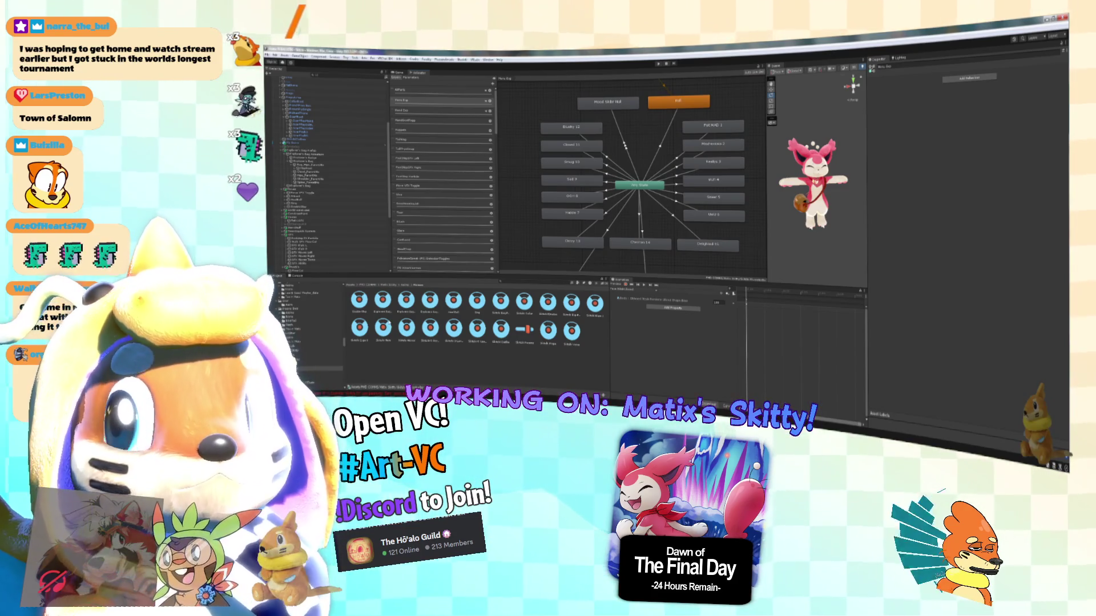
pyautogui.click(453, 301)
pyautogui.click(387, 306)
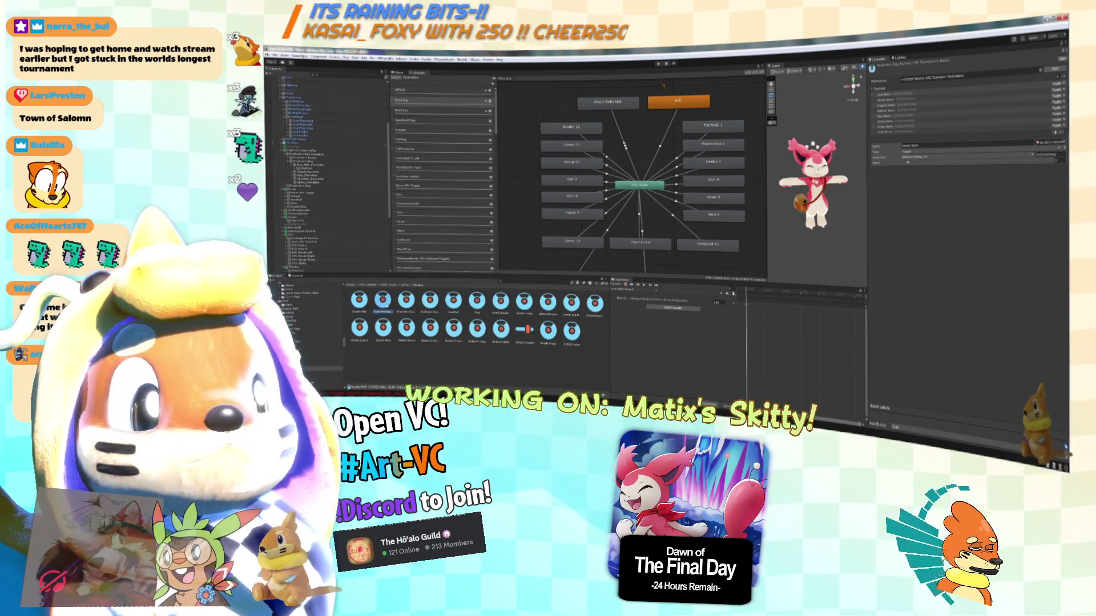
pyautogui.click(477, 302)
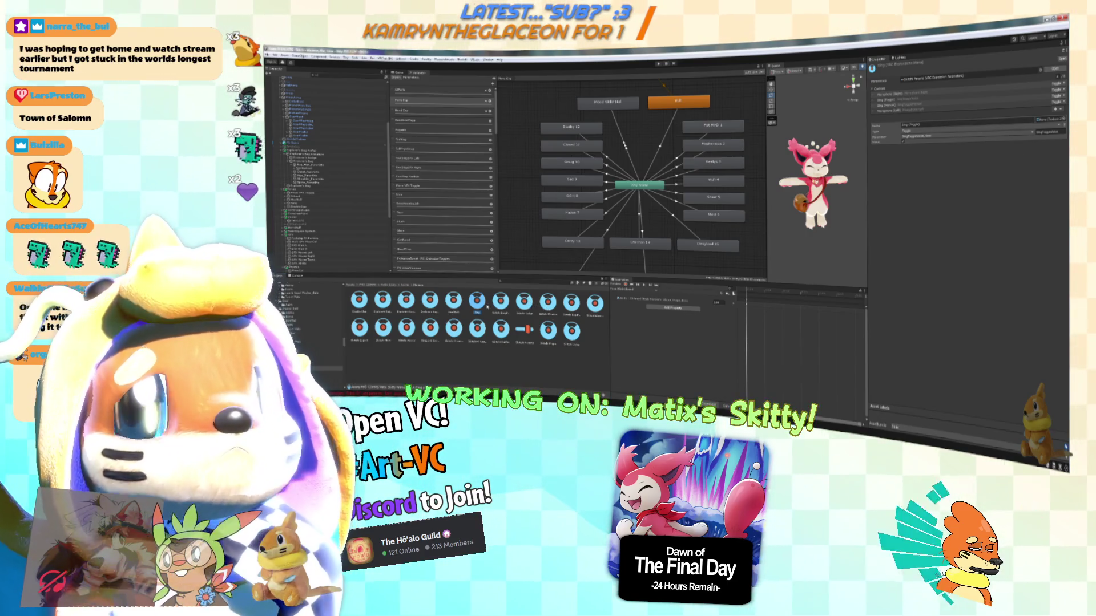
pyautogui.click(453, 302)
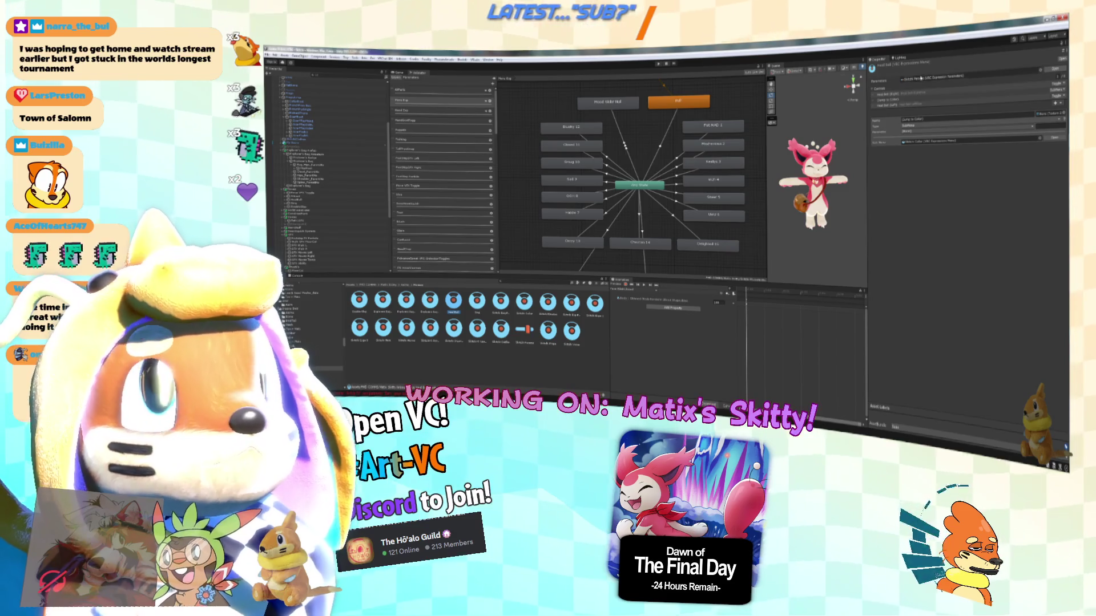
pyautogui.click(907, 100)
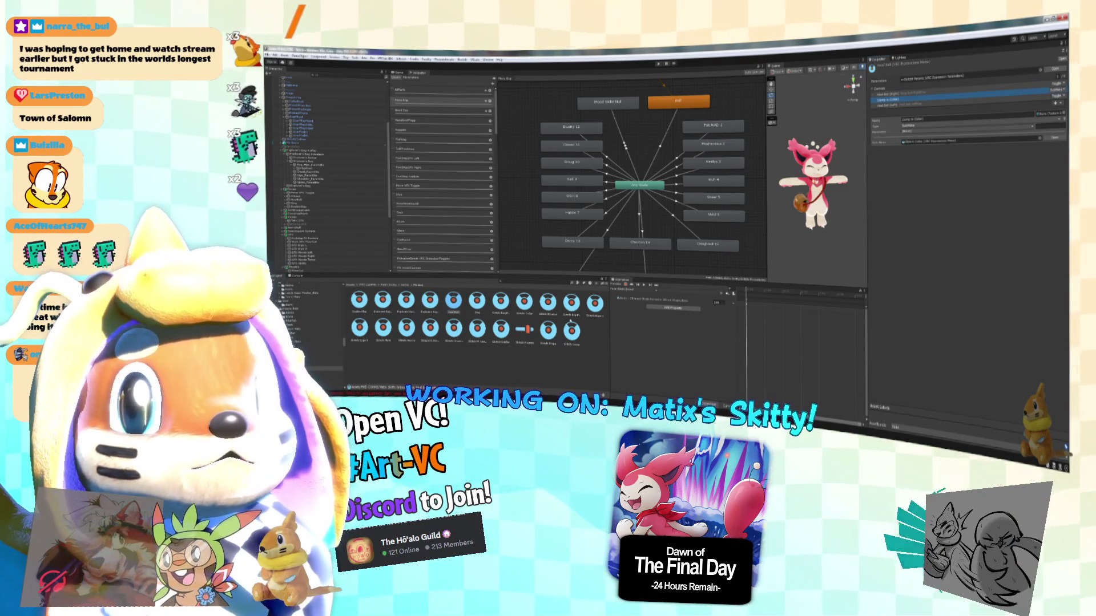
pyautogui.click(523, 306)
pyautogui.click(475, 302)
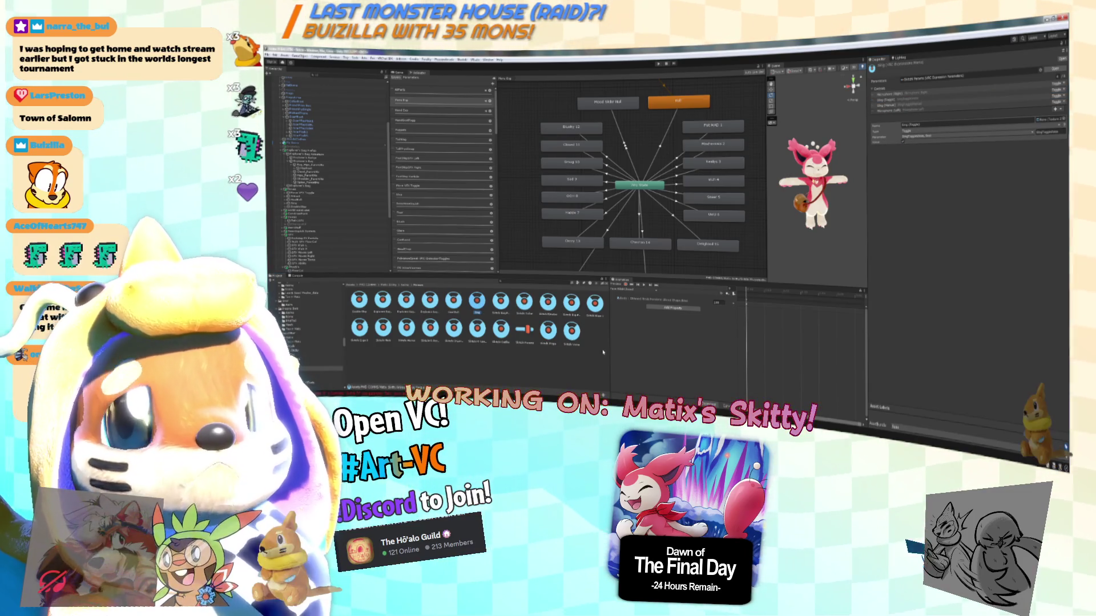
pyautogui.click(359, 301)
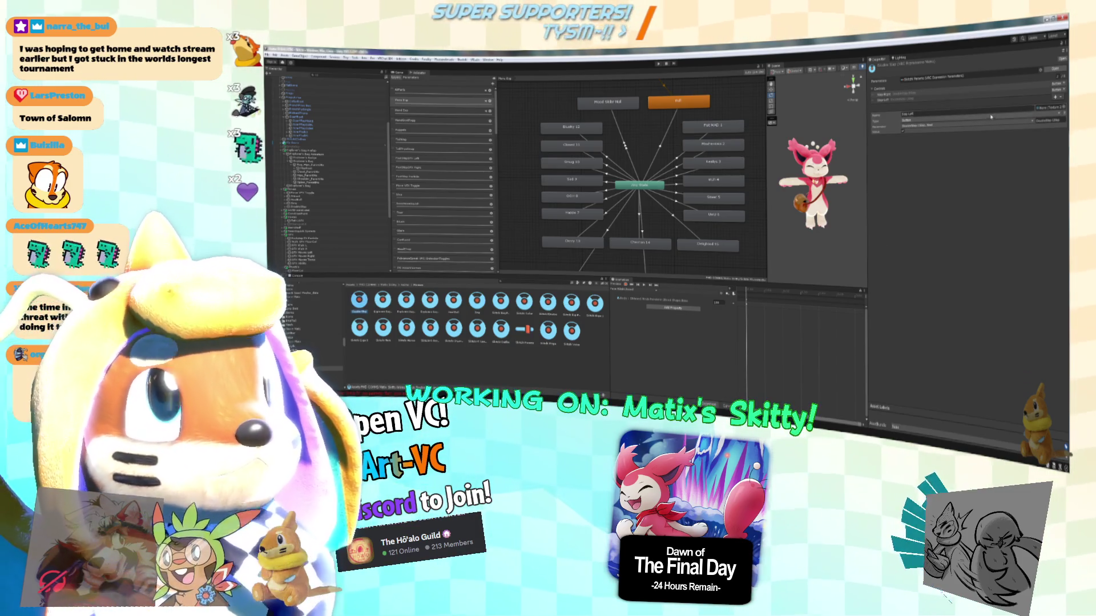
# Review the Size Right and Size Left controls and the expression parameters list.
pyautogui.click(959, 94)
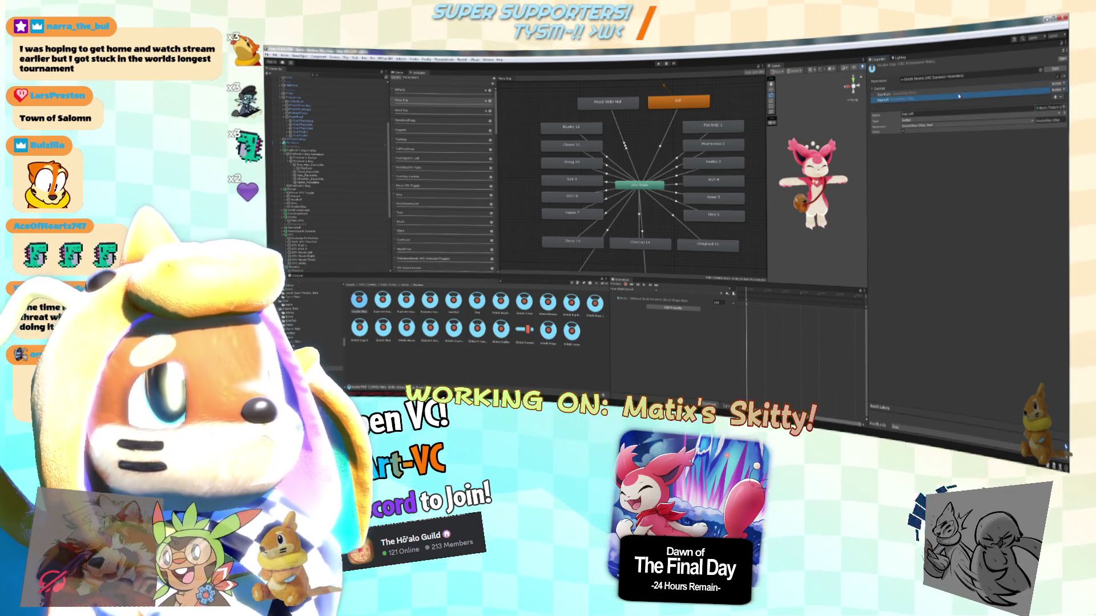
pyautogui.click(974, 230)
pyautogui.click(547, 303)
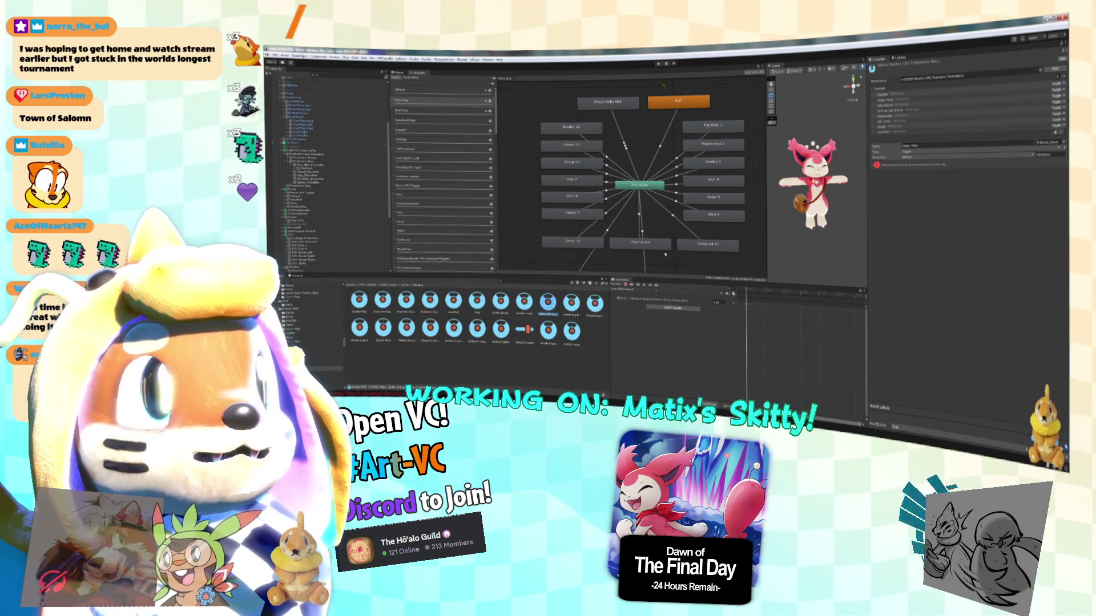
pyautogui.click(524, 329)
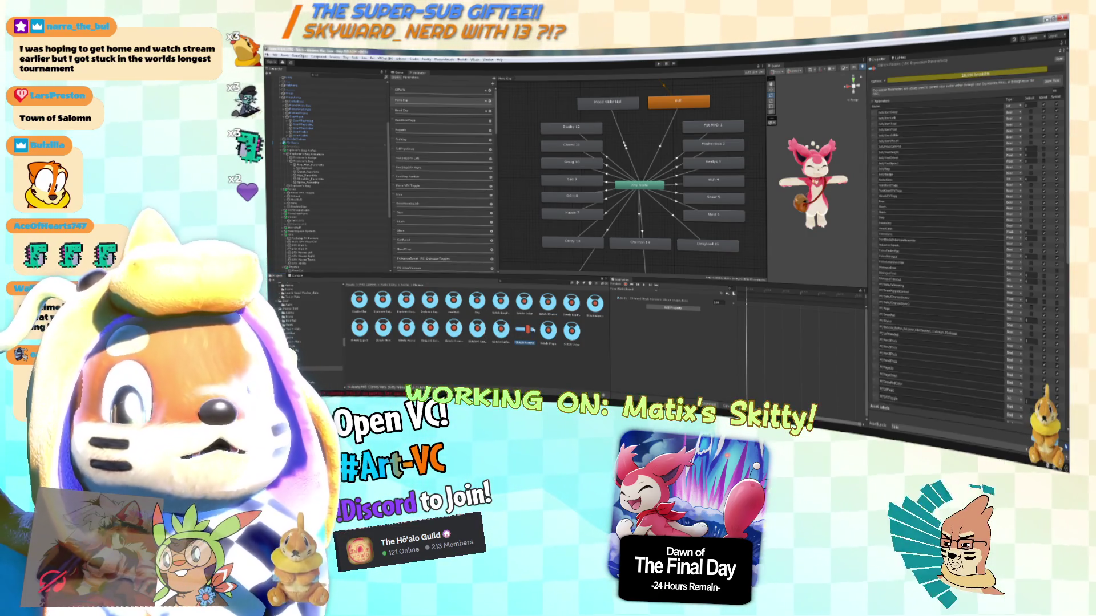
# Zoom out the Animator graph and switch to a layer higher in the list.
pyautogui.scroll(-10, 919, 288)
pyautogui.scroll(-5, 918, 287)
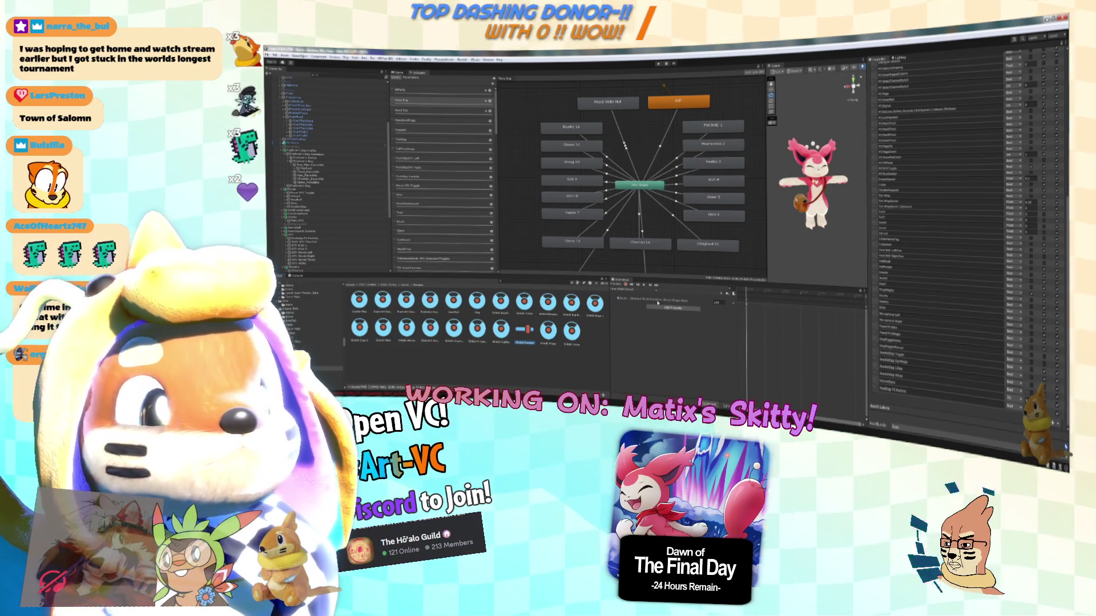
pyautogui.scroll(-3, 678, 245)
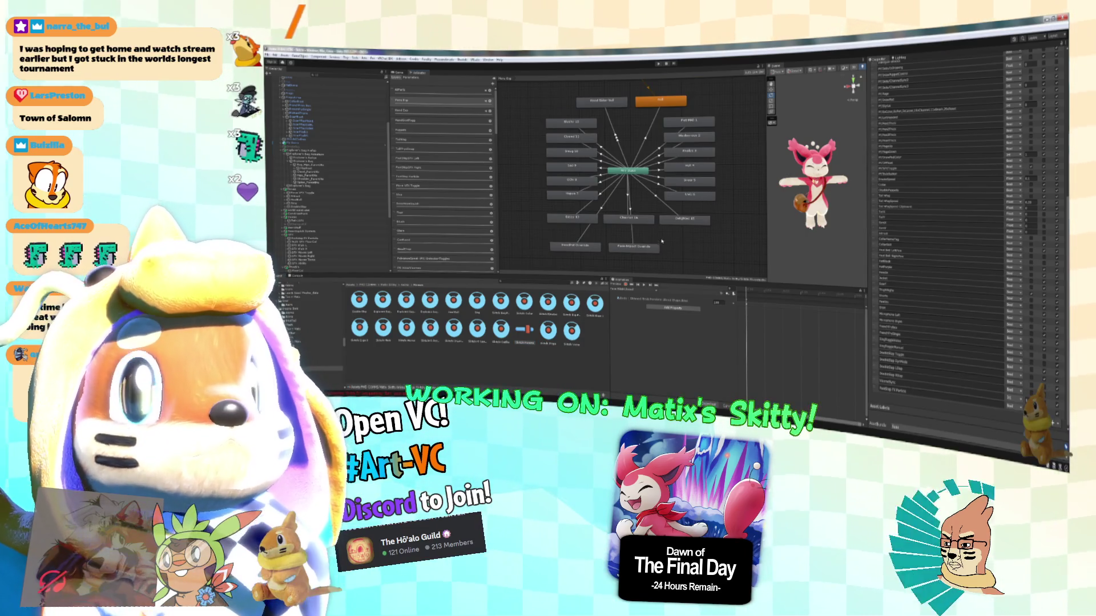
pyautogui.click(453, 120)
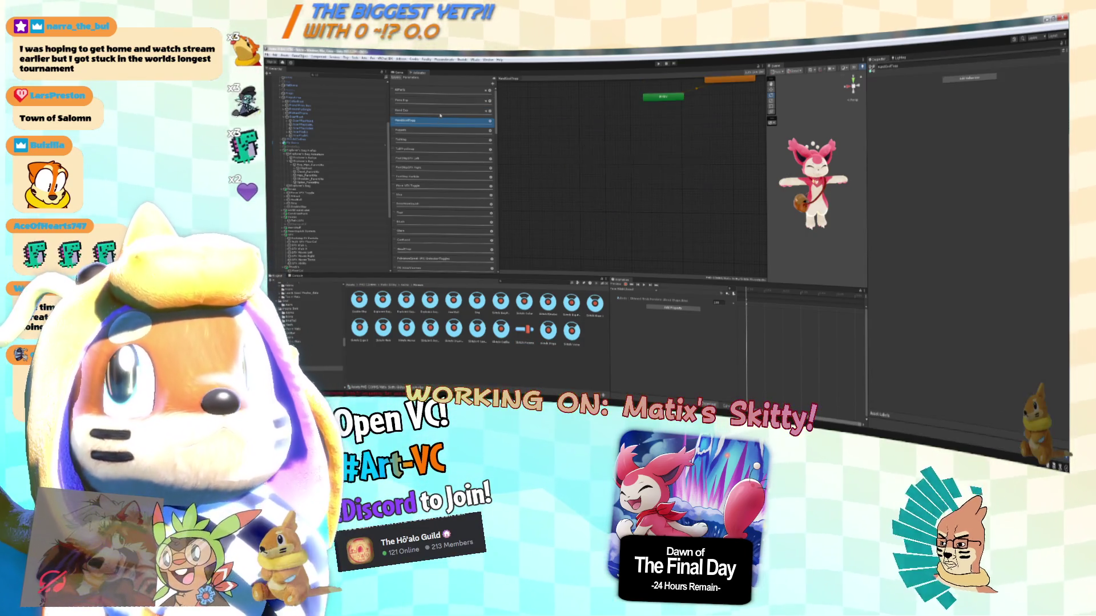
# Select the top Animator layer and pan so its Any State hub of expression states shows.
pyautogui.click(451, 110)
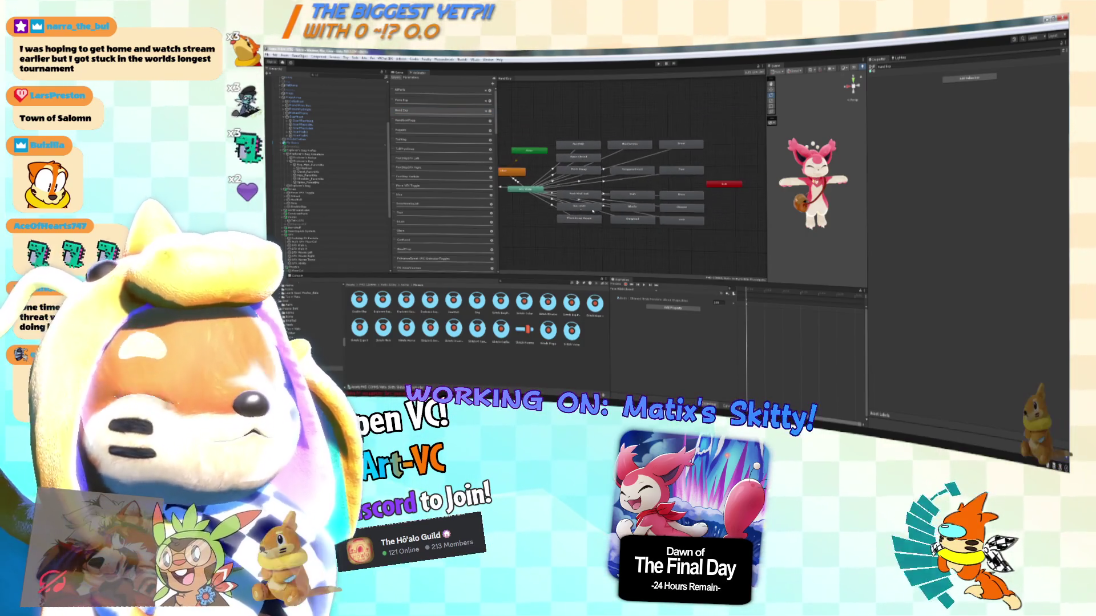
pyautogui.press('Up')
pyautogui.moveTo(551, 179); pyautogui.dragTo(643, 129)
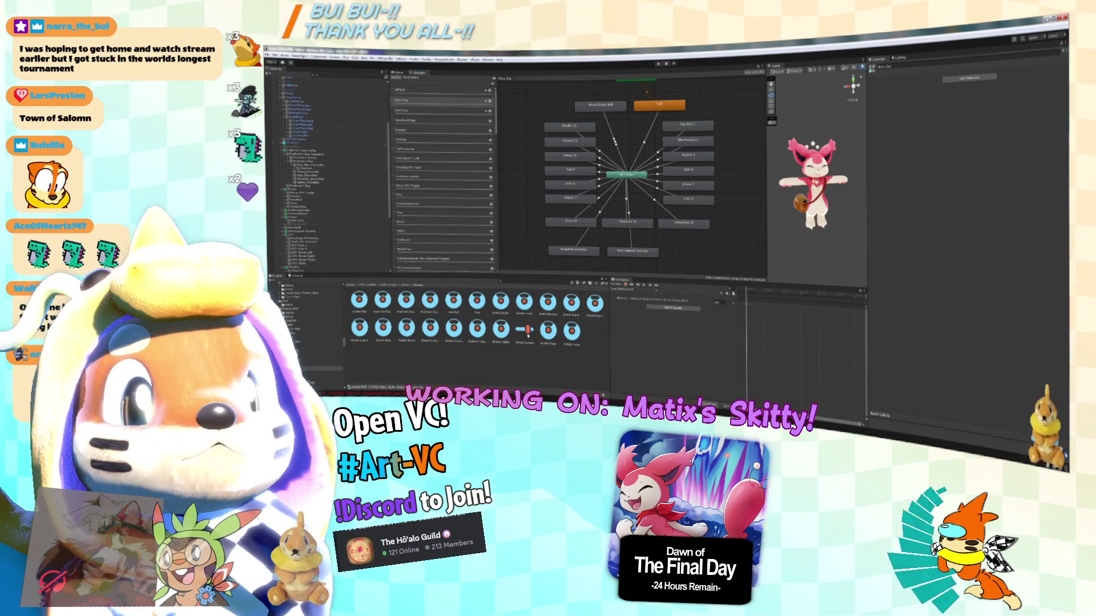
pyautogui.click(594, 304)
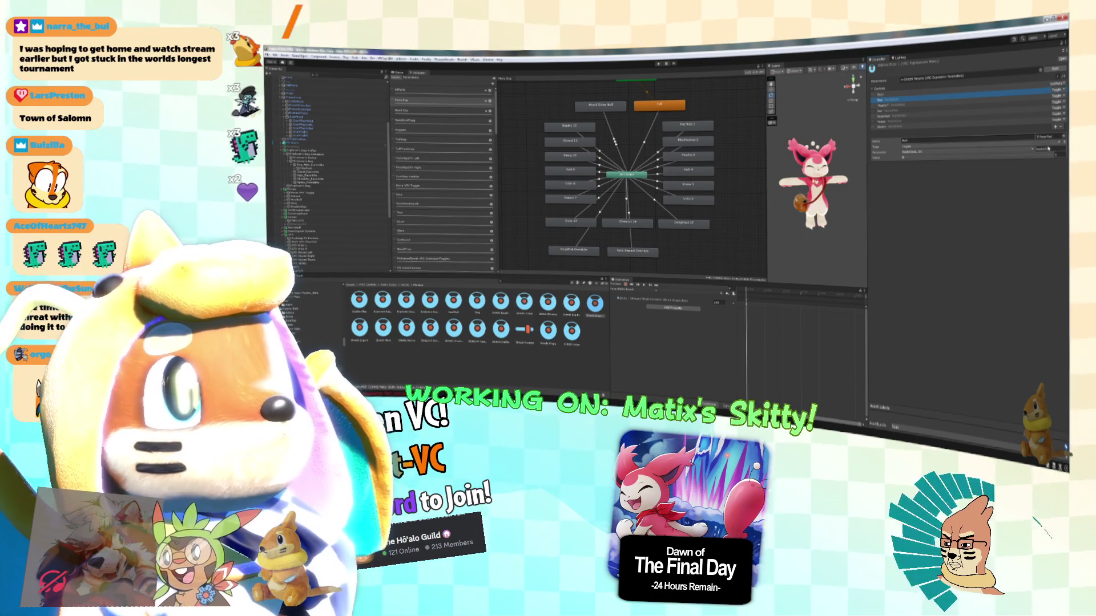
pyautogui.moveTo(912, 124); pyautogui.dragTo(912, 107)
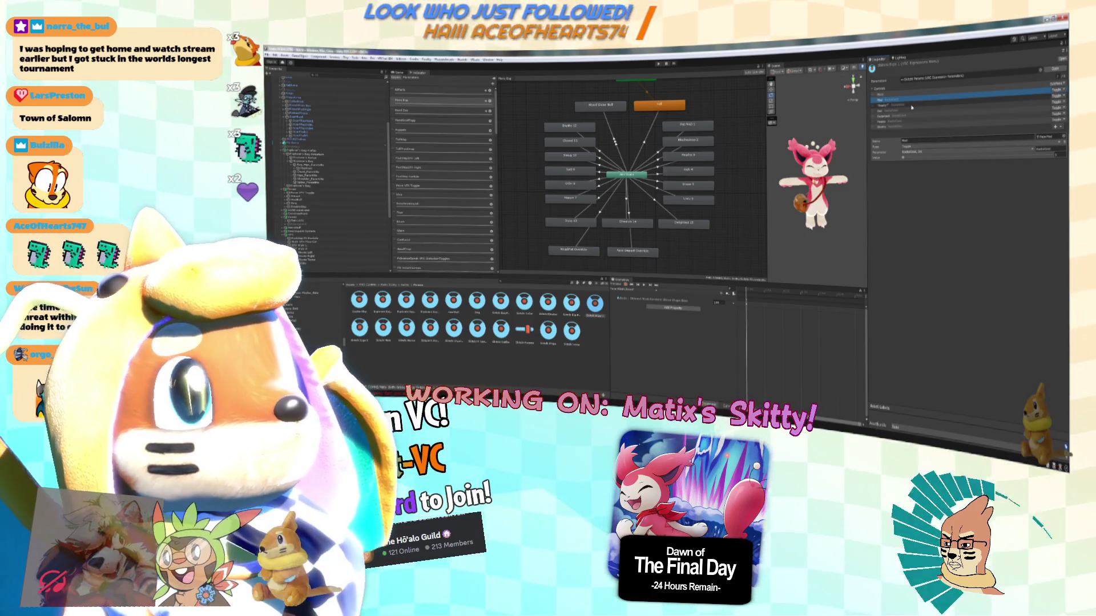
pyautogui.click(911, 107)
pyautogui.click(911, 111)
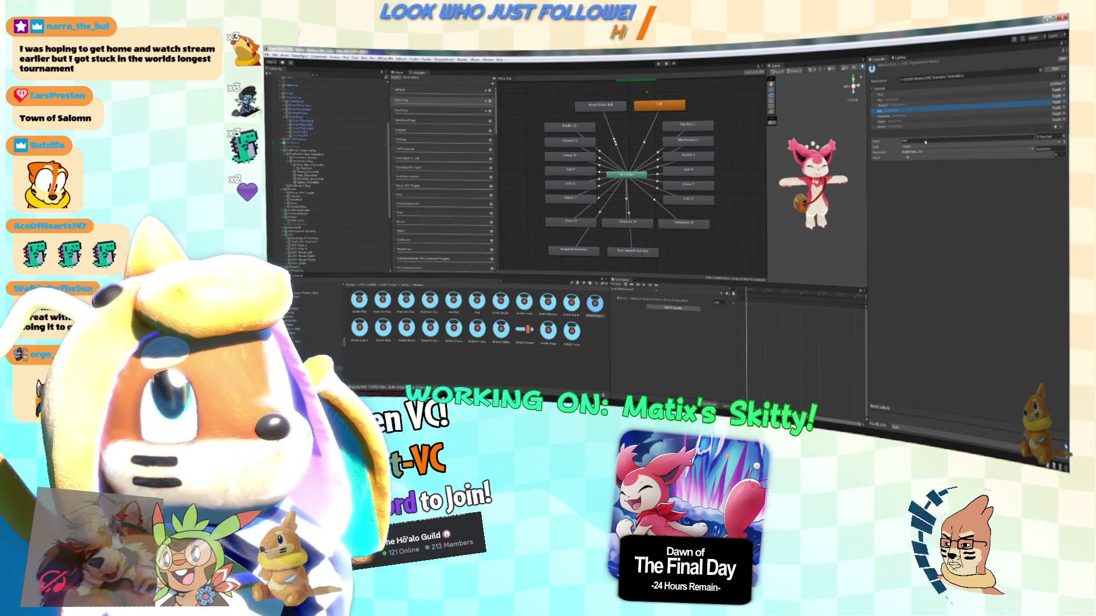
pyautogui.press('Down')
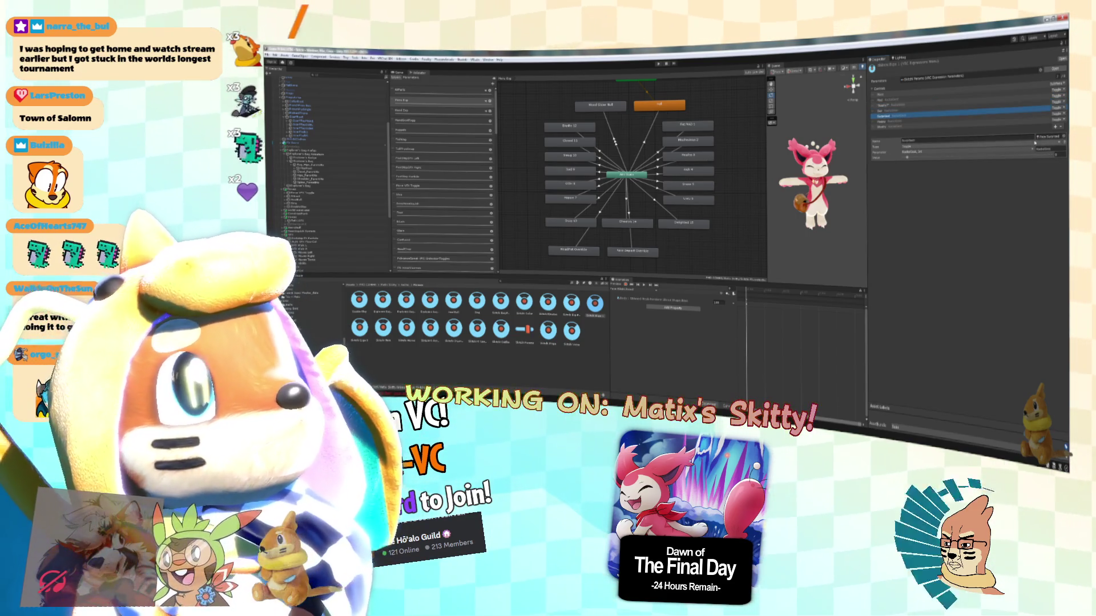
pyautogui.press('Down')
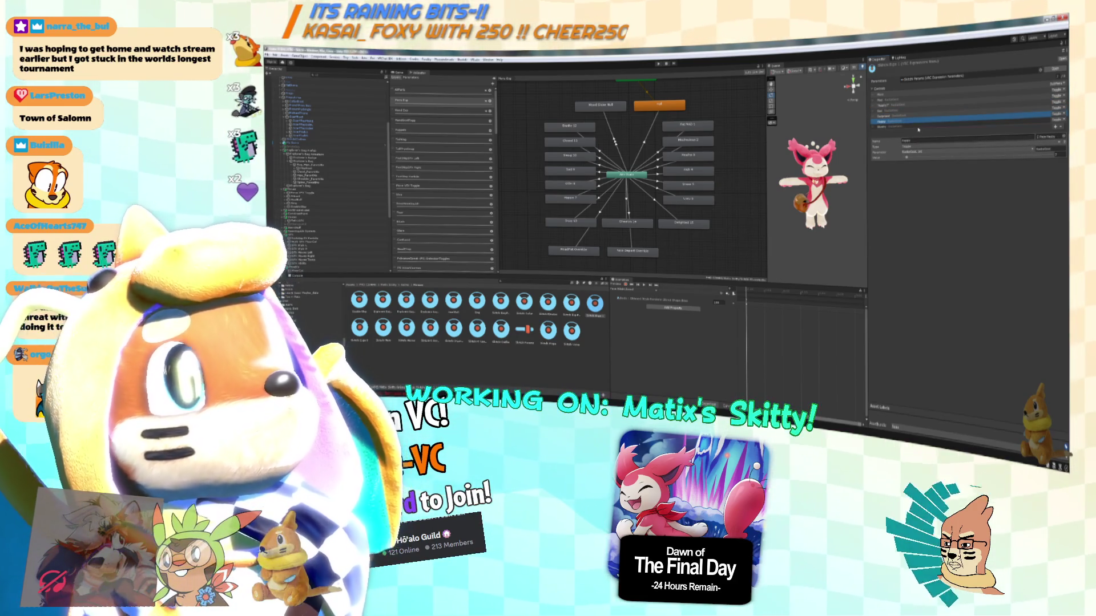
pyautogui.press('Down')
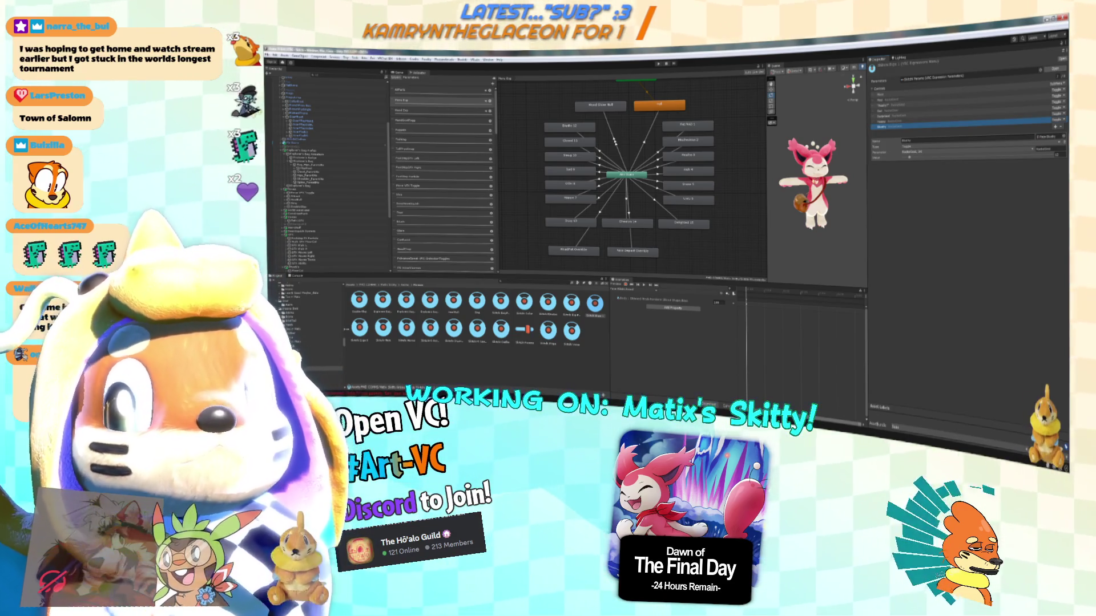
pyautogui.click(928, 94)
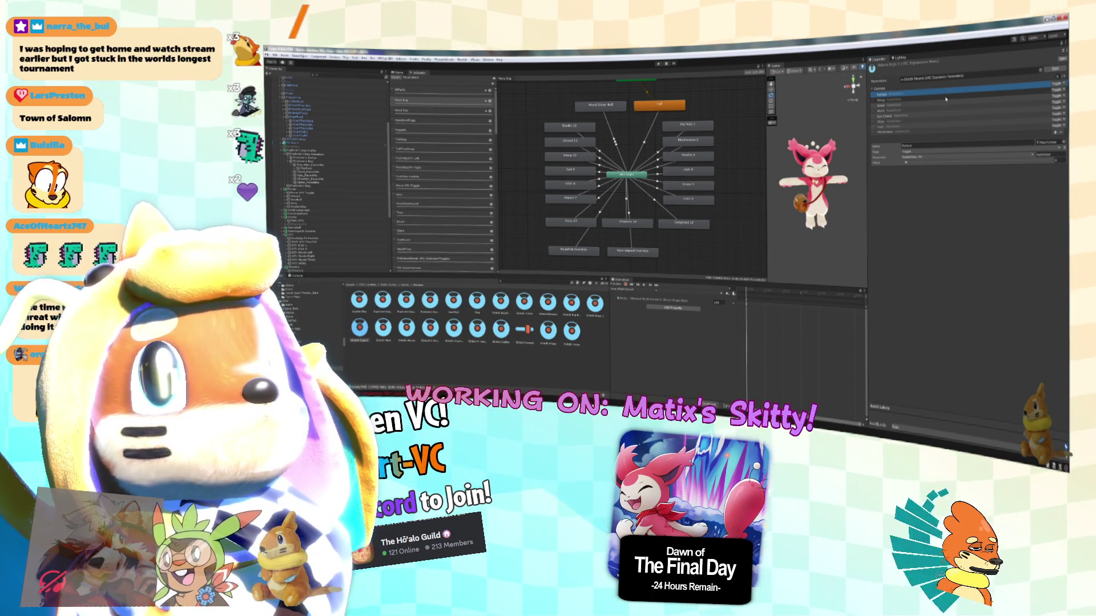
pyautogui.click(923, 146)
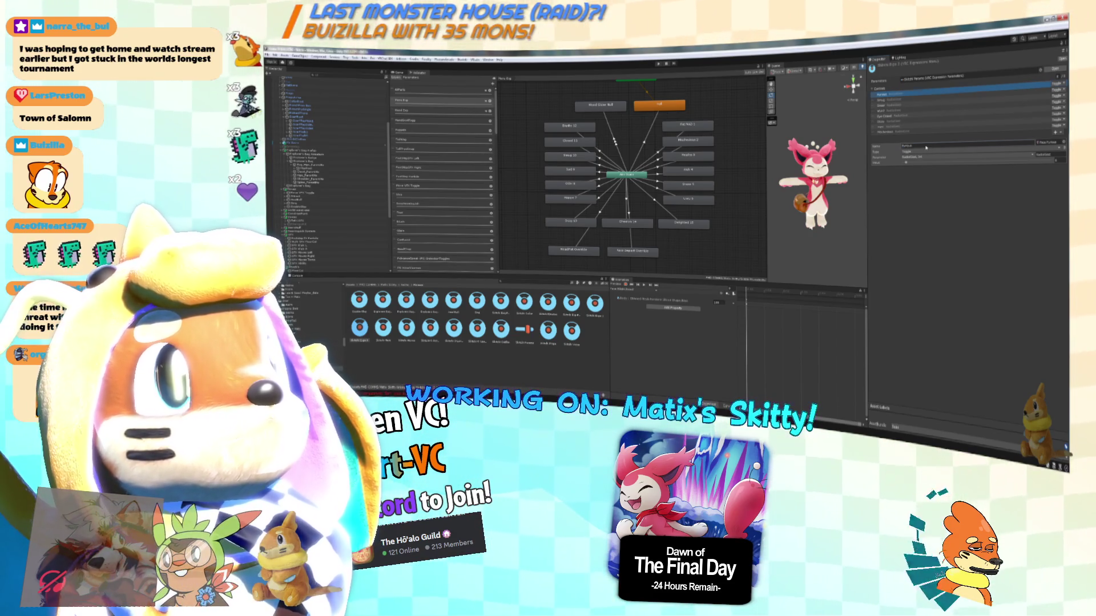
pyautogui.click(891, 99)
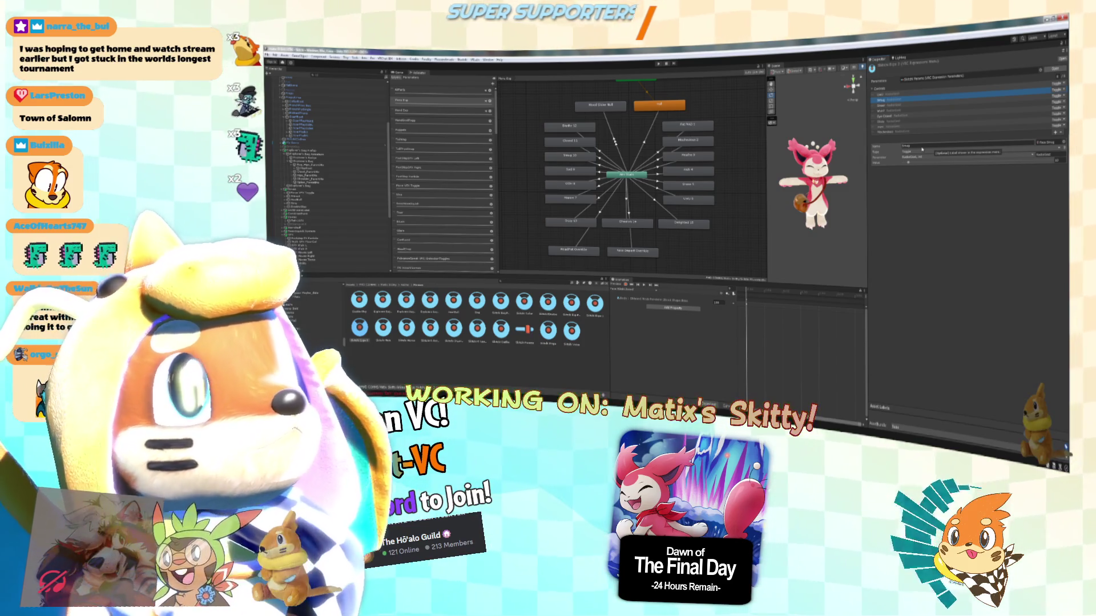
pyautogui.click(906, 105)
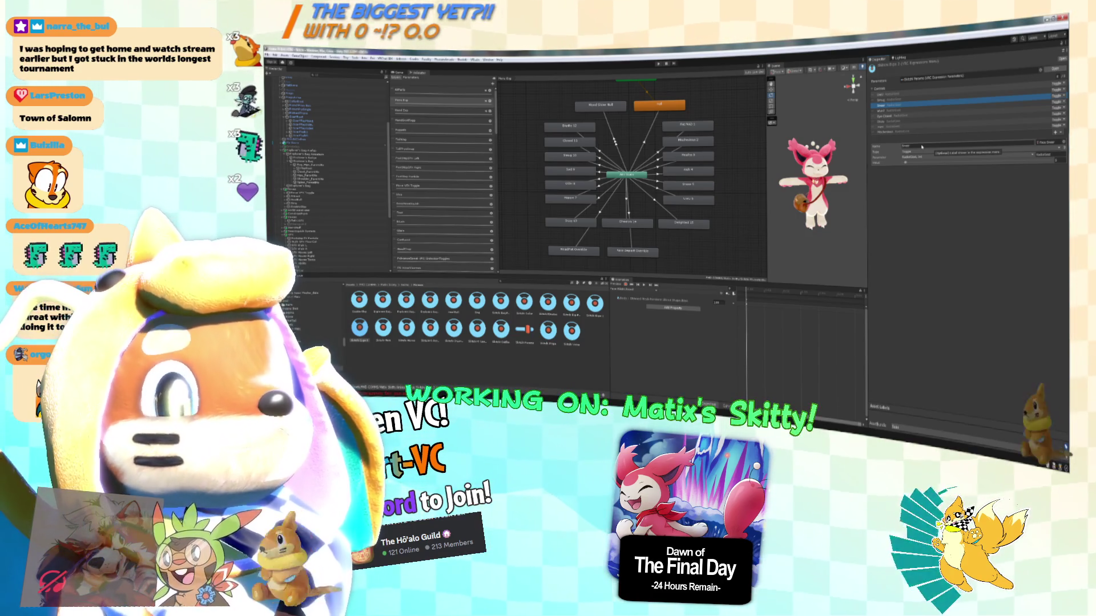
pyautogui.click(925, 114)
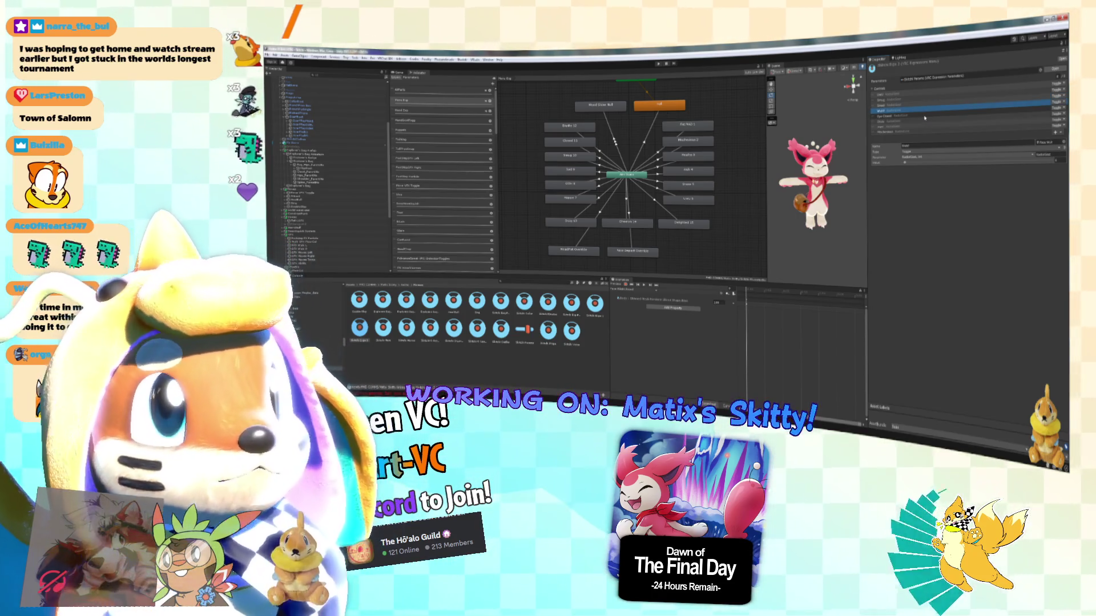
# Go through the menu controls around Eye Closed to review their settings.
pyautogui.click(925, 116)
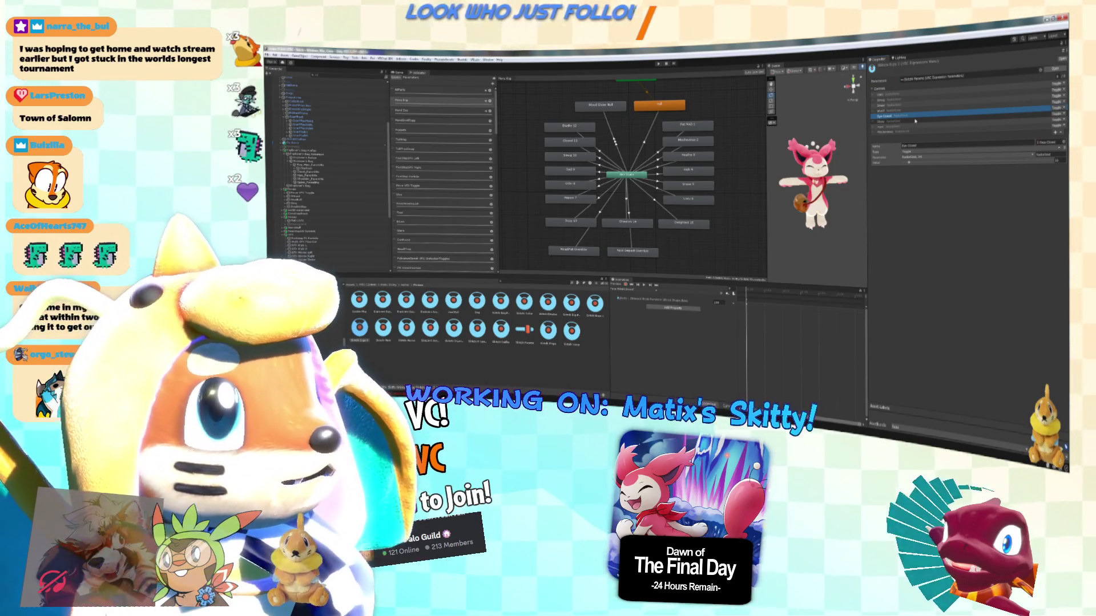
pyautogui.click(915, 121)
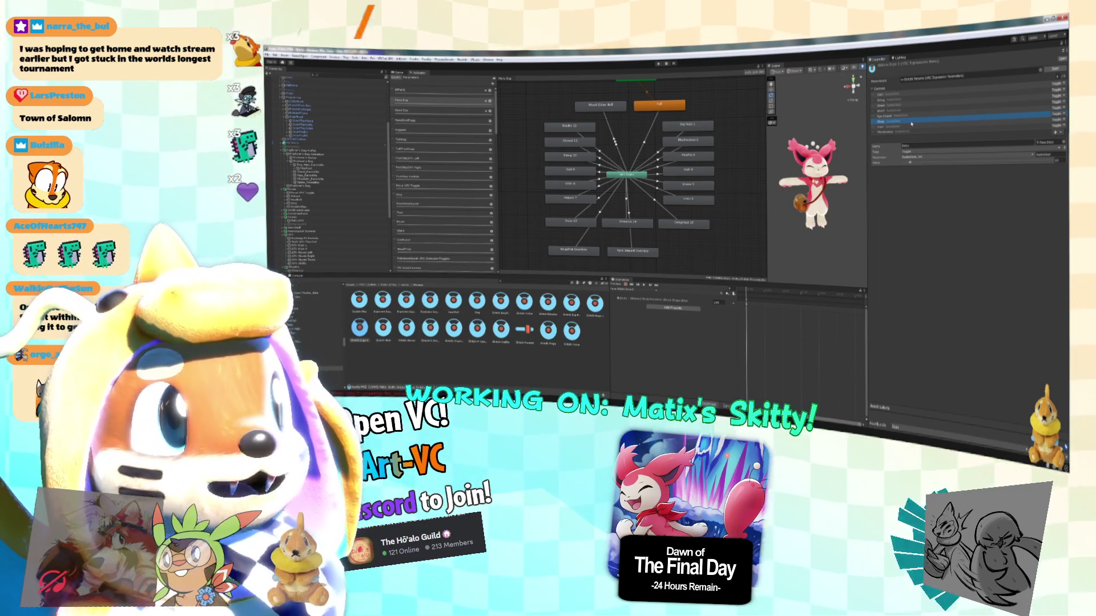
pyautogui.click(918, 132)
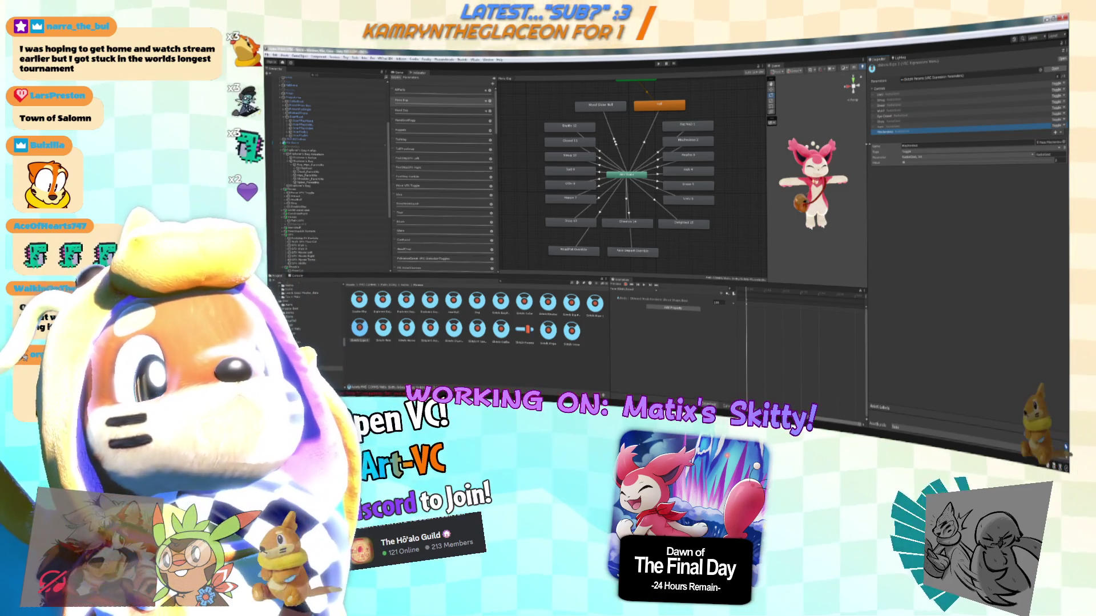
pyautogui.click(892, 127)
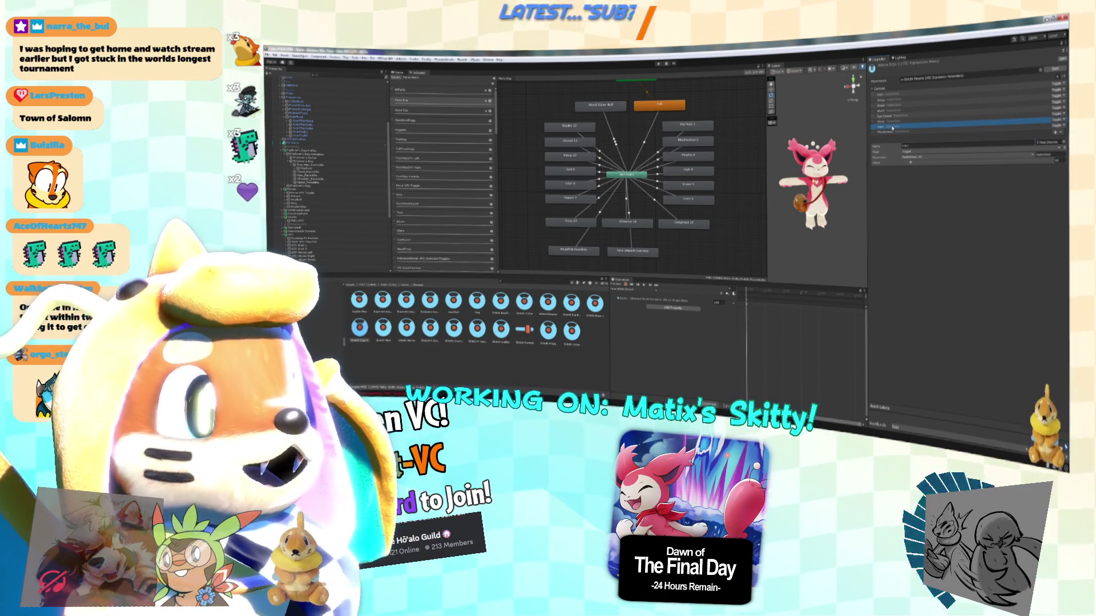
pyautogui.click(923, 126)
pyautogui.click(909, 116)
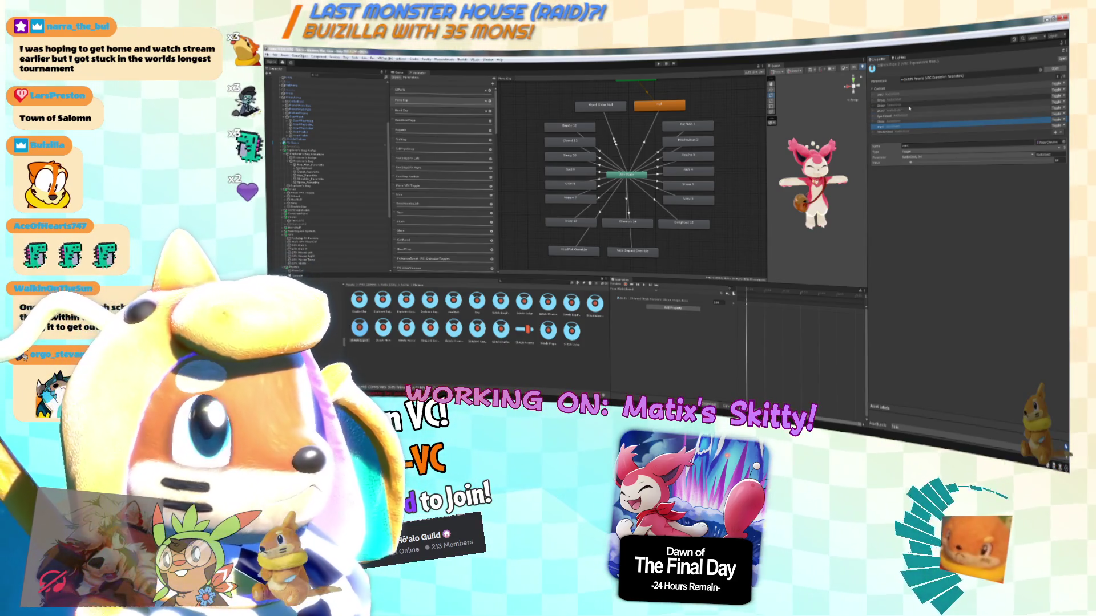
# Select the bottom control, remove it, and add a New Control in its place.
pyautogui.press('Up')
pyautogui.press('Up')
pyautogui.press('Up')
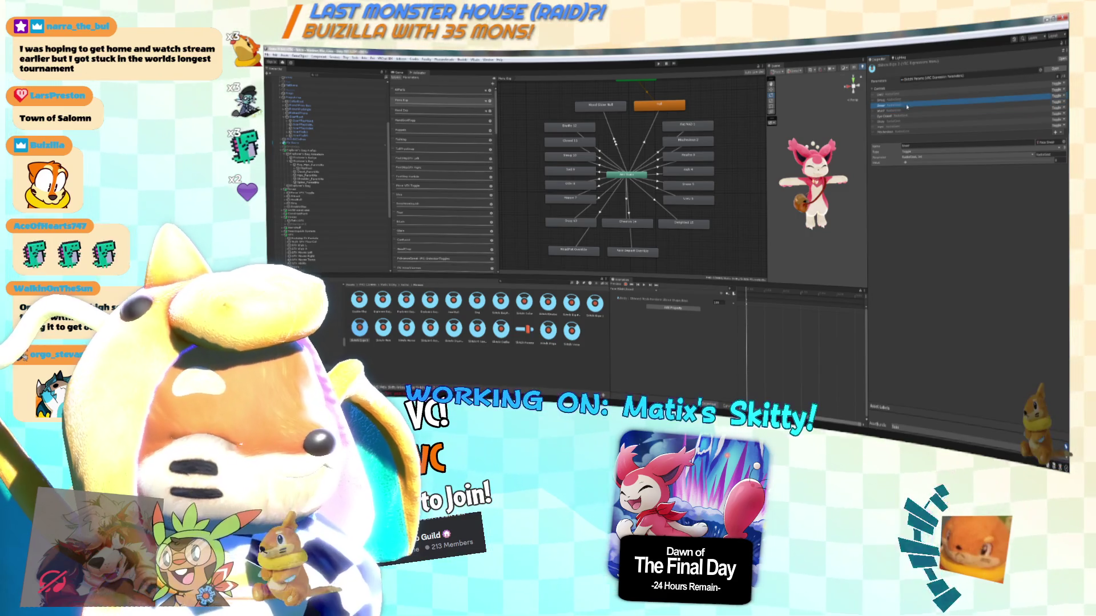
pyautogui.press('Down')
pyautogui.press('Down')
pyautogui.press('Down')
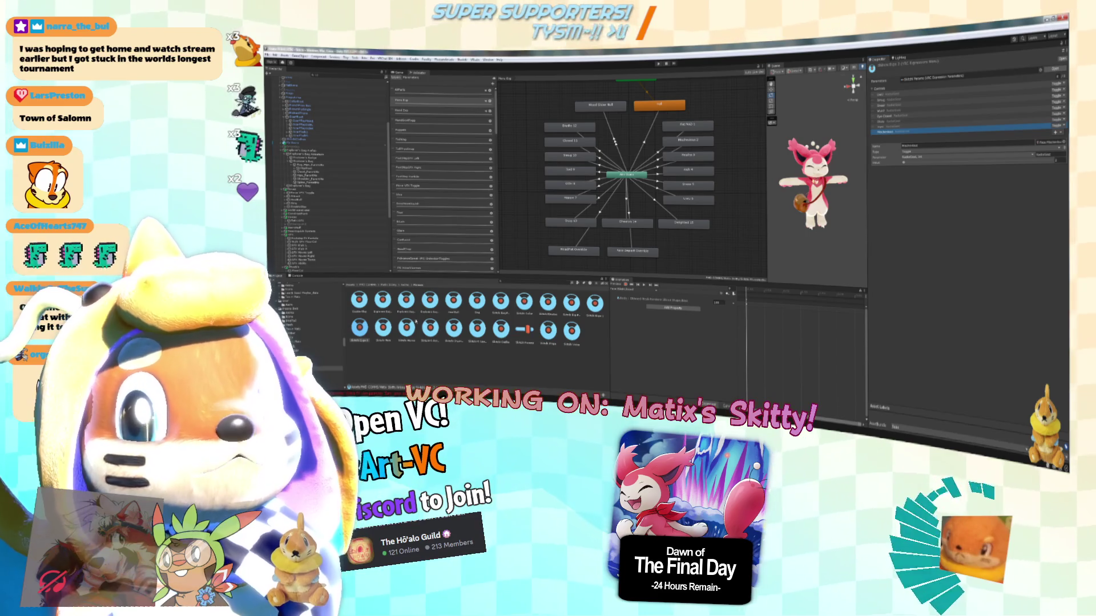
pyautogui.click(1059, 131)
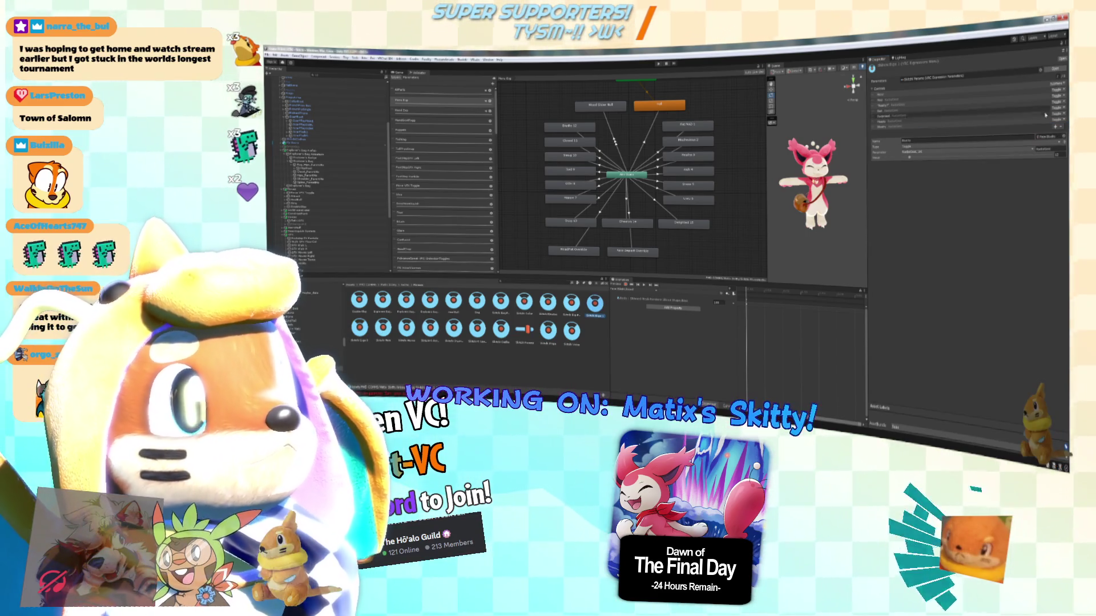
pyautogui.click(1054, 126)
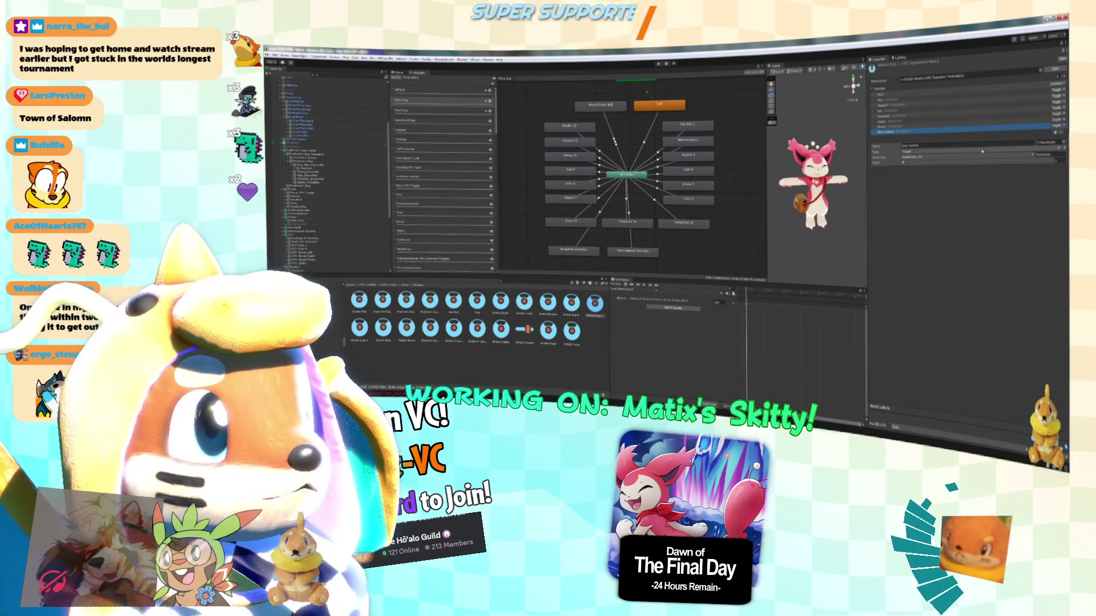
# Name the new control 'S', adjust one of its settings, and open another expression menu asset.
pyautogui.click(964, 145)
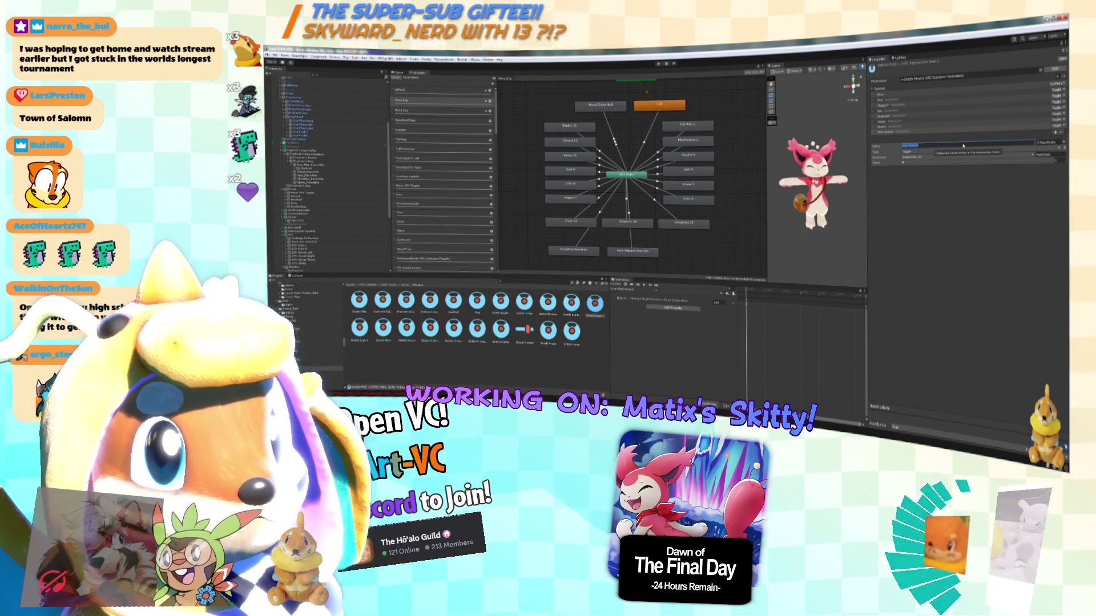
pyautogui.write('S')
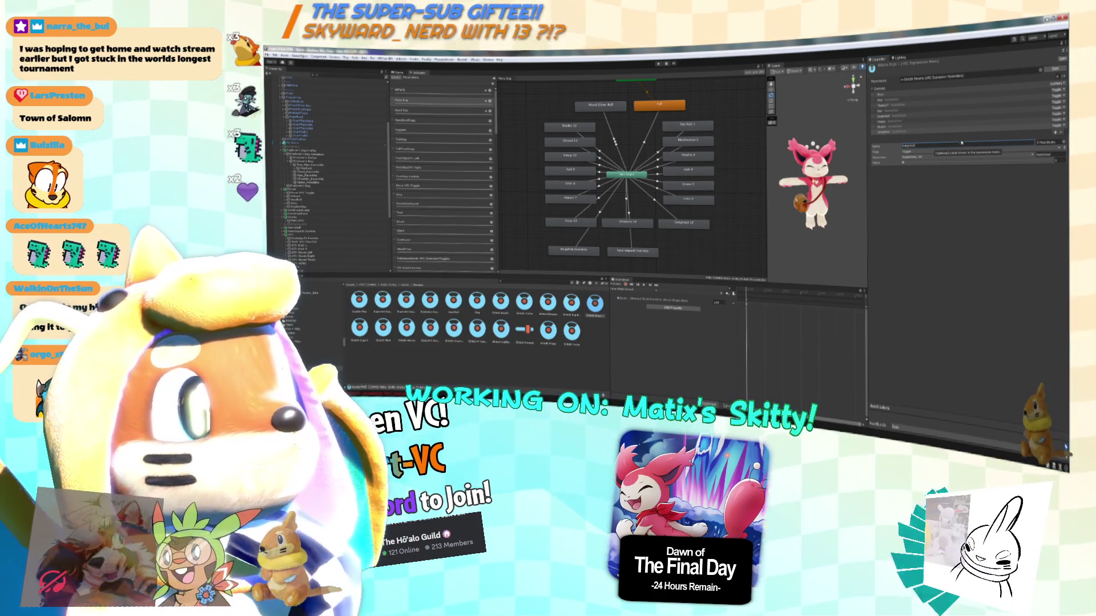
pyautogui.click(1048, 129)
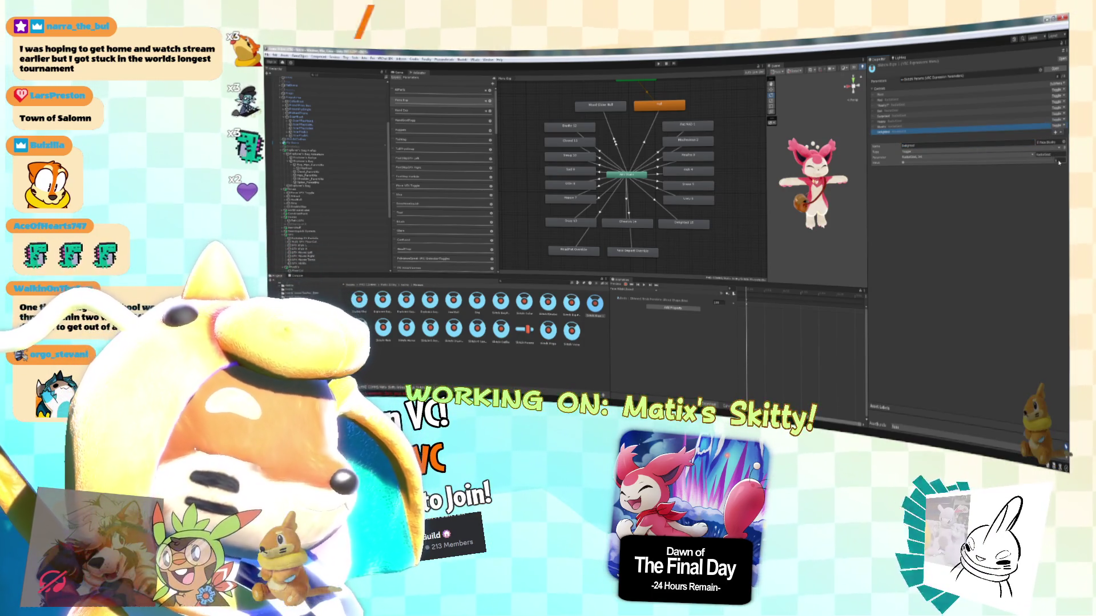
pyautogui.click(1057, 161)
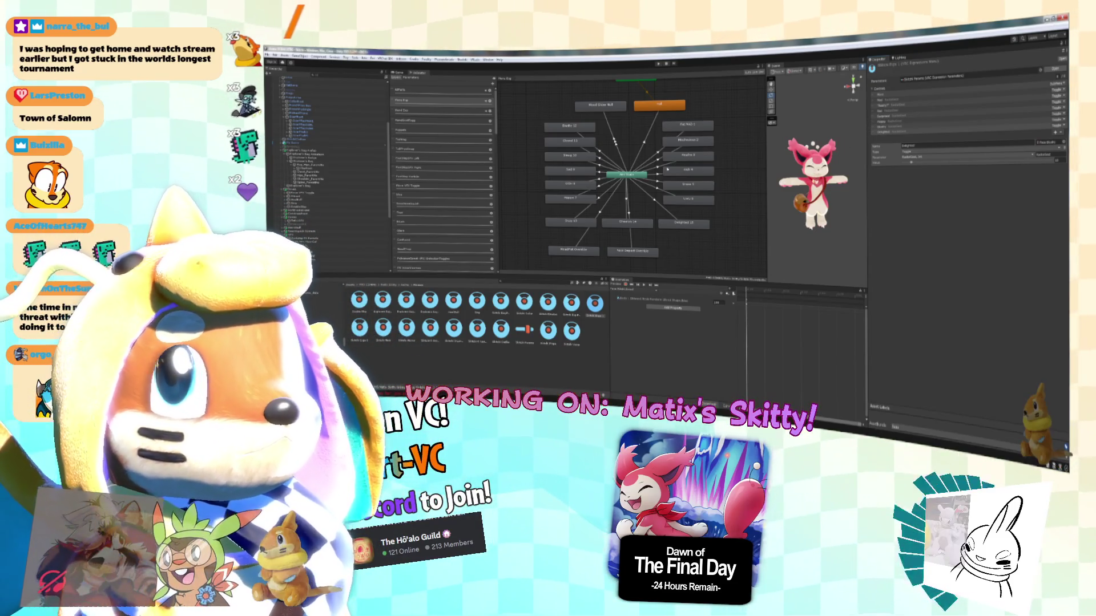
pyautogui.click(899, 131)
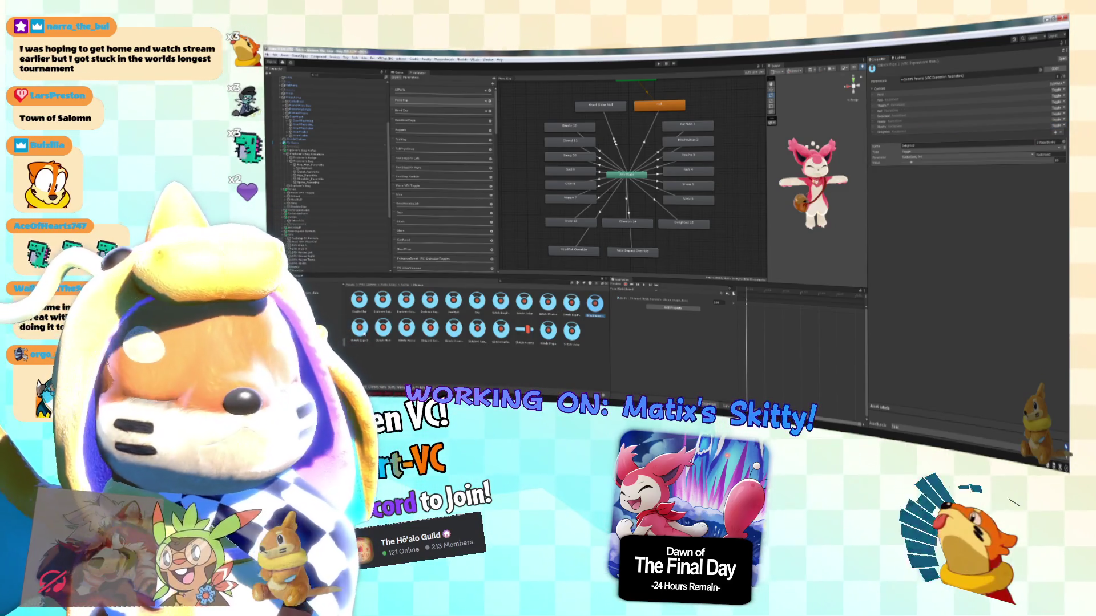
pyautogui.click(383, 328)
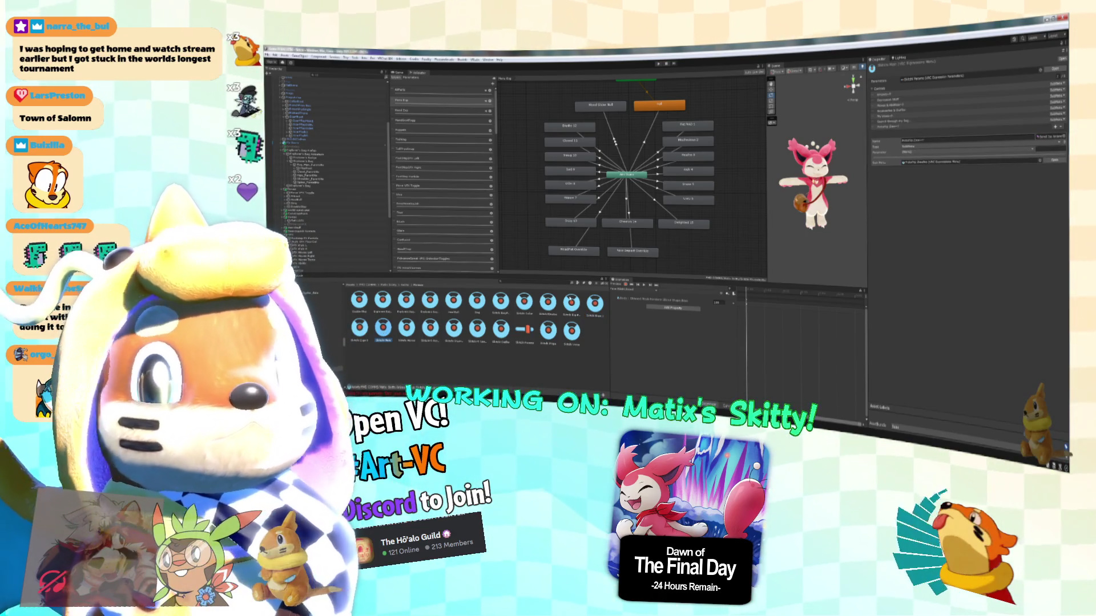
# Step through the remaining expression menu assets.
pyautogui.click(593, 304)
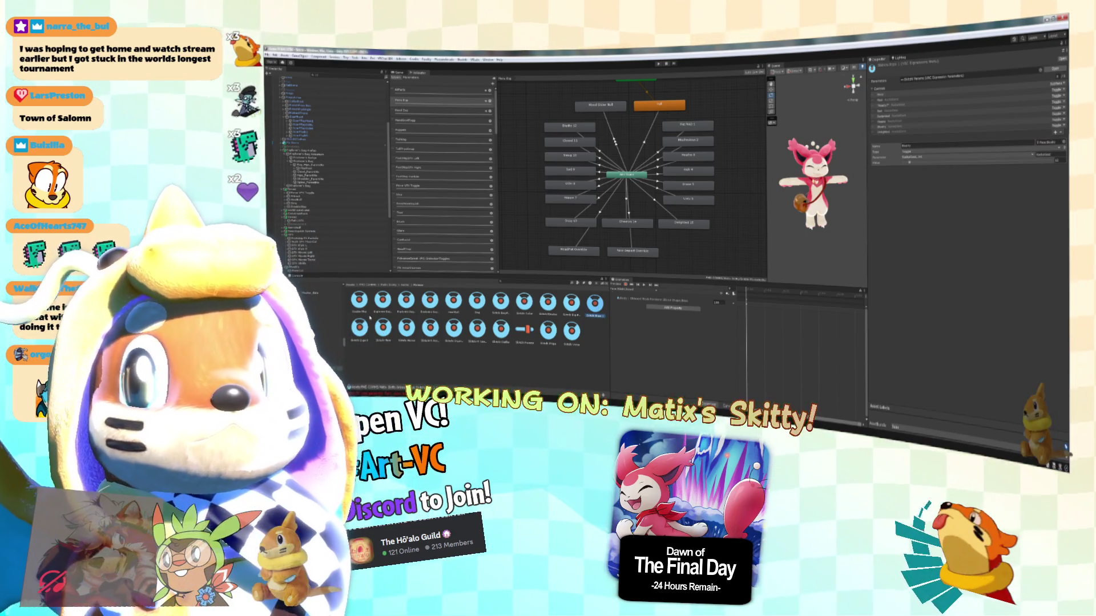
pyautogui.press('Right')
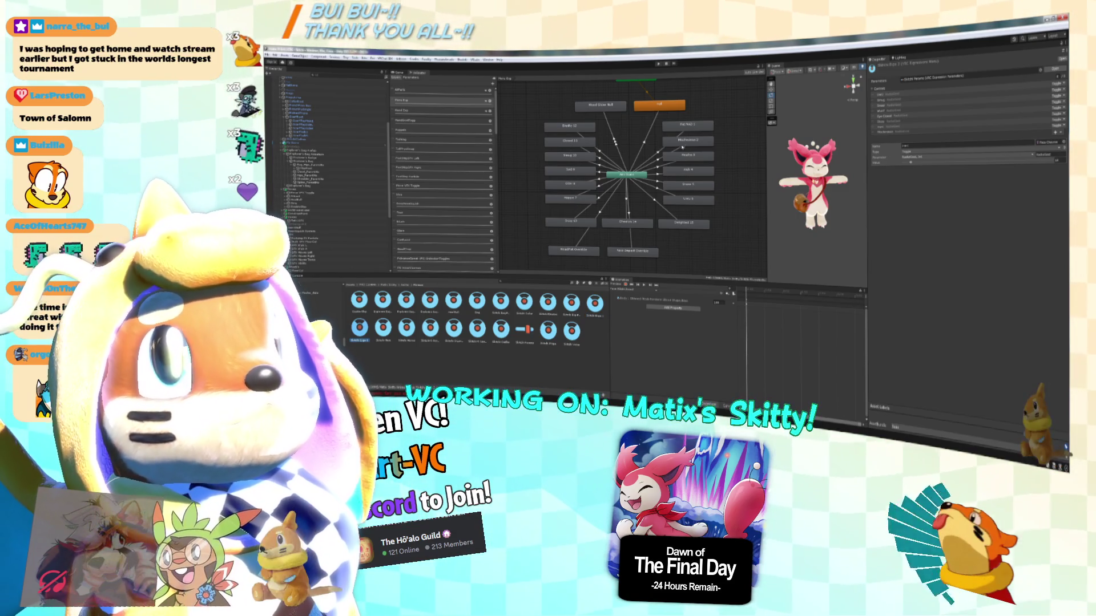
pyautogui.scroll(-2, 648, 209)
pyautogui.scroll(3, 649, 210)
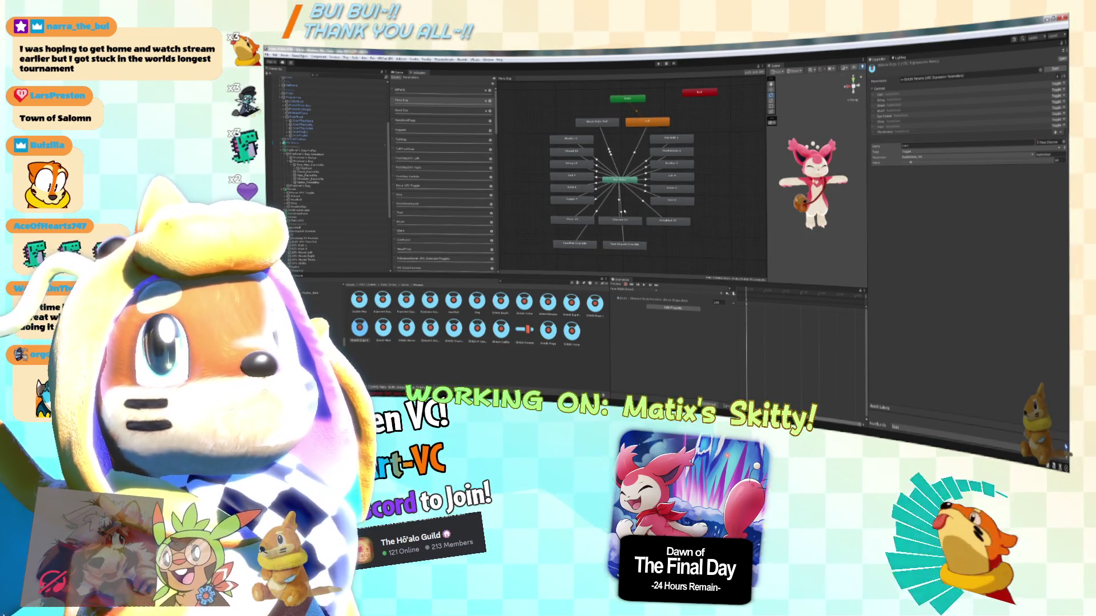
# Select several Animator states, deselect them, then open the Expression Parameters asset.
pyautogui.click(674, 199)
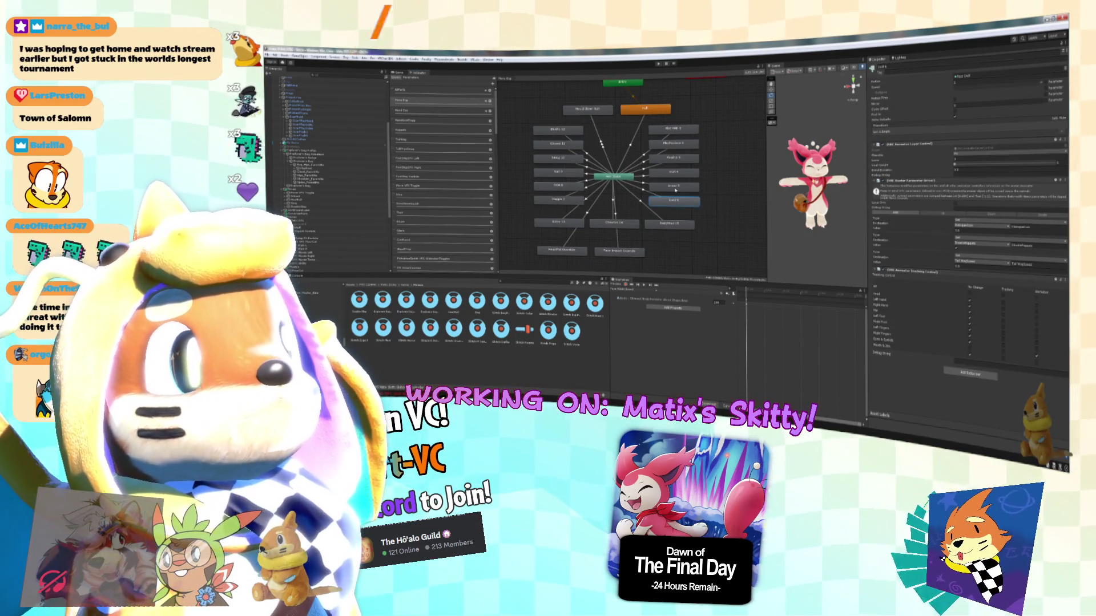
pyautogui.click(674, 158)
pyautogui.click(674, 143)
pyautogui.click(674, 128)
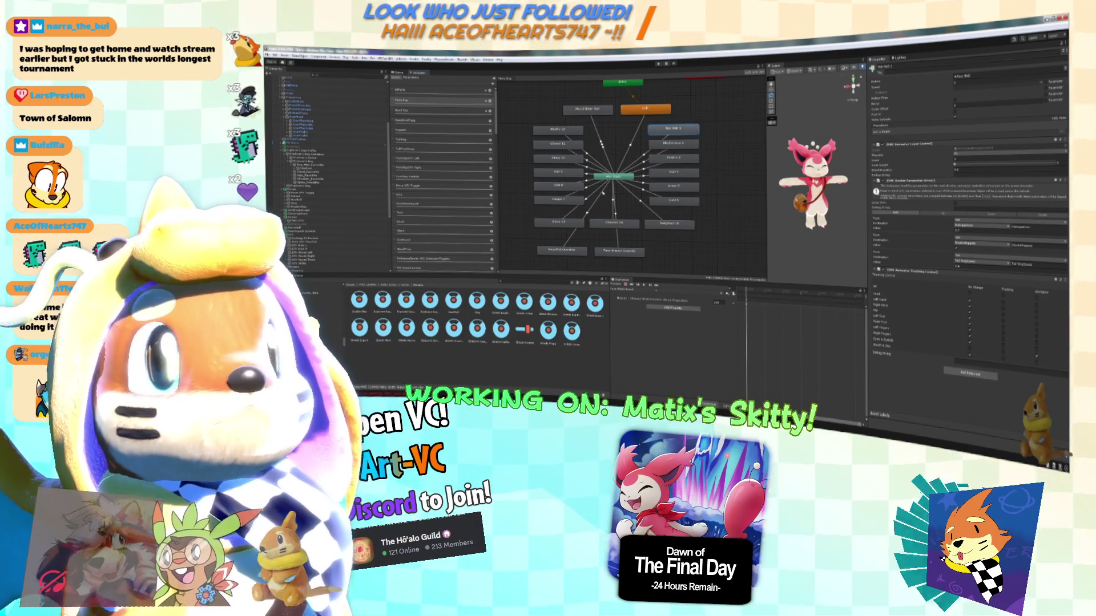
pyautogui.click(599, 189)
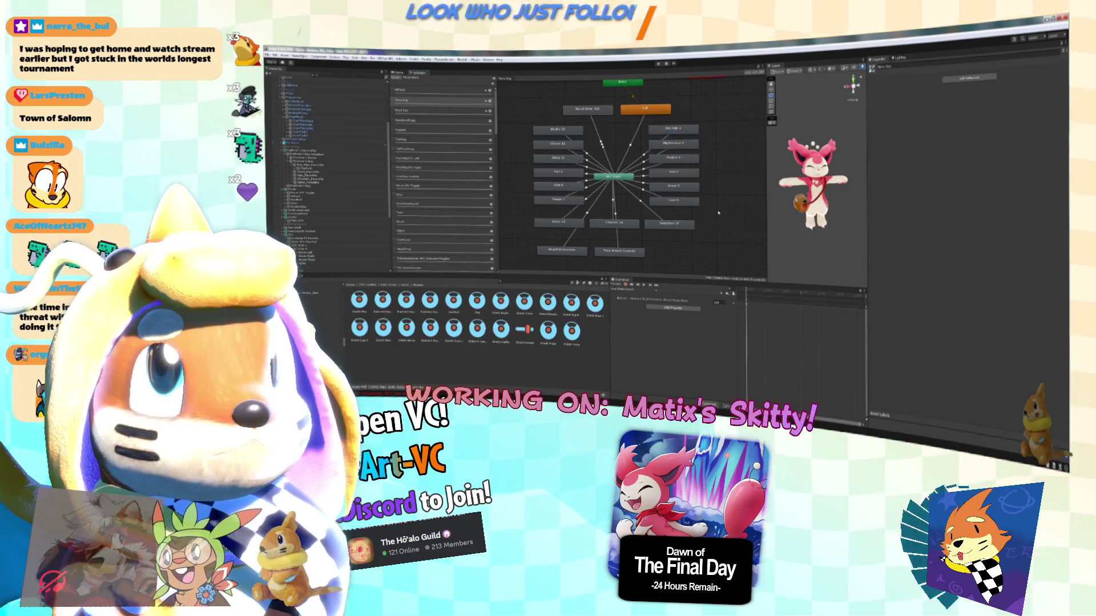
pyautogui.moveTo(553, 181); pyautogui.dragTo(571, 179)
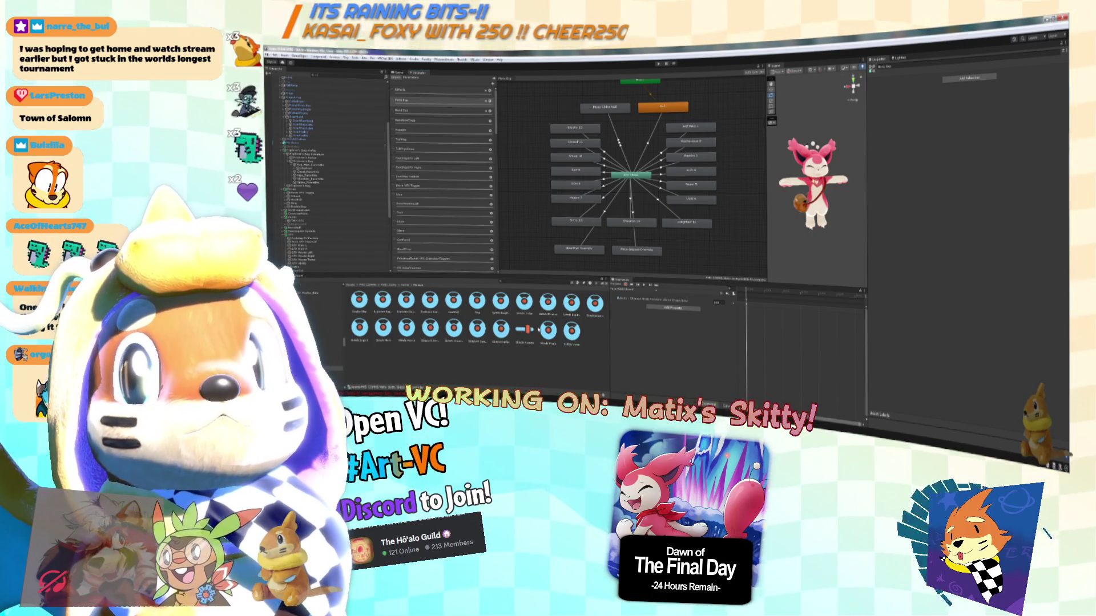
pyautogui.click(525, 330)
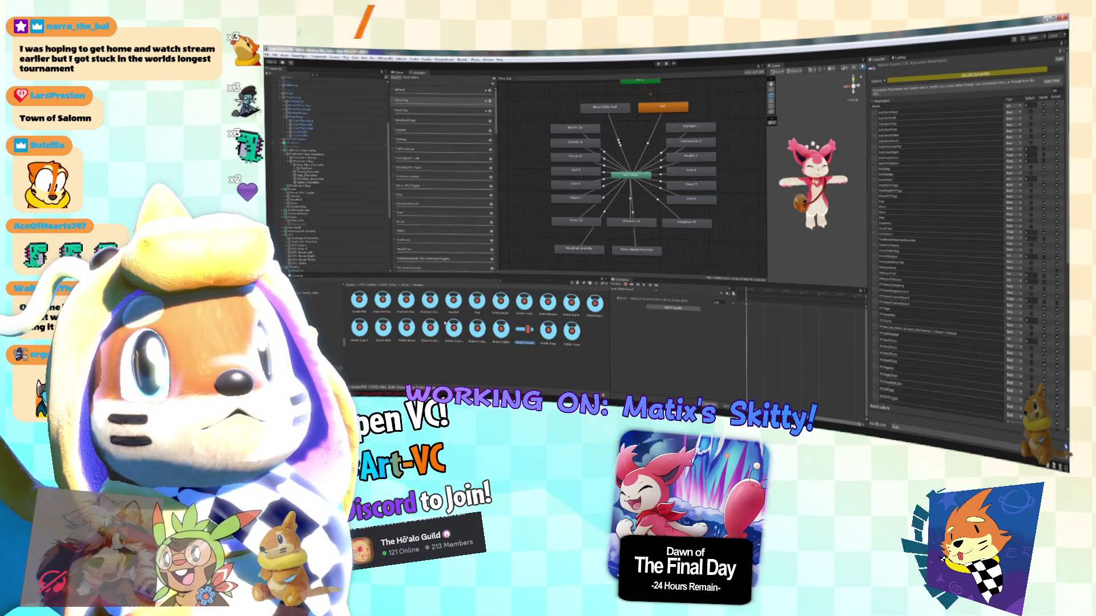
pyautogui.click(359, 328)
pyautogui.click(595, 303)
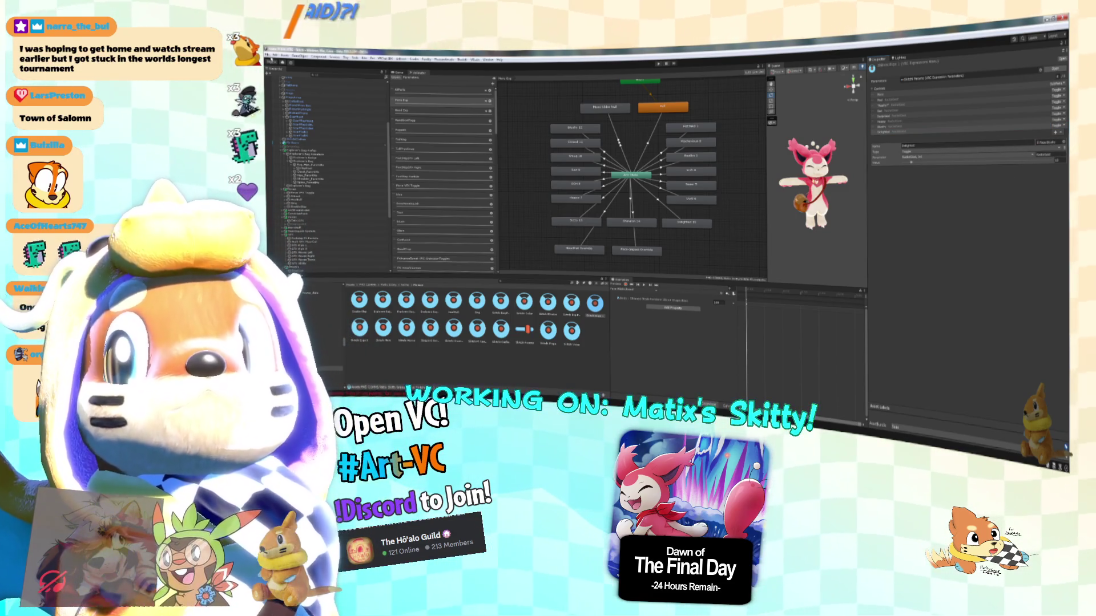
pyautogui.click(271, 60)
pyautogui.click(301, 97)
pyautogui.click(302, 98)
pyautogui.click(330, 123)
# Scroll through the Skitty avatar descriptor, then load DoubleSlap 4 Controller into the Animator.
pyautogui.click(302, 98)
pyautogui.scroll(-5, 950, 294)
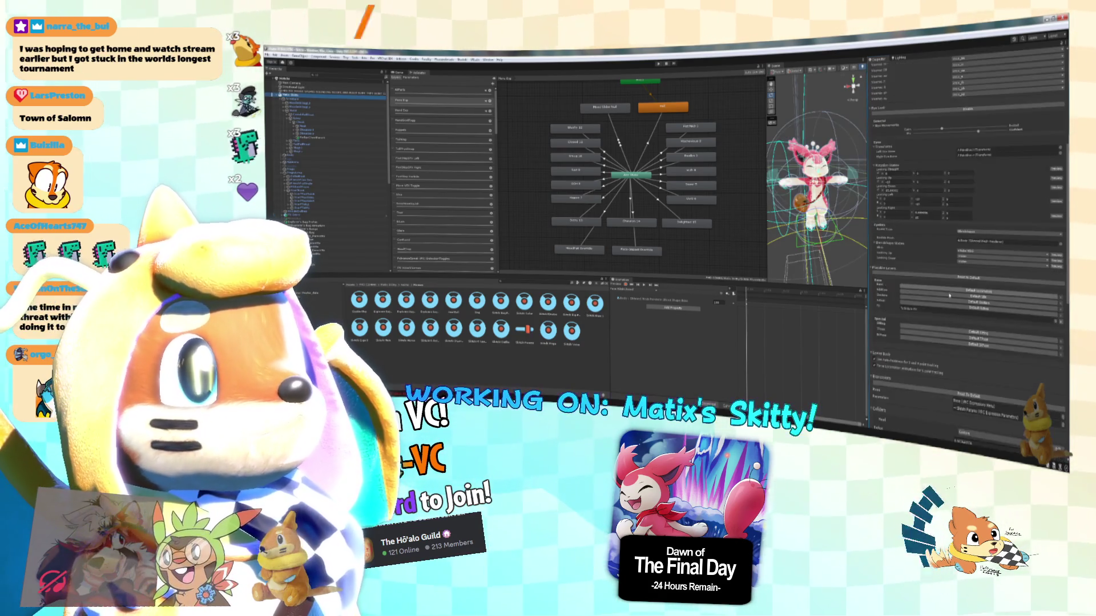
pyautogui.scroll(-3, 950, 295)
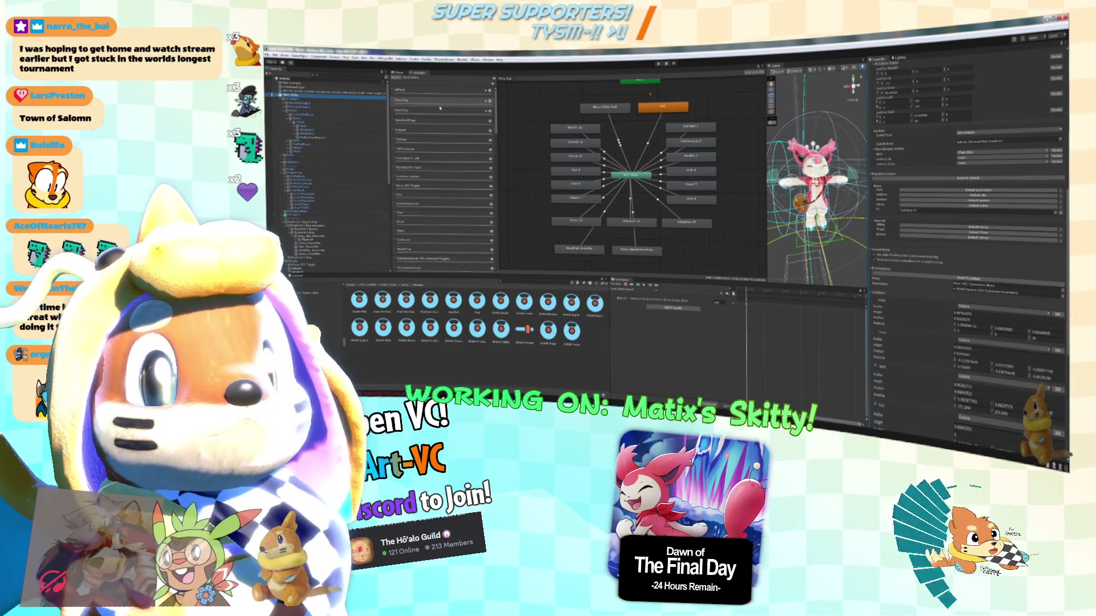
pyautogui.scroll(-10, 456, 171)
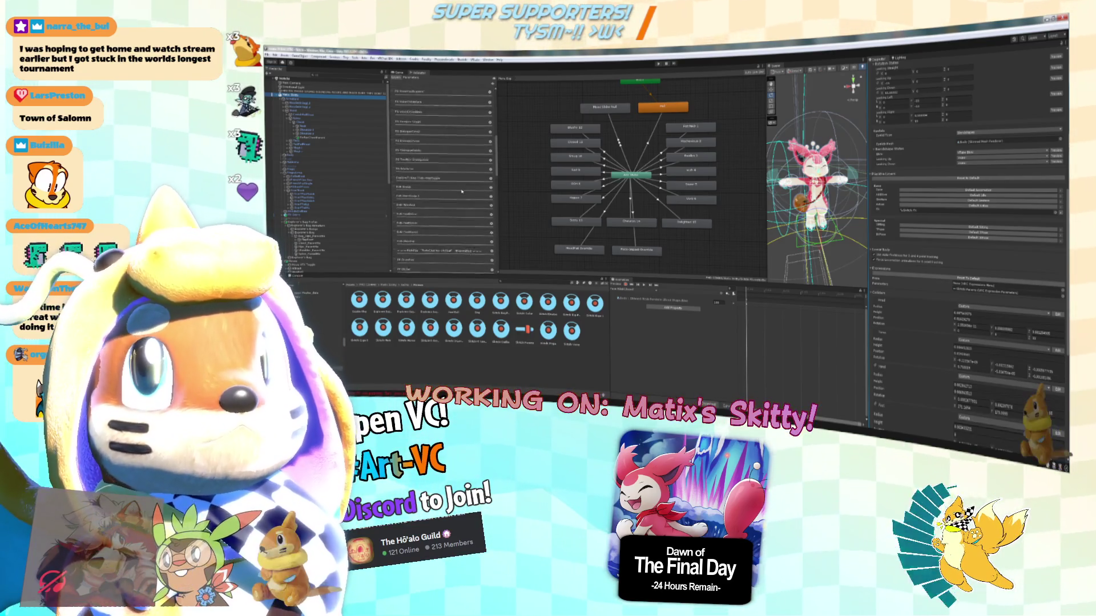
pyautogui.scroll(10, 421, 104)
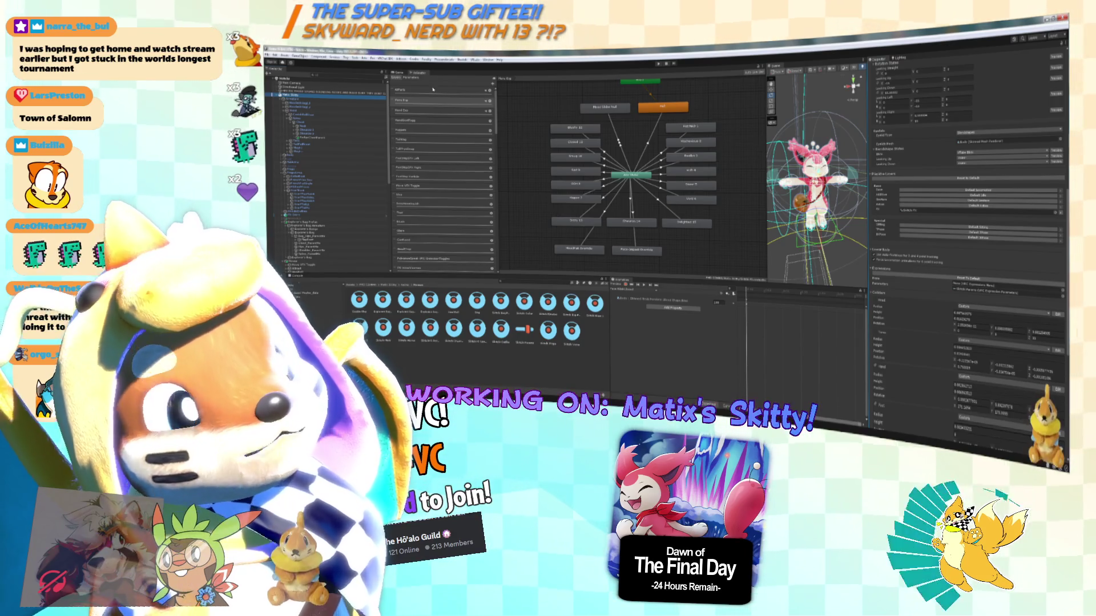
pyautogui.scroll(-5, 496, 104)
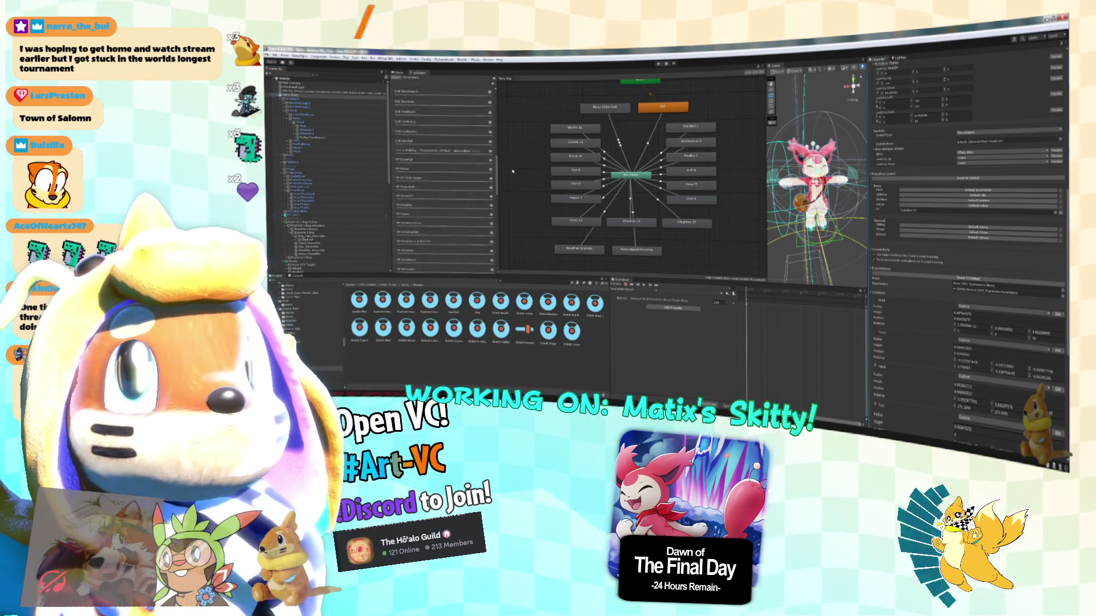
pyautogui.click(454, 255)
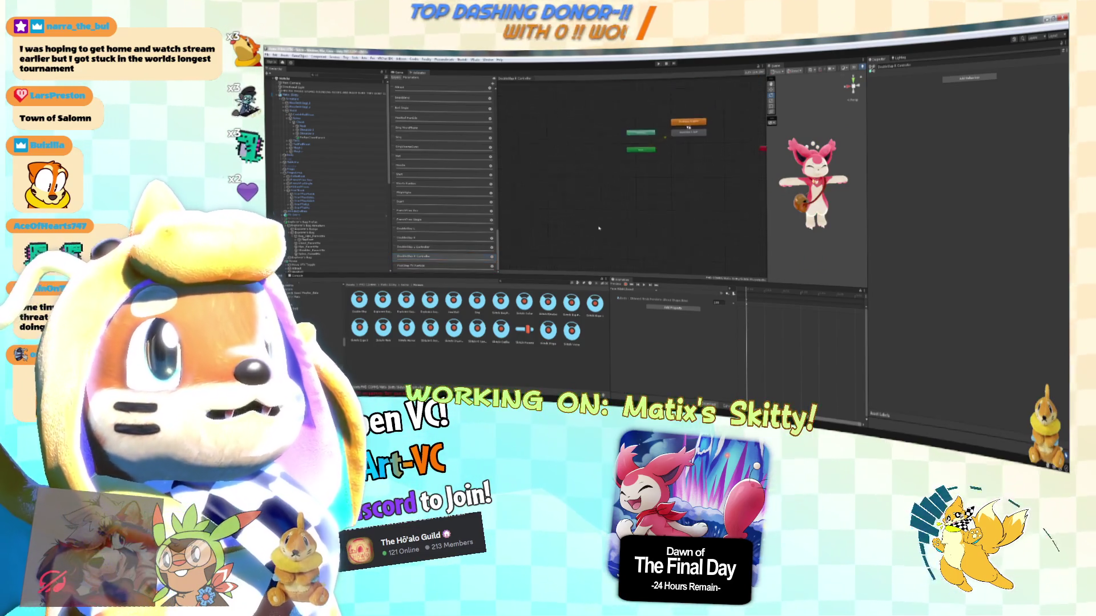
# Compare the Footstep FX Particle graph, then nudge the DoubleSlap 4 states left and down.
pyautogui.click(453, 266)
pyautogui.click(452, 257)
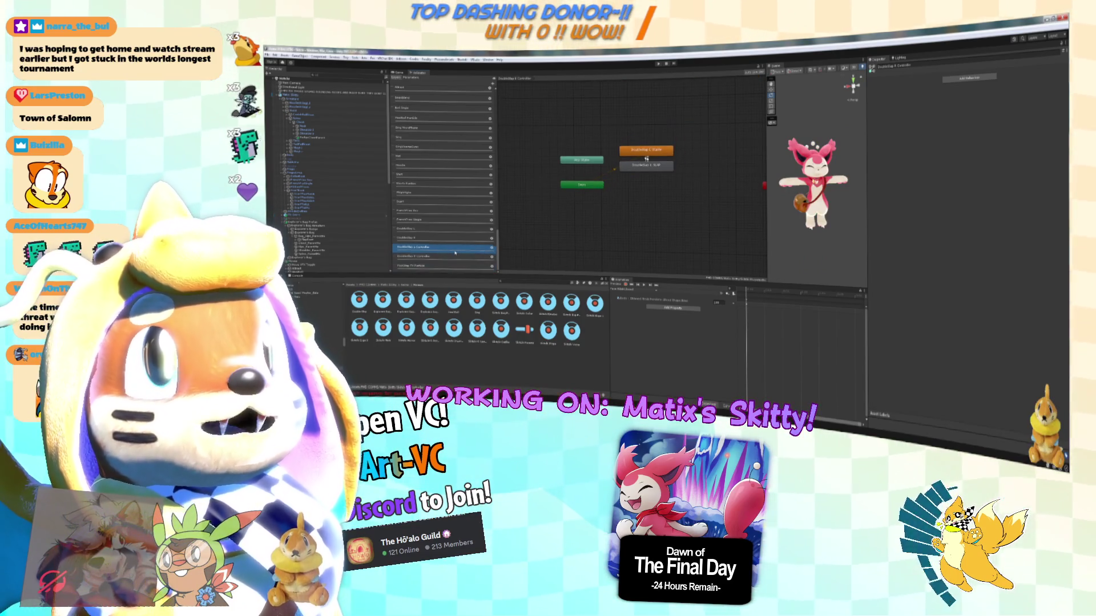
pyautogui.moveTo(629, 163); pyautogui.dragTo(672, 155)
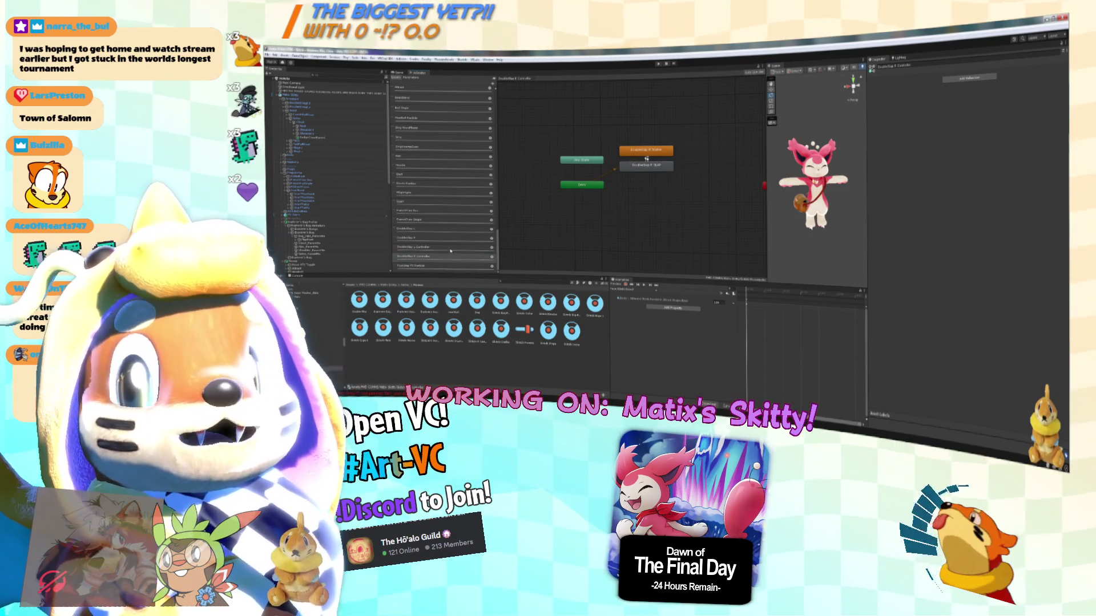
# Browse the neighbouring DoubleSlap controllers, then reselect the avatar to show its descriptor.
pyautogui.click(449, 255)
pyautogui.click(452, 238)
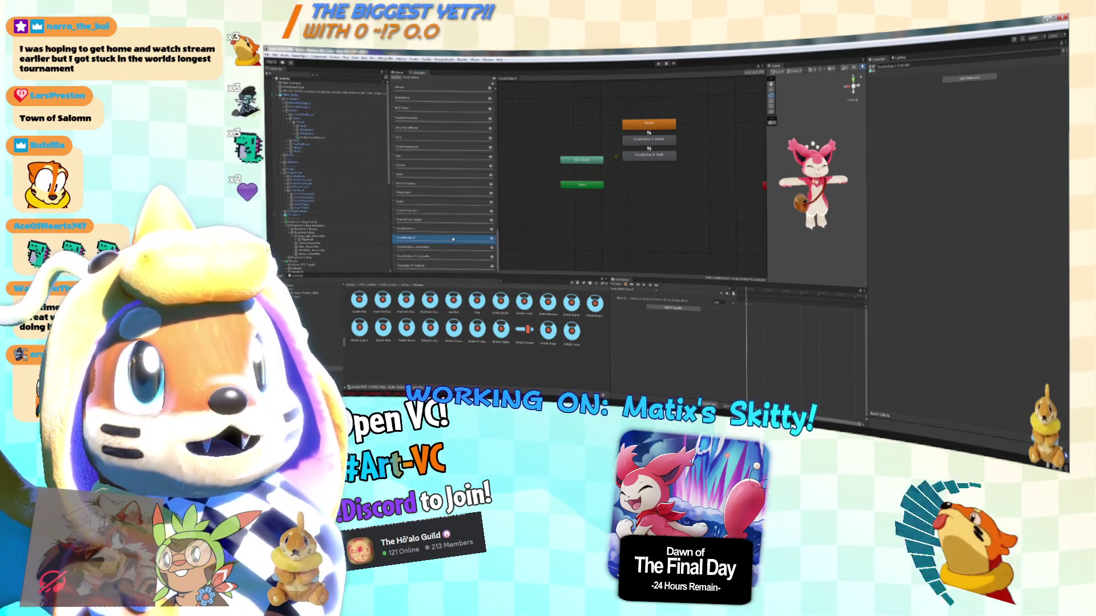
pyautogui.click(449, 232)
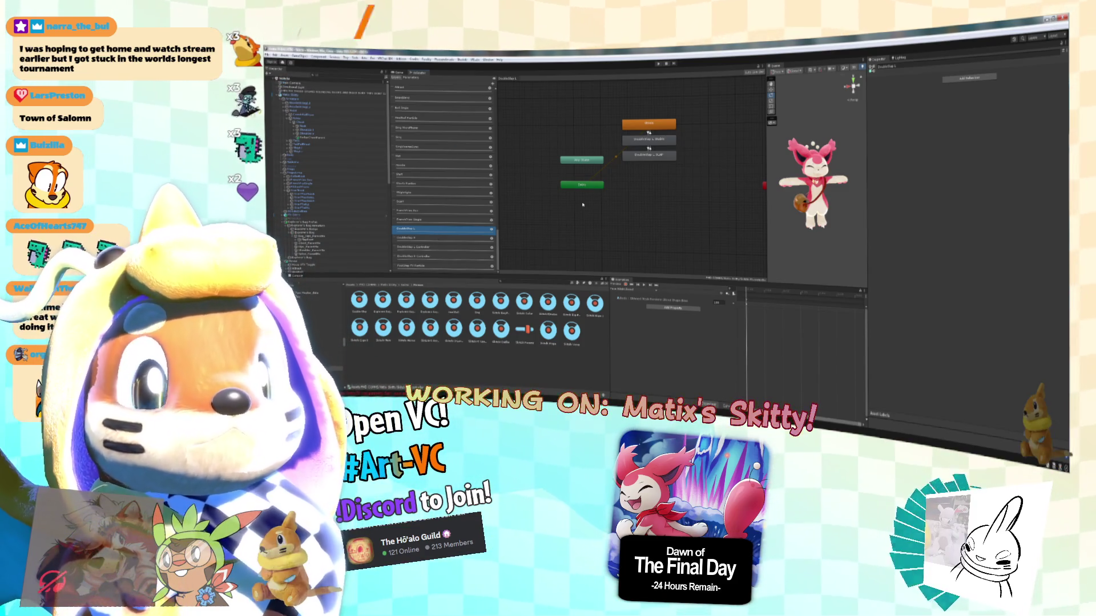
pyautogui.click(297, 95)
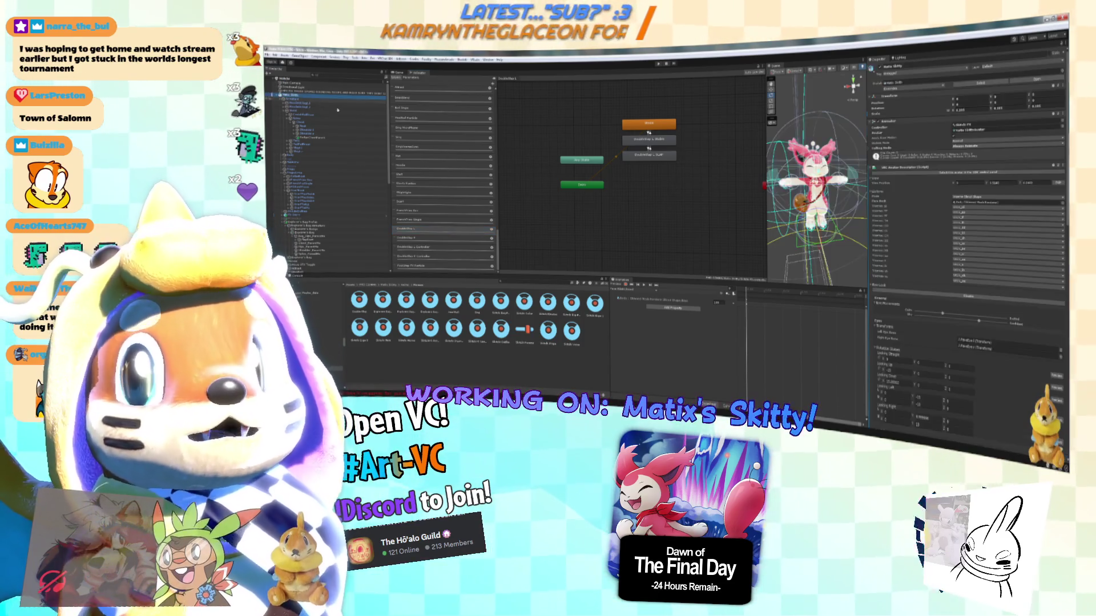
# Scroll the Skitty descriptor past its playable layers to Expressions, Colliders and Pipeline Manager.
pyautogui.scroll(-10, 917, 260)
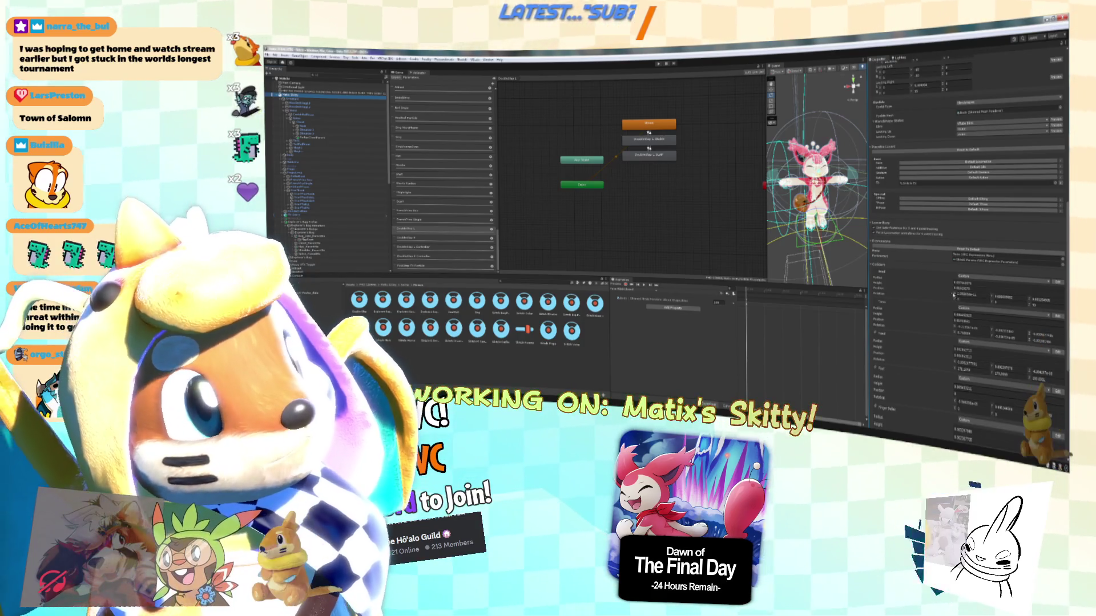
pyautogui.scroll(-1, 965, 257)
pyautogui.scroll(-3, 965, 256)
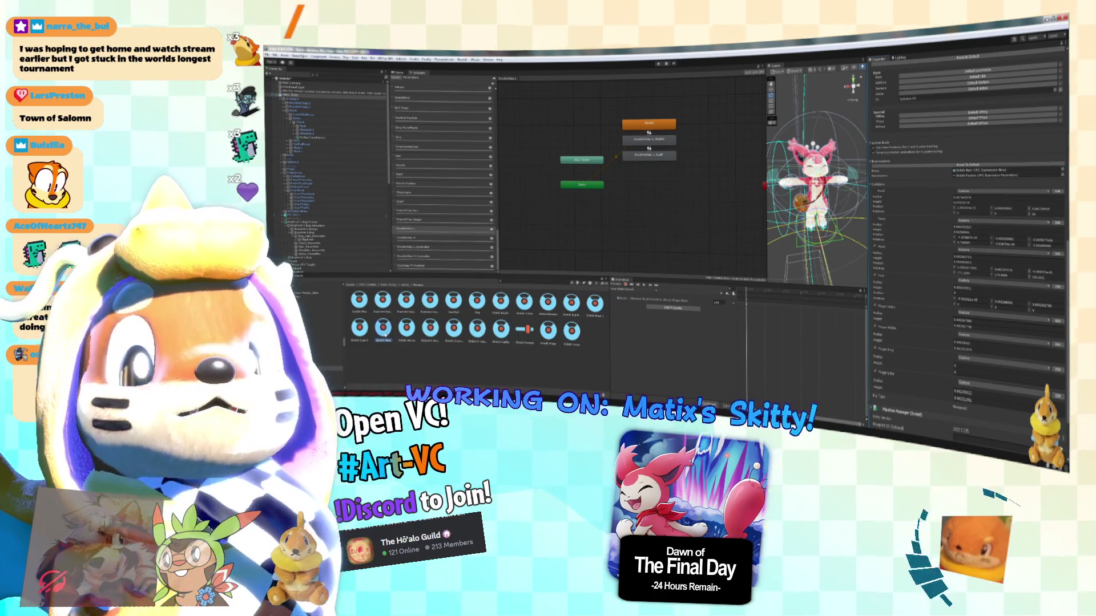
pyautogui.click(382, 327)
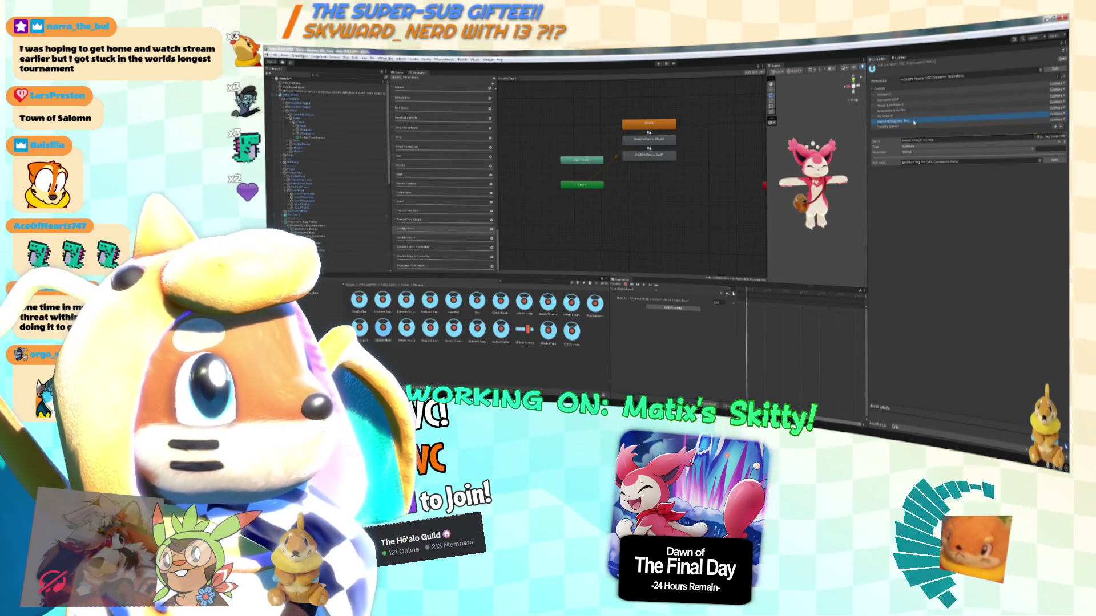
pyautogui.click(916, 125)
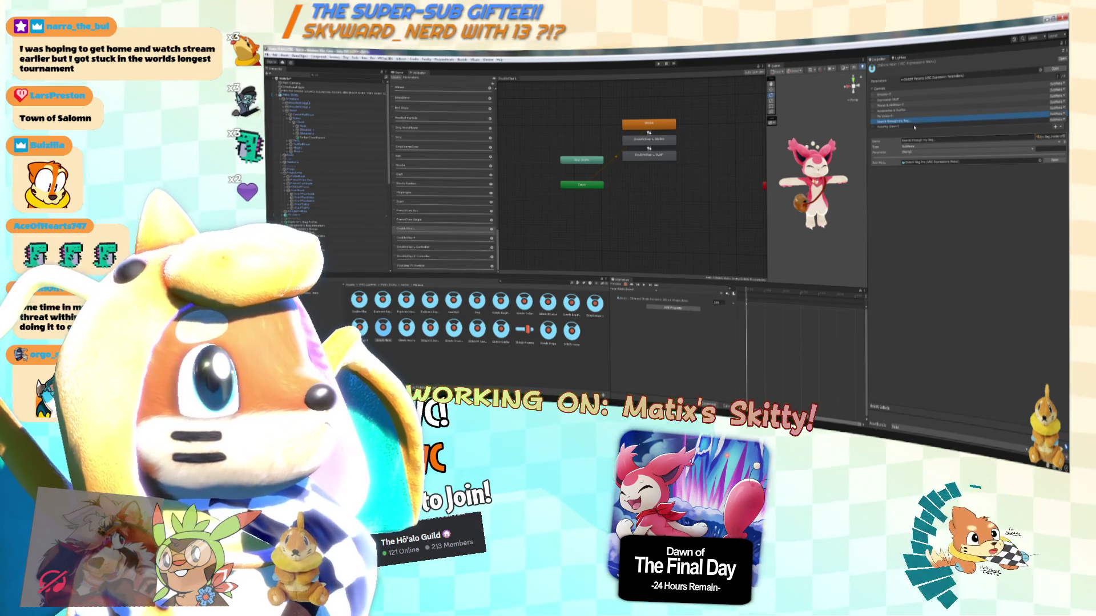
pyautogui.click(1039, 161)
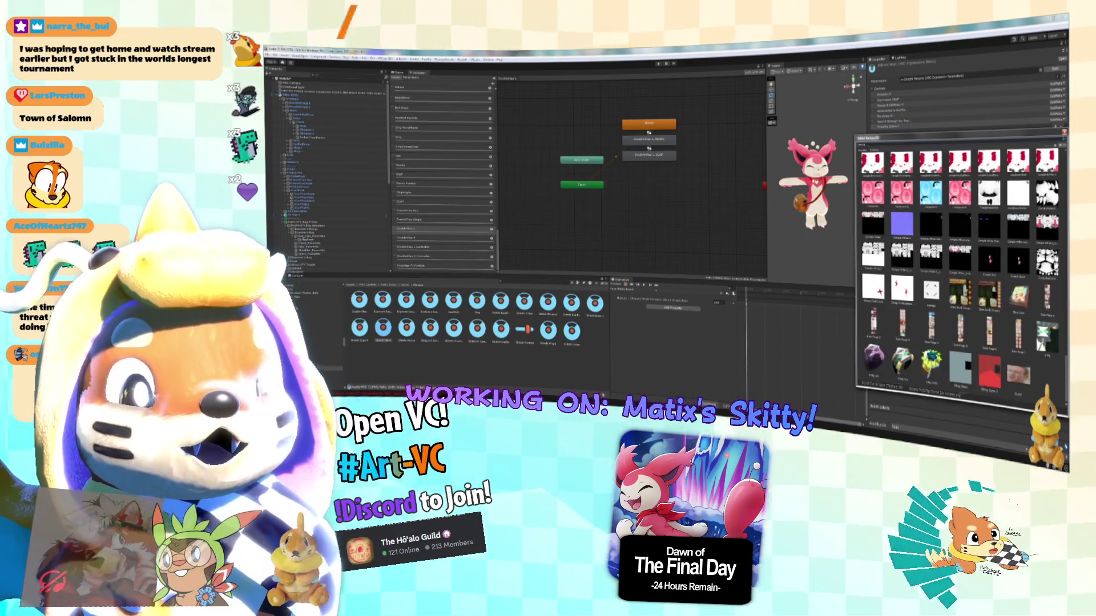
pyautogui.click(909, 122)
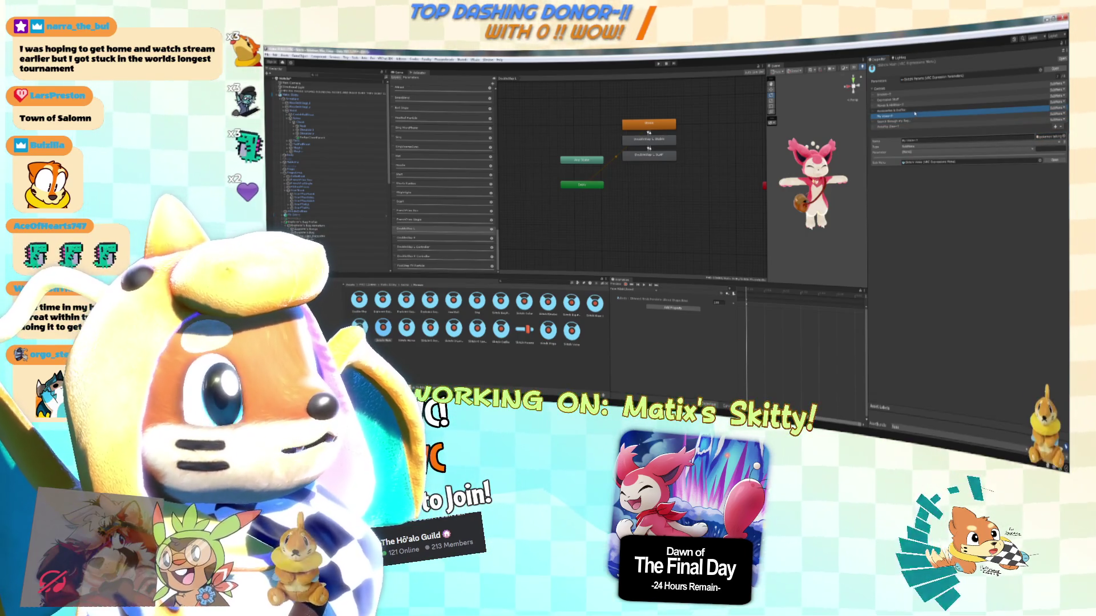
pyautogui.click(914, 109)
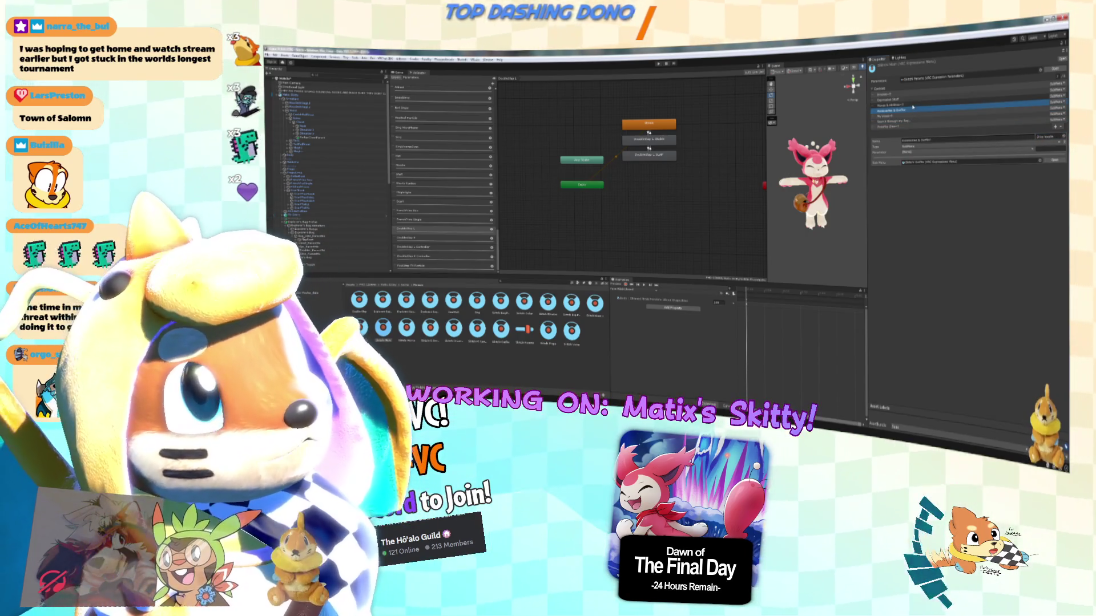
pyautogui.click(906, 105)
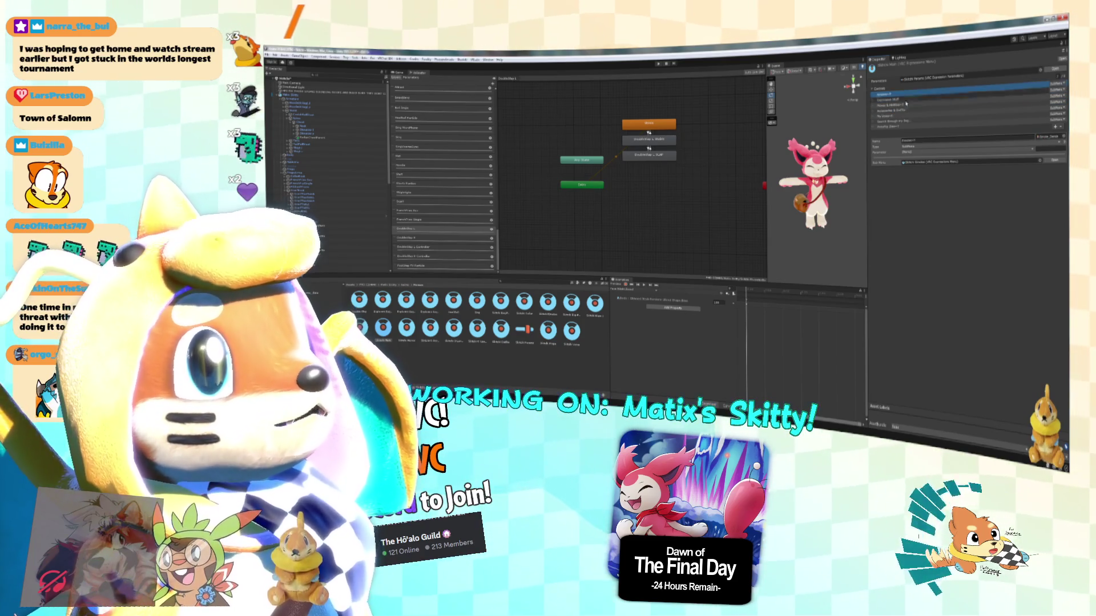
pyautogui.click(907, 122)
pyautogui.click(906, 106)
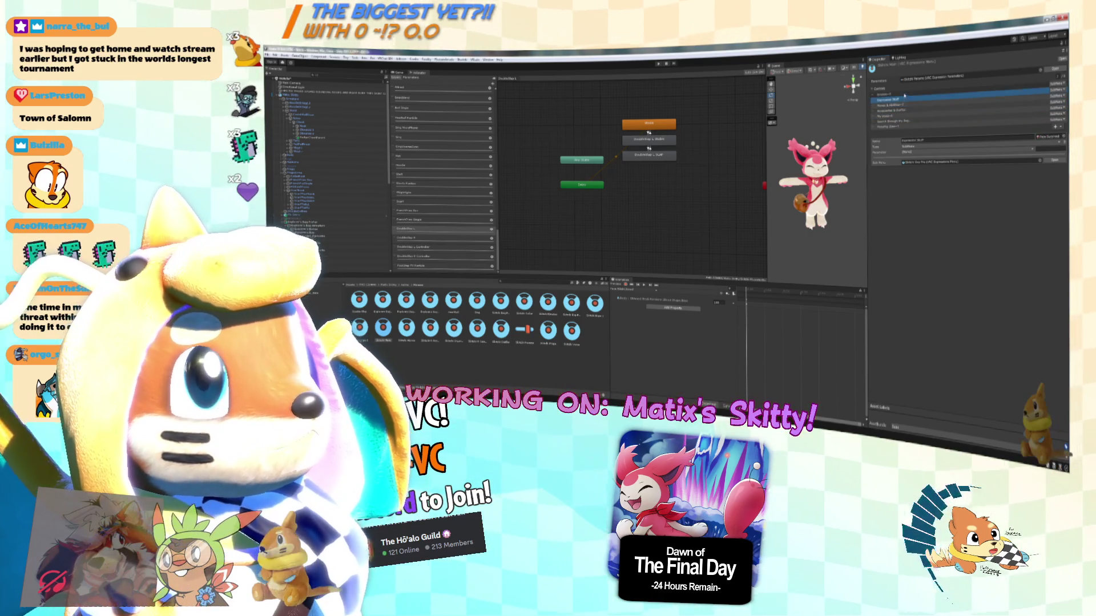
pyautogui.click(548, 330)
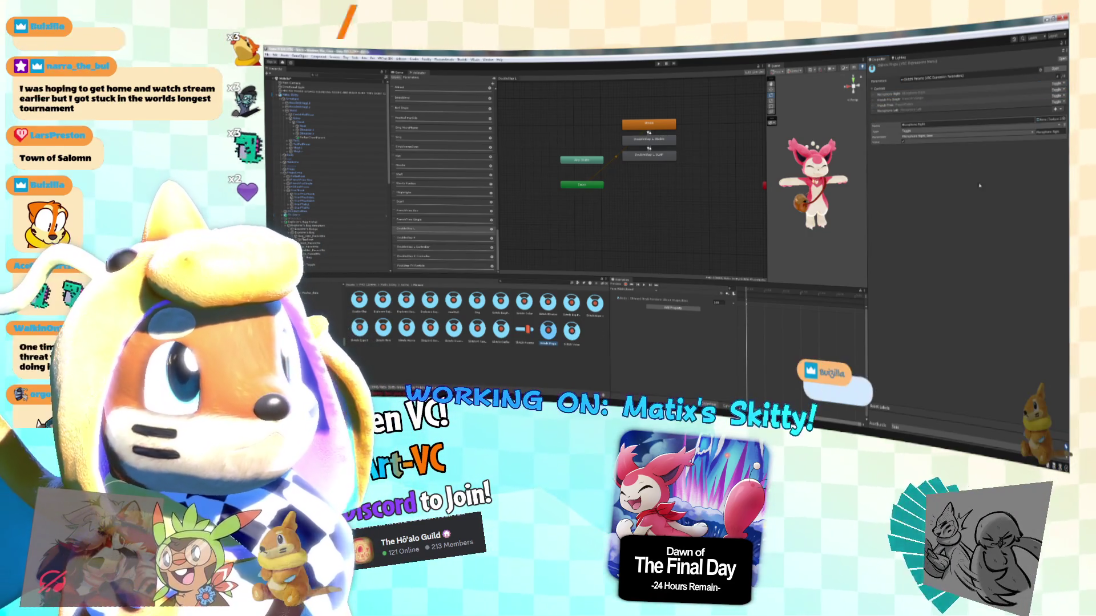
pyautogui.click(524, 302)
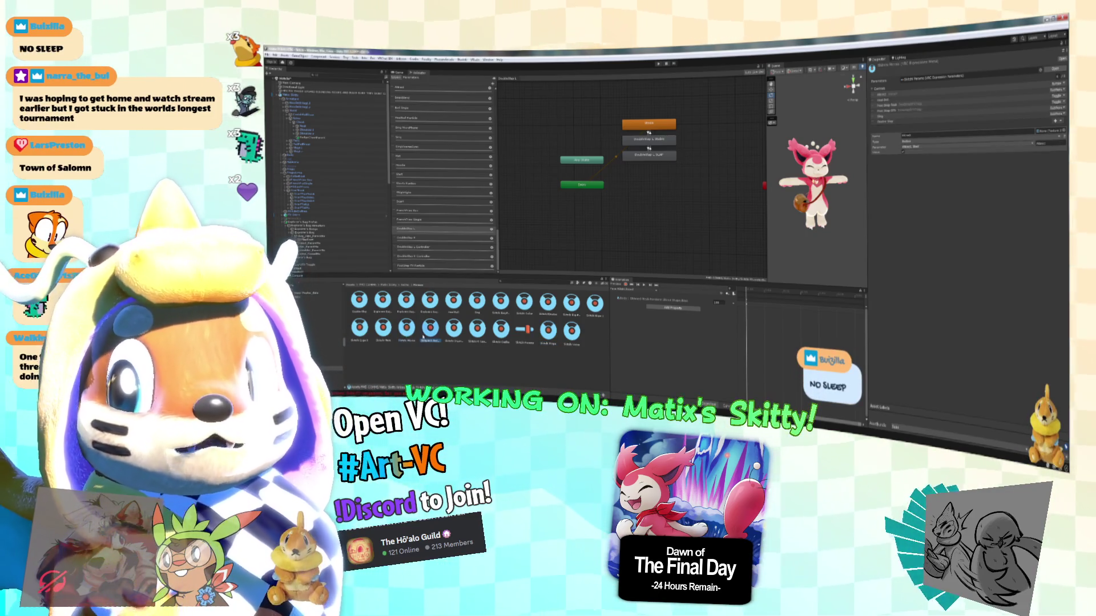
pyautogui.click(547, 302)
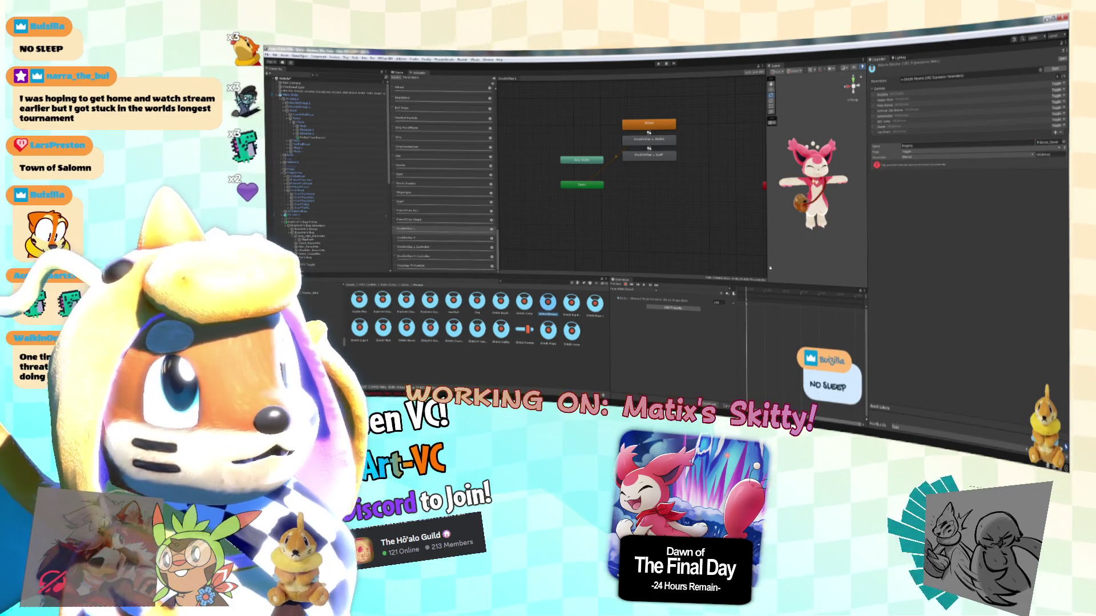
pyautogui.click(303, 96)
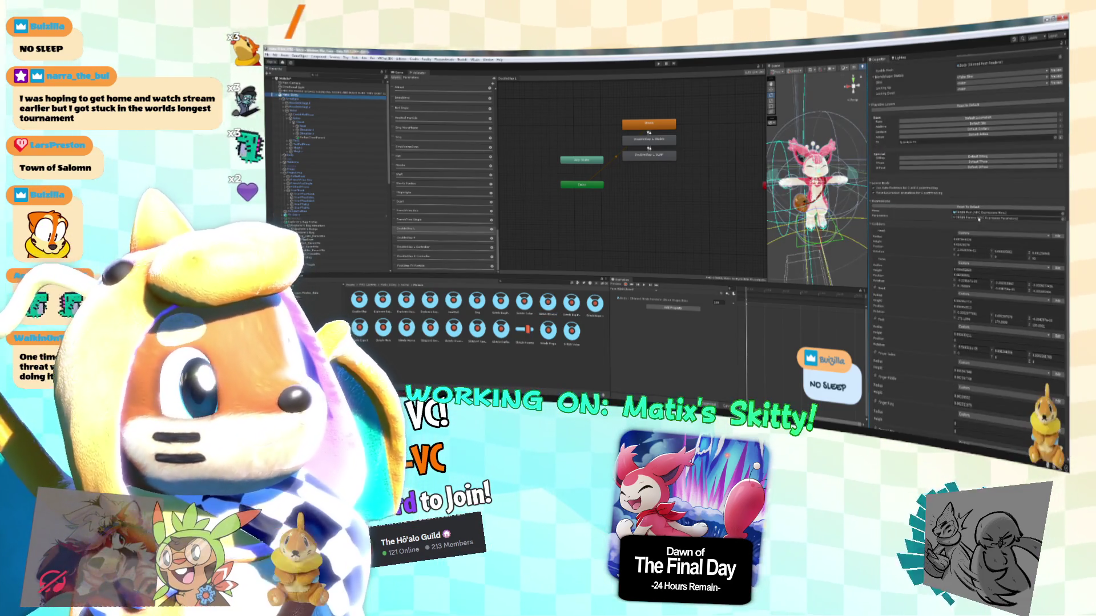
pyautogui.click(524, 329)
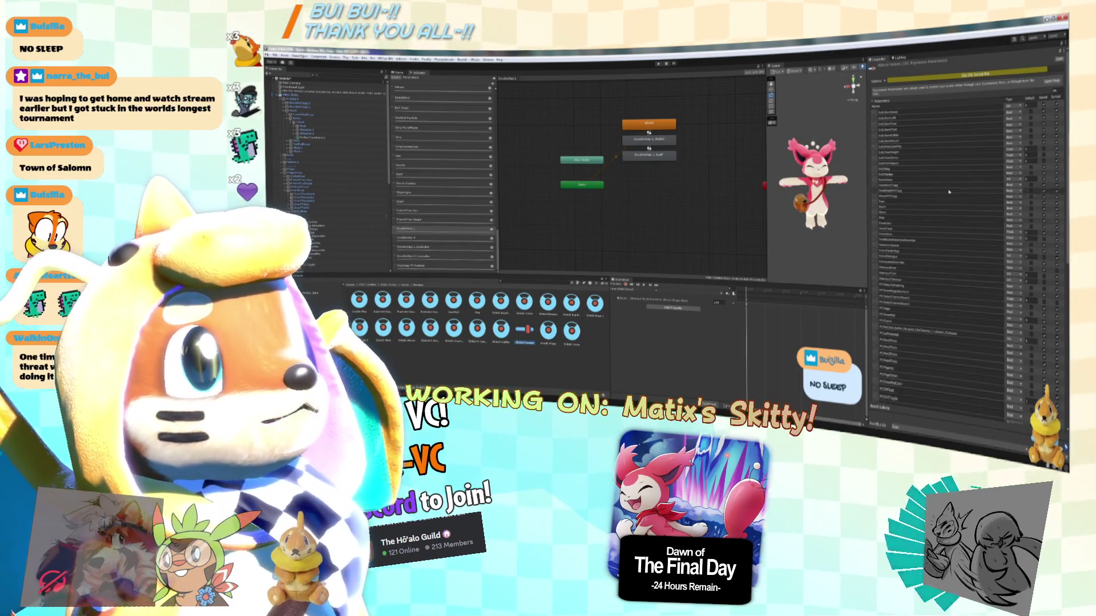
# Rename the last expression parameter to 'ski'.
pyautogui.scroll(-10, 957, 185)
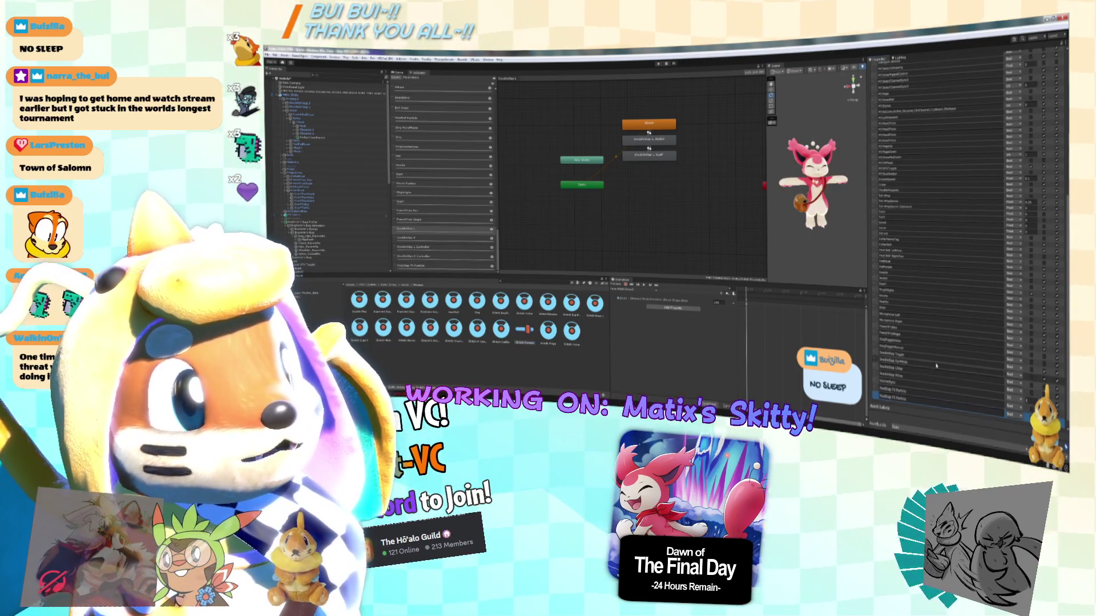
pyautogui.click(918, 398)
pyautogui.write('ski')
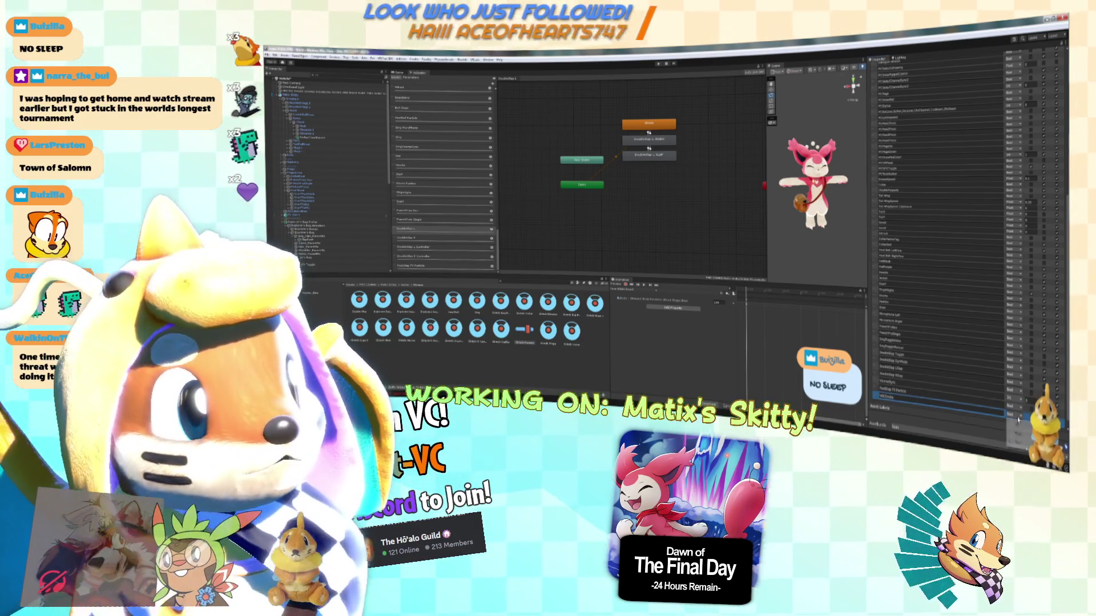
pyautogui.press('Return')
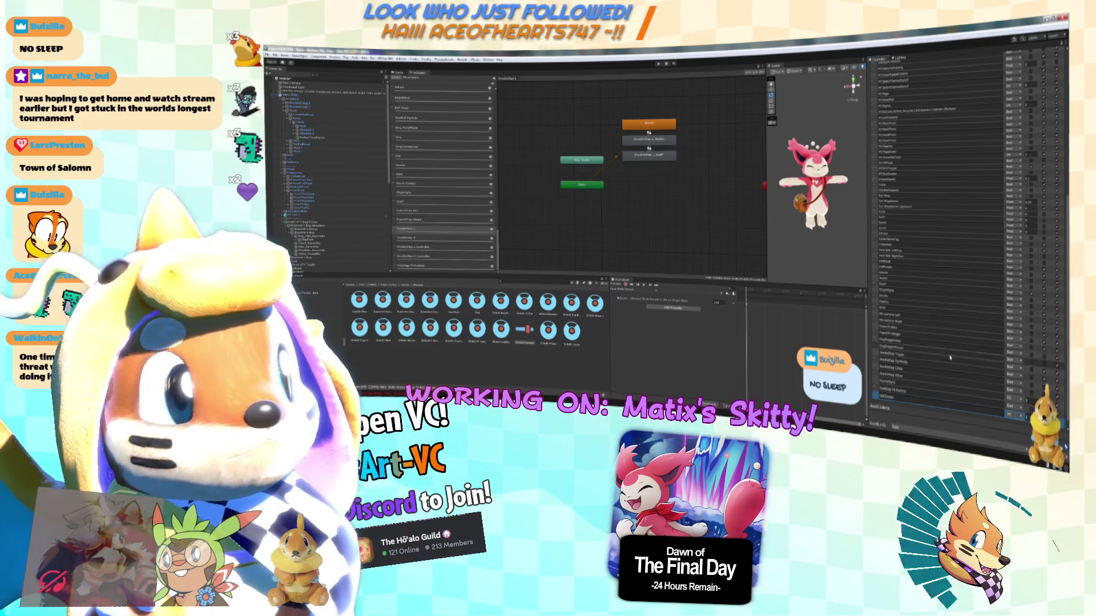
# Inspect two expression menu controls, then widen the Scene view over the Animator panels.
pyautogui.click(546, 330)
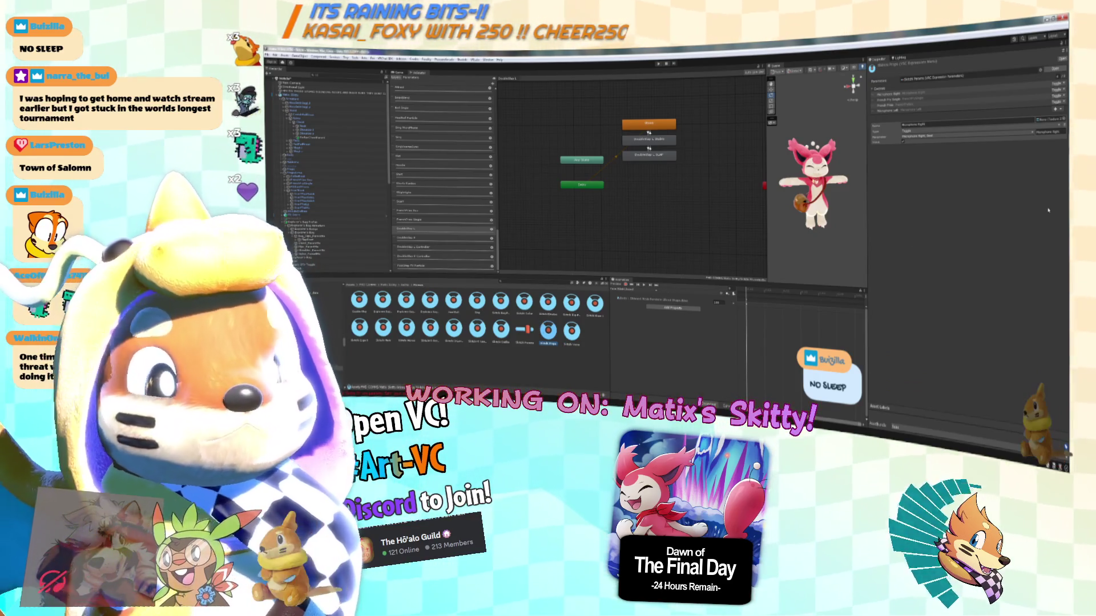
pyautogui.click(500, 329)
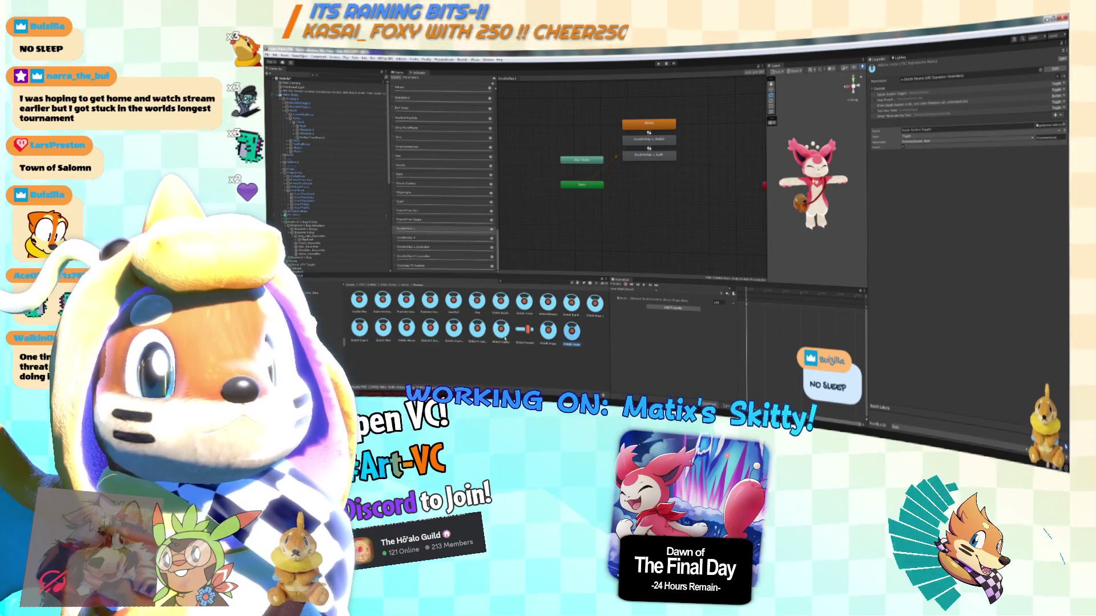
pyautogui.moveTo(767, 229); pyautogui.dragTo(348, 229)
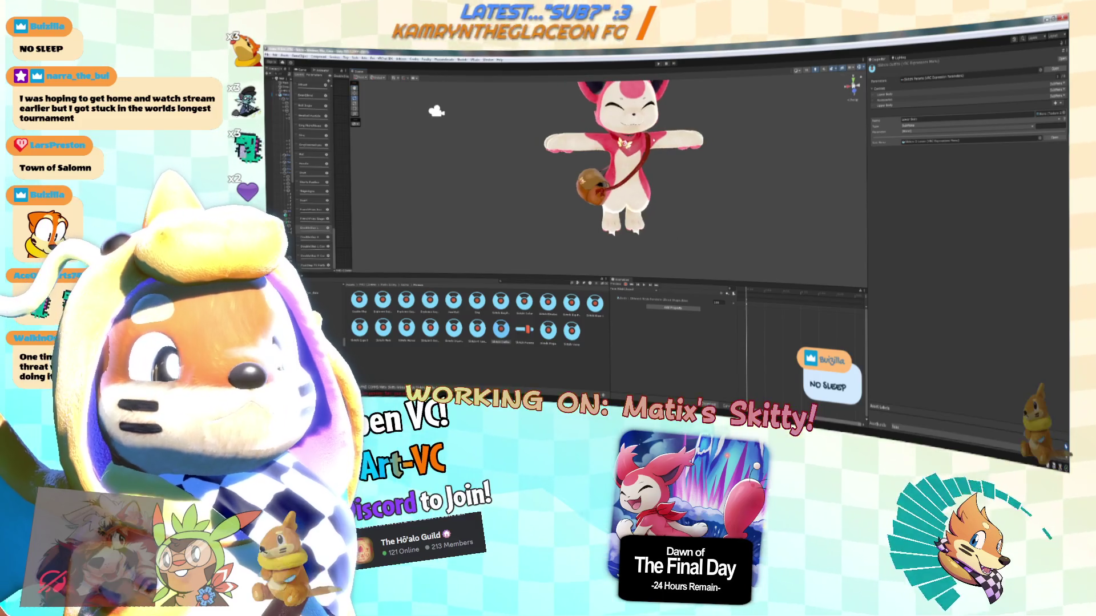
# Widen the animator and Hierarchy panels and select the Matix Skitty avatar.
pyautogui.scroll(2, 301, 153)
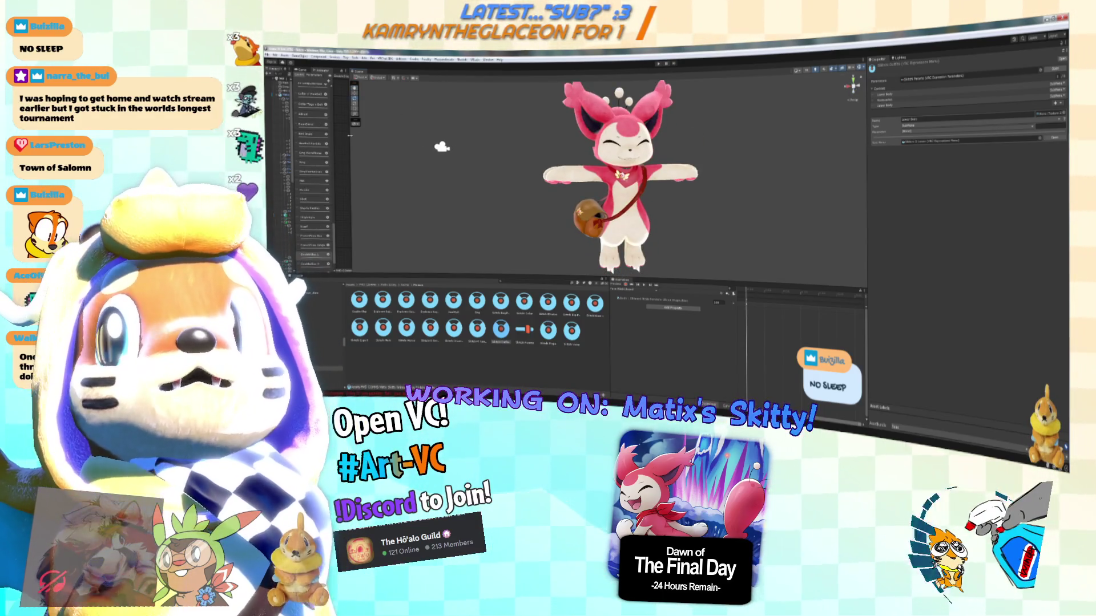
pyautogui.moveTo(350, 135); pyautogui.dragTo(409, 135)
pyautogui.moveTo(292, 118); pyautogui.dragTo(365, 118)
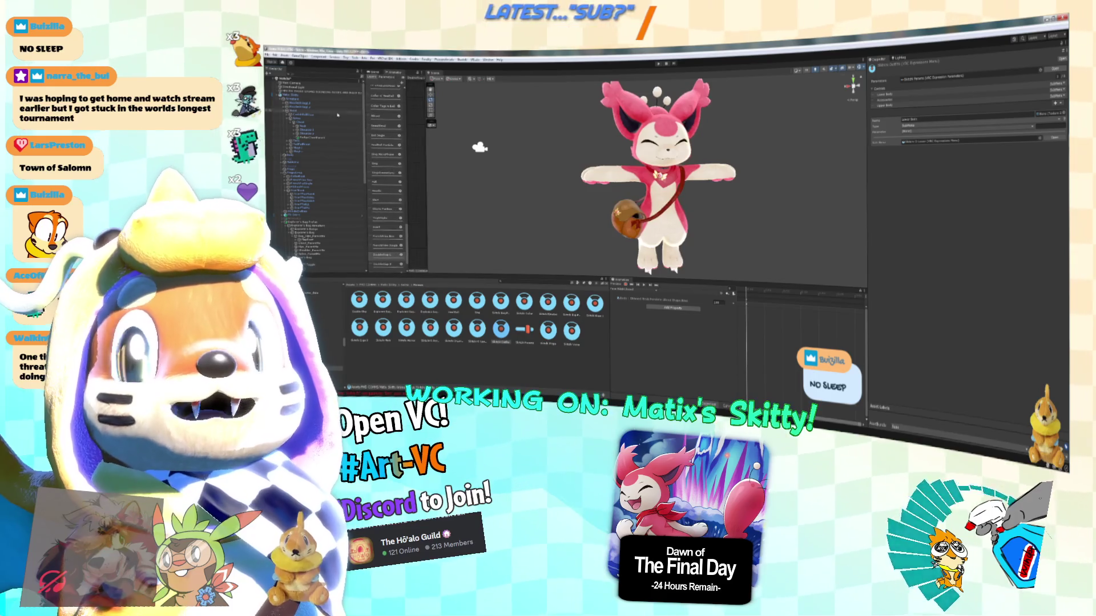
pyautogui.click(308, 95)
# Open the VRChat SDK avatar build panel and scroll through its 42 alerts.
pyautogui.click(405, 284)
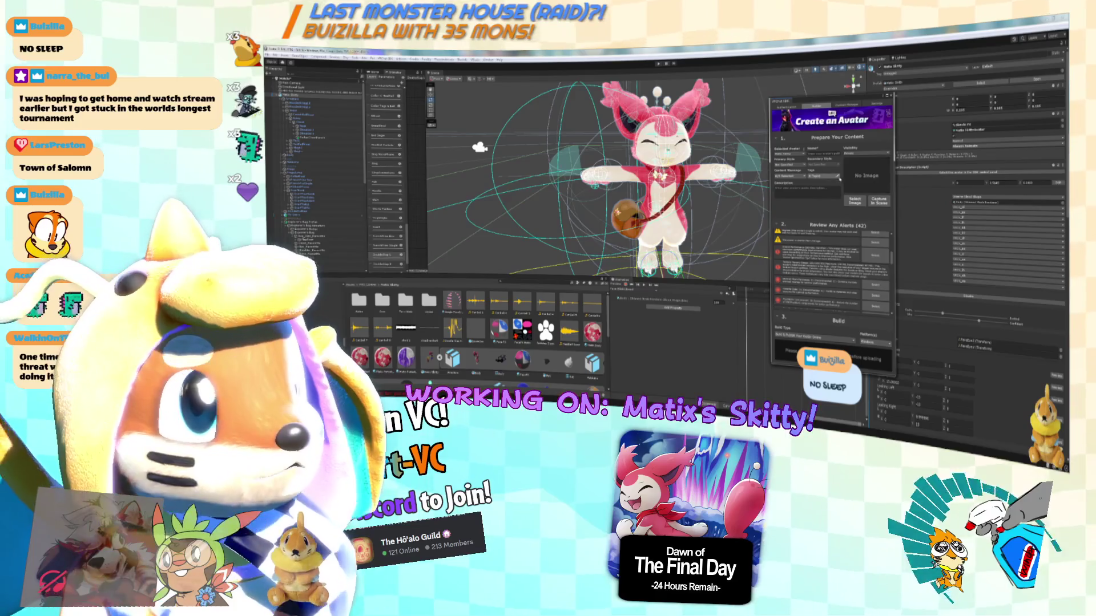
pyautogui.scroll(-2, 873, 257)
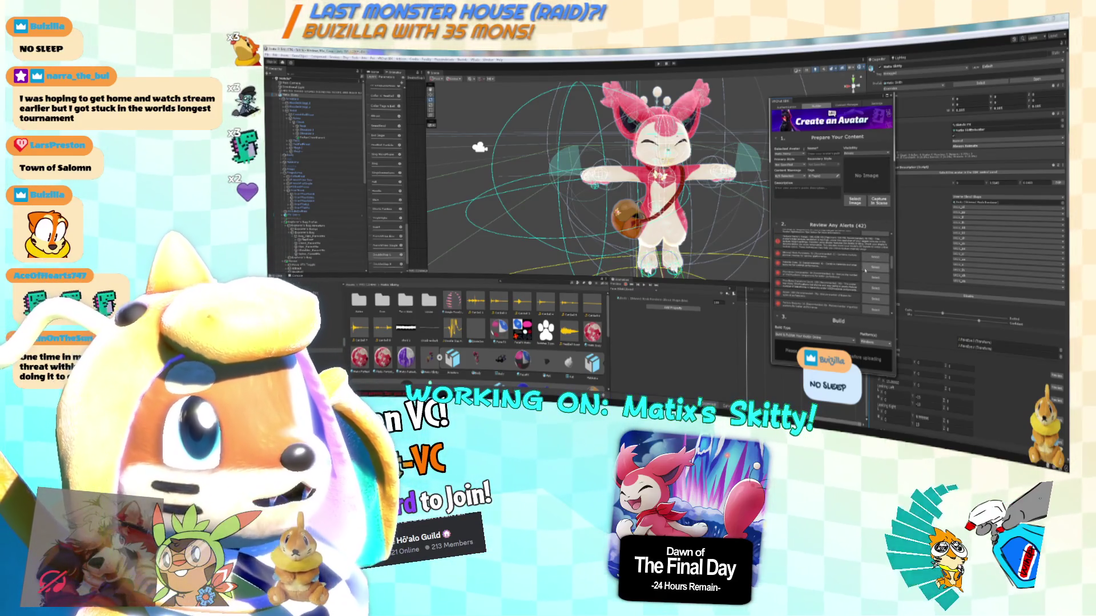
pyautogui.scroll(-1, 862, 274)
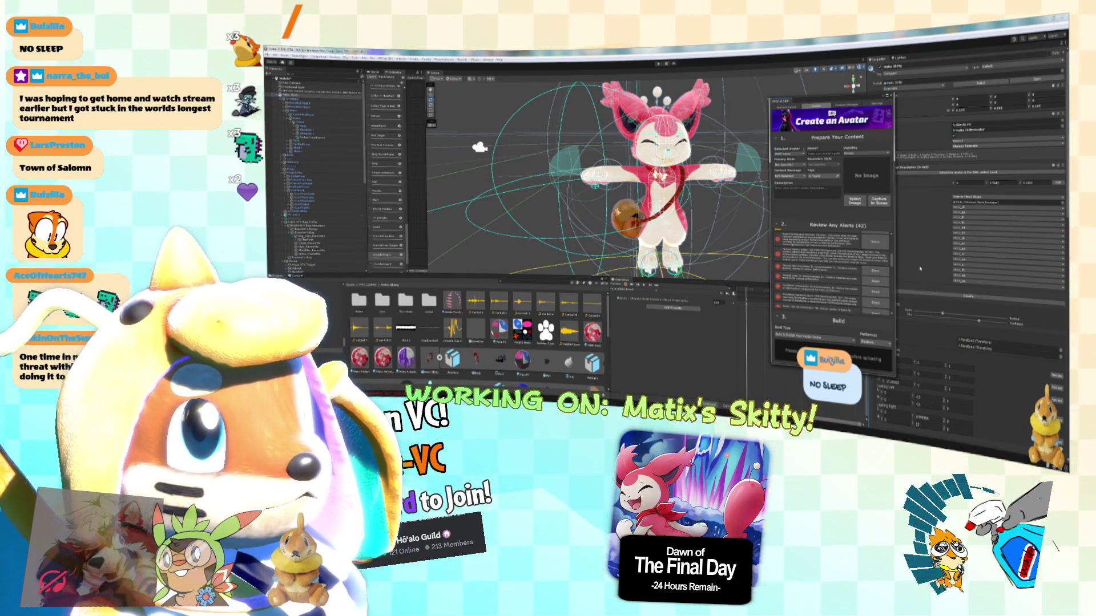
pyautogui.scroll(3, 803, 278)
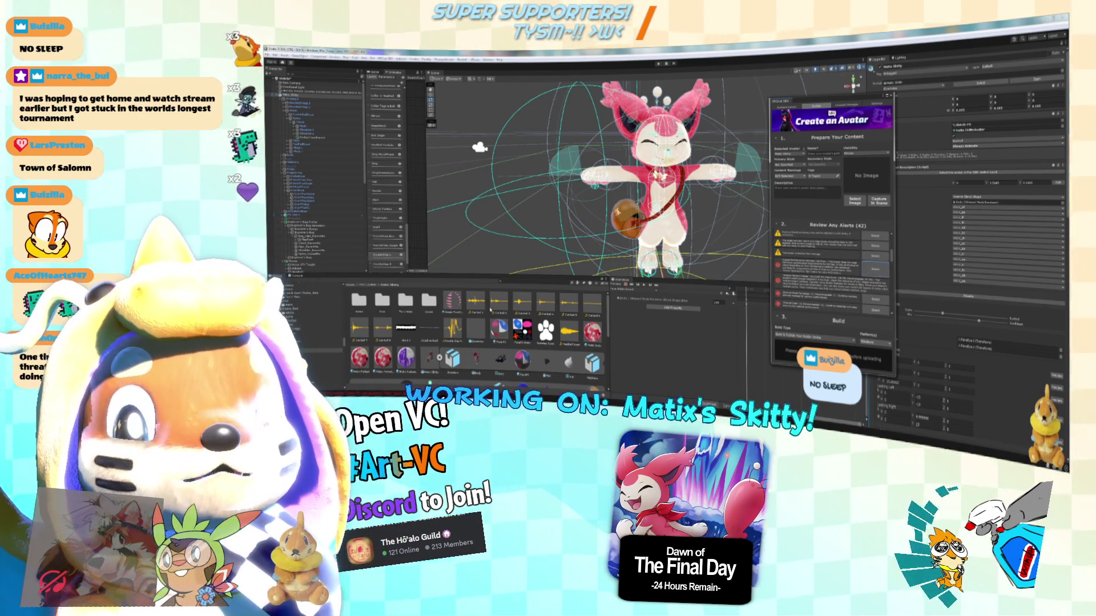
pyautogui.scroll(-3, 492, 305)
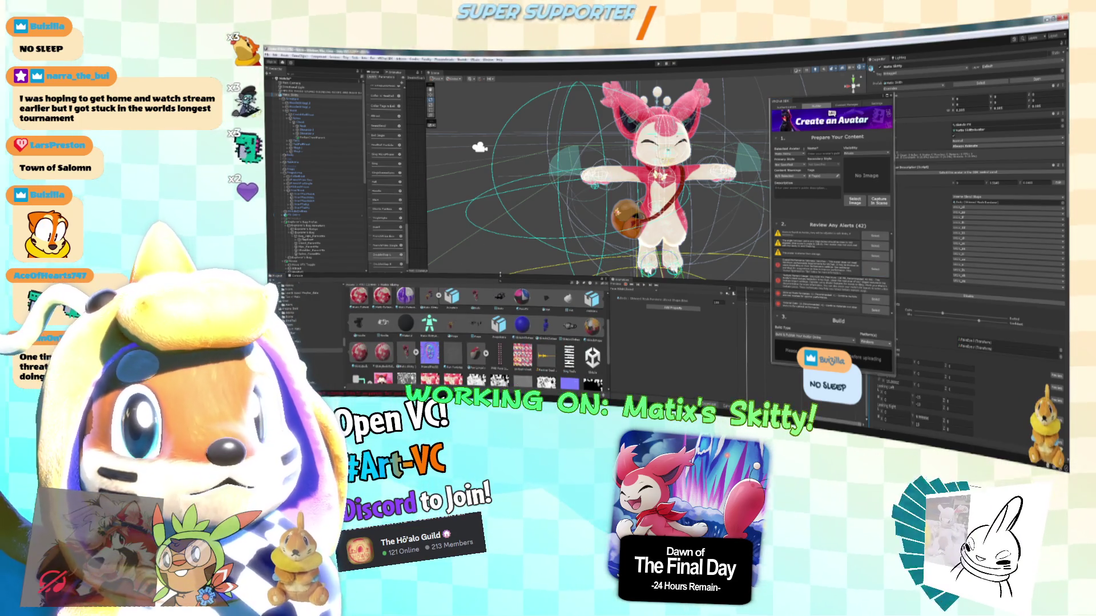
# Enlarge the asset grid and view the noise textures' import settings with the SDK panel moved aside.
pyautogui.moveTo(499, 274); pyautogui.dragTo(500, 198)
pyautogui.click(523, 308)
pyautogui.click(452, 337)
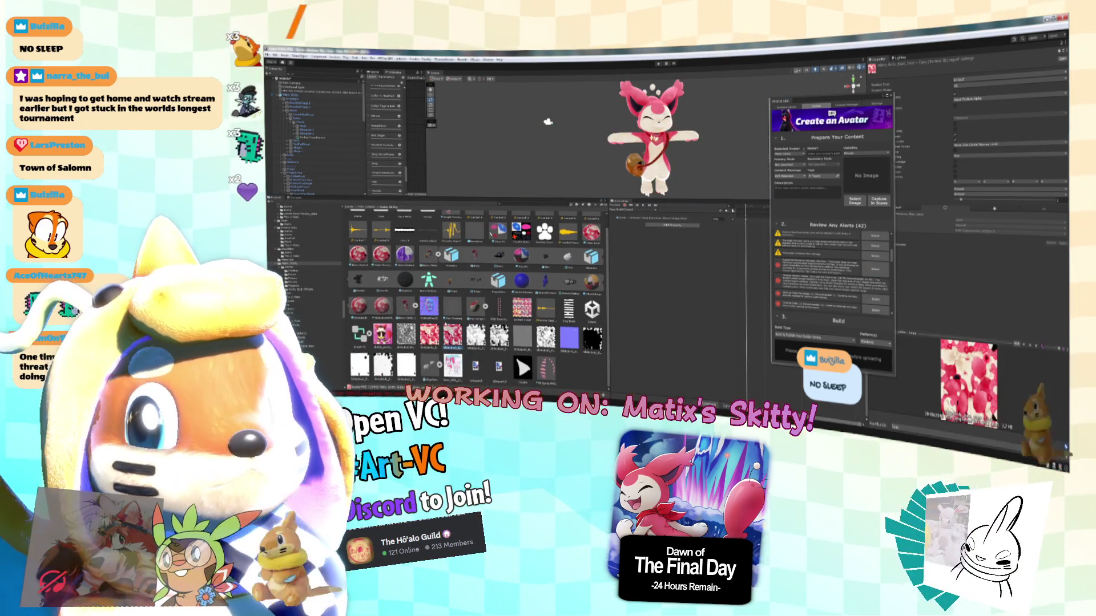
pyautogui.moveTo(872, 127)
pyautogui.mouseDown()
pyautogui.moveTo(856, 181)
pyautogui.moveTo(777, 270)
pyautogui.mouseUp()
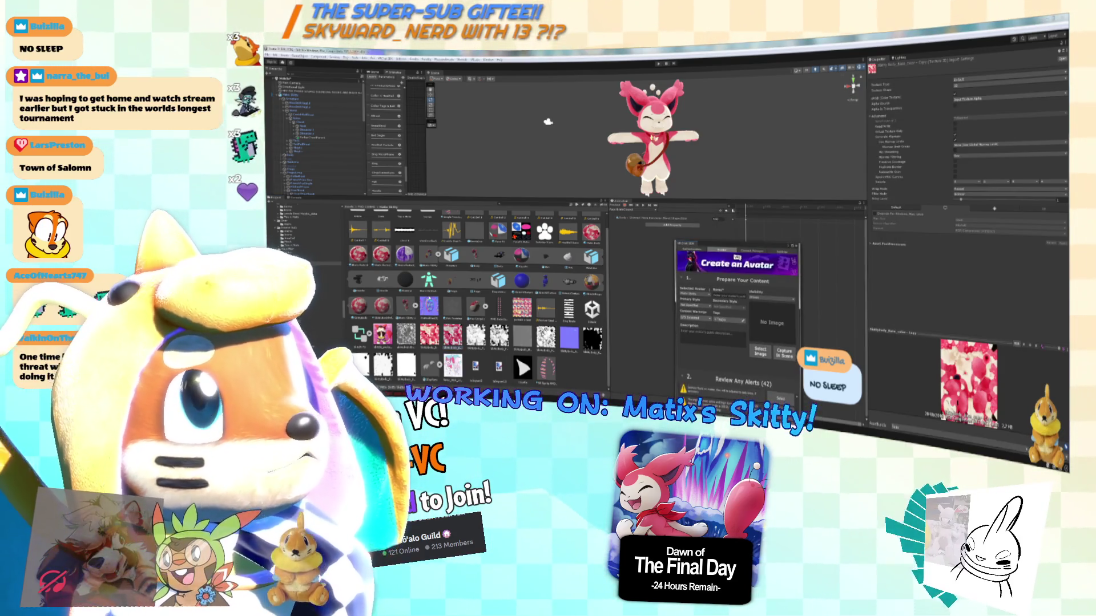
pyautogui.click(430, 335)
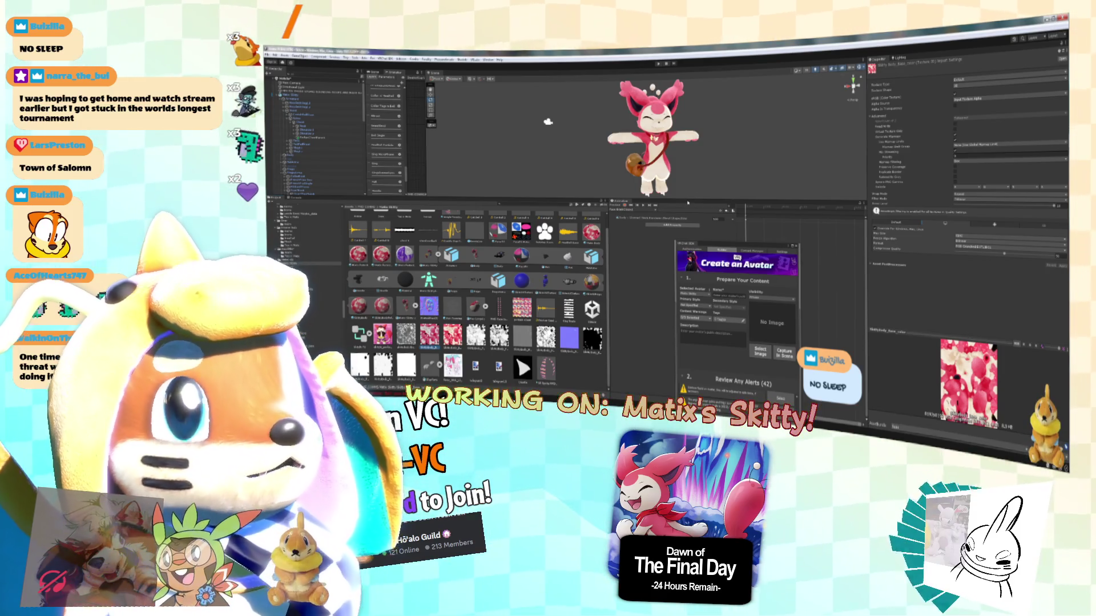
# Enlarge the Scene view and orbit around Skitty's head to look at the ear.
pyautogui.moveTo(687, 202); pyautogui.dragTo(688, 287)
pyautogui.scroll(5, 768, 178)
pyautogui.scroll(8, 768, 178)
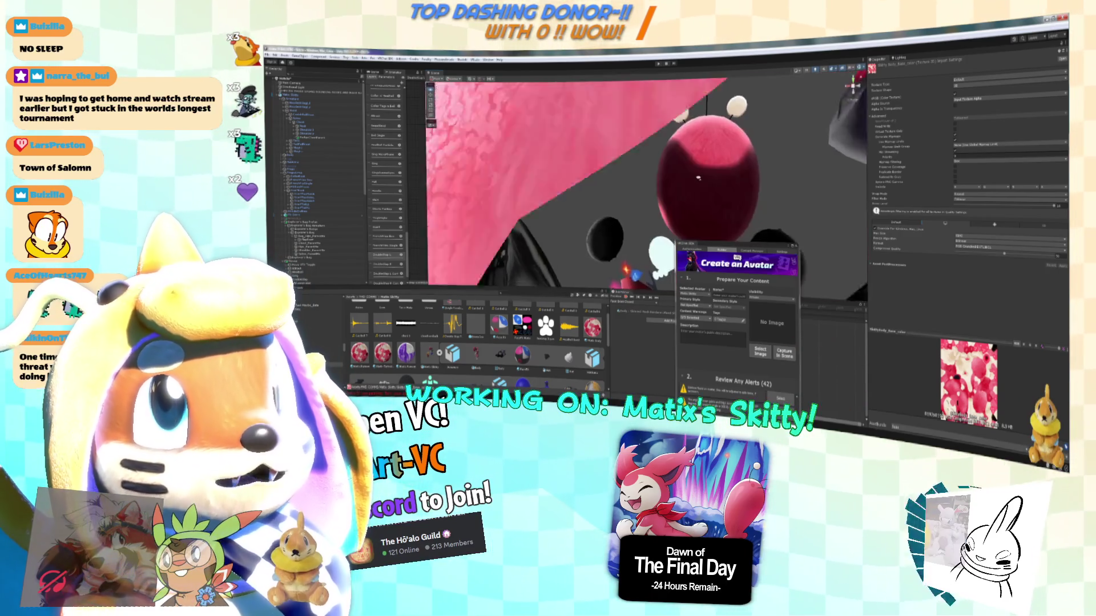
pyautogui.scroll(-6, 698, 177)
pyautogui.moveTo(736, 150); pyautogui.dragTo(670, 193)
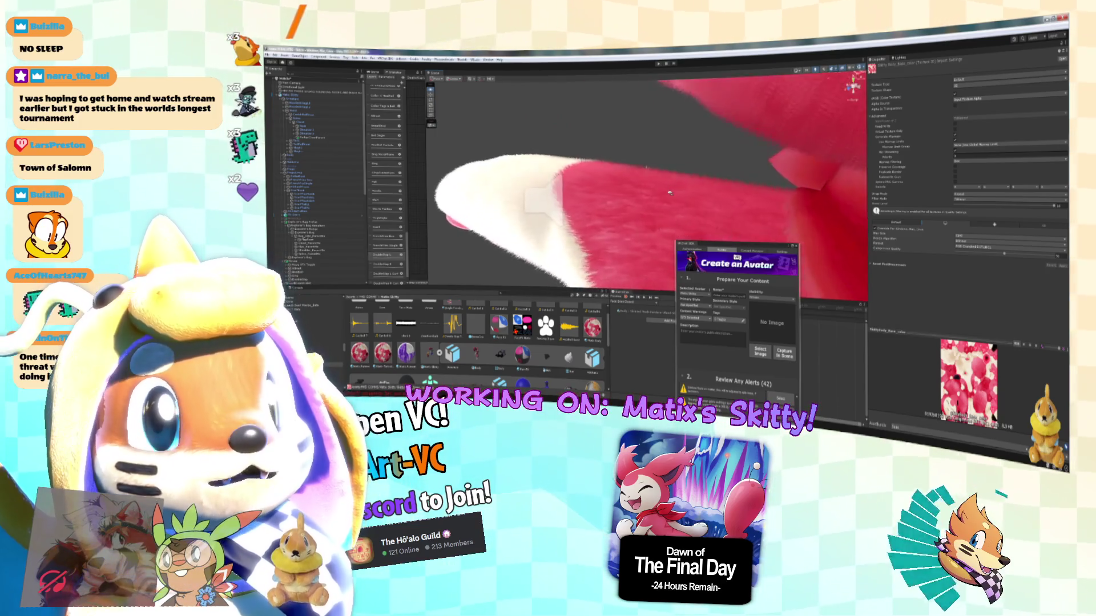
pyautogui.scroll(3, 670, 192)
# Choose a lower import setting value for the selected texture, moving the SDK panel aside and back.
pyautogui.moveTo(736, 245); pyautogui.dragTo(675, 273)
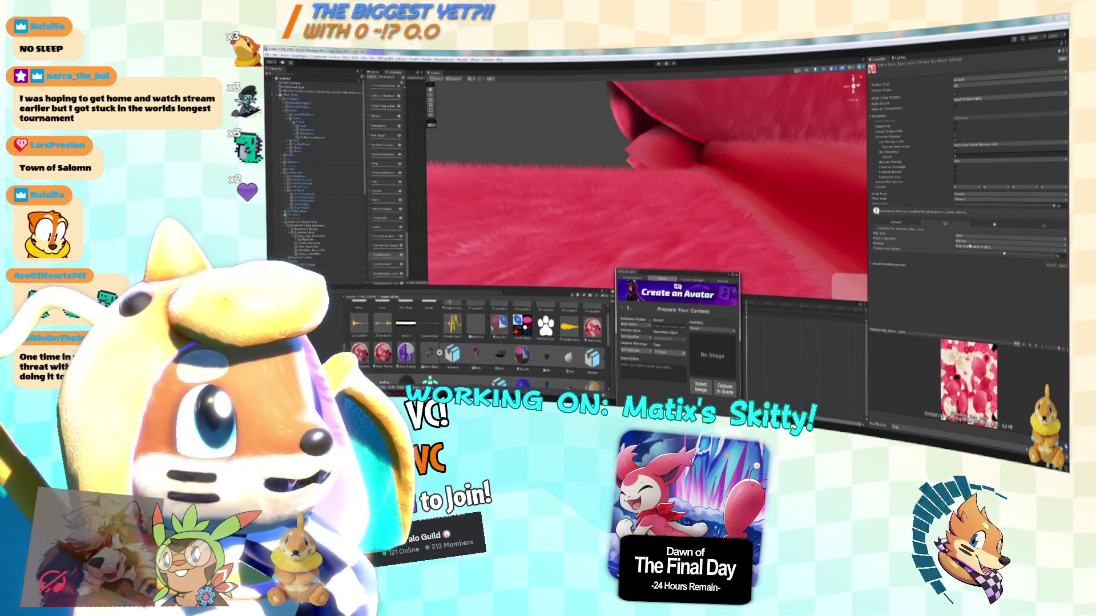
pyautogui.click(971, 246)
pyautogui.click(969, 268)
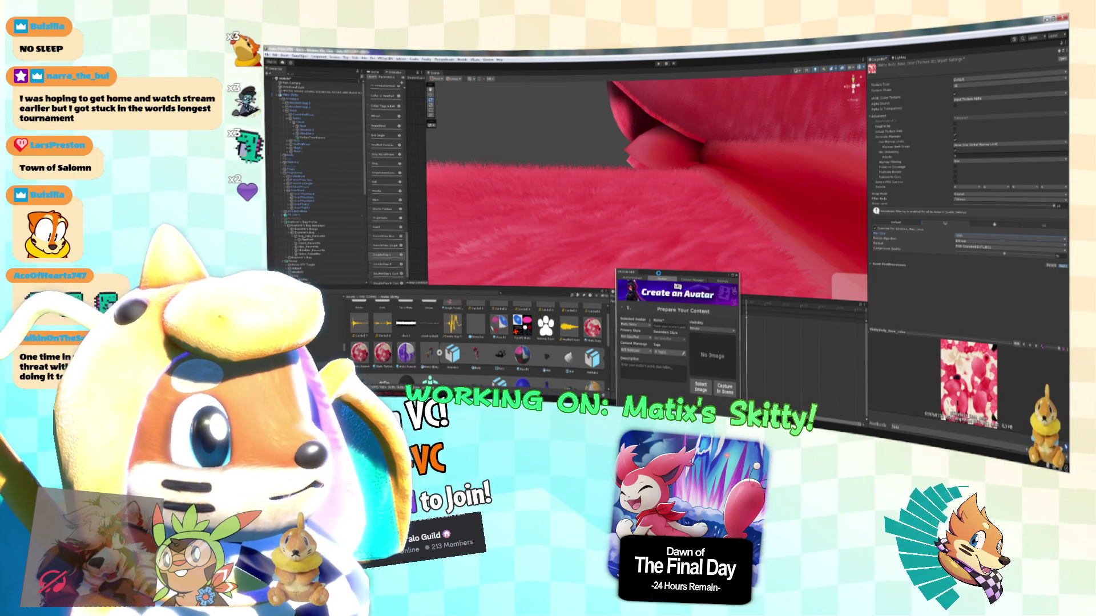
pyautogui.moveTo(639, 272); pyautogui.dragTo(710, 128)
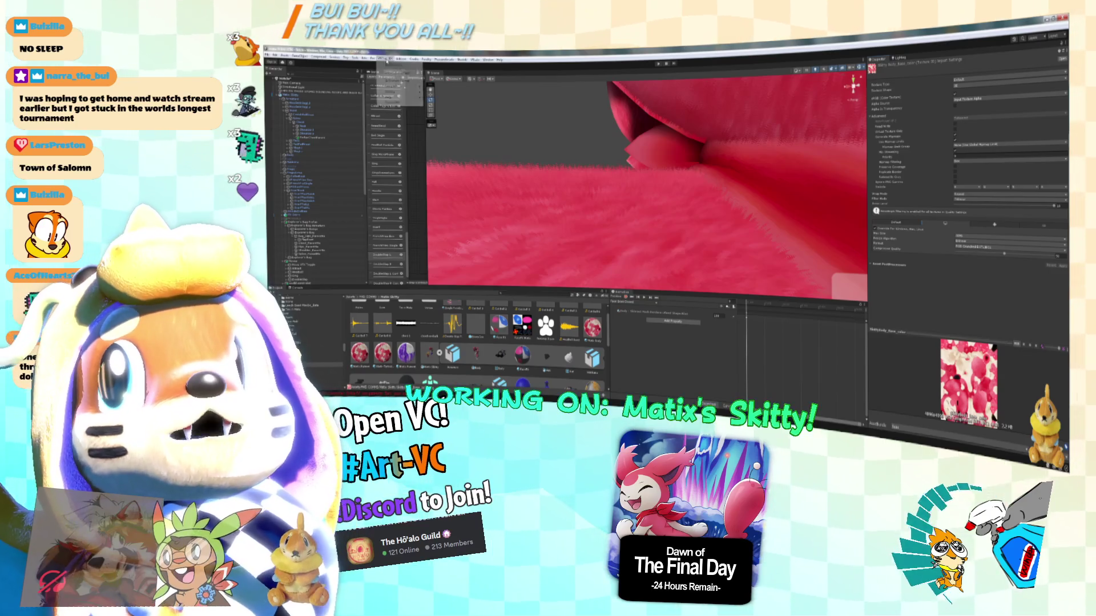
# Select Skitty's body mesh and trace its fur material texture to the Project assets.
pyautogui.scroll(-3, 742, 291)
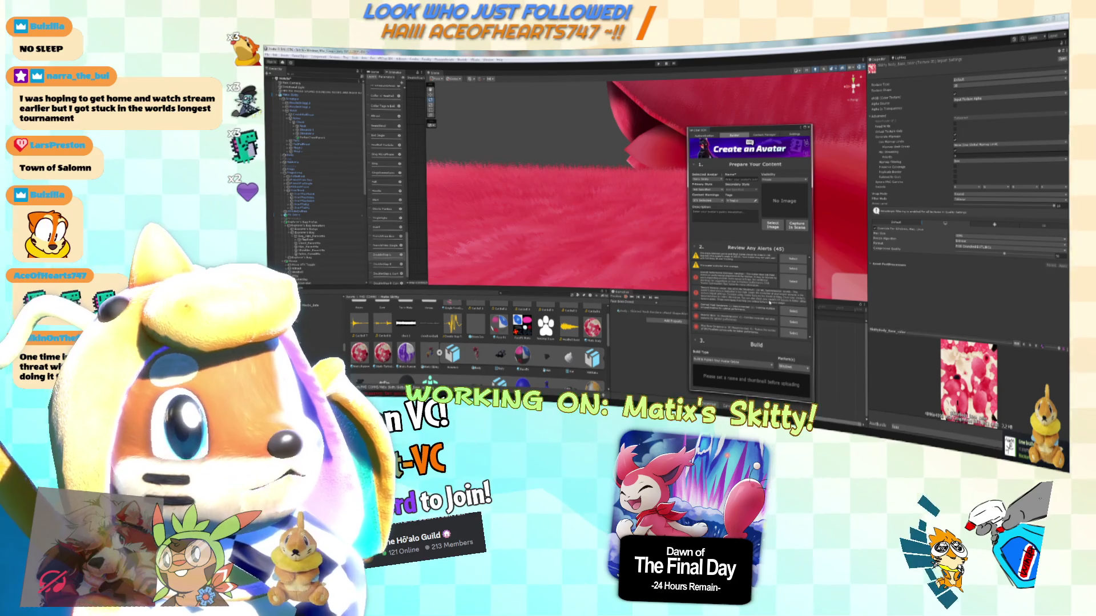
pyautogui.scroll(3, 742, 291)
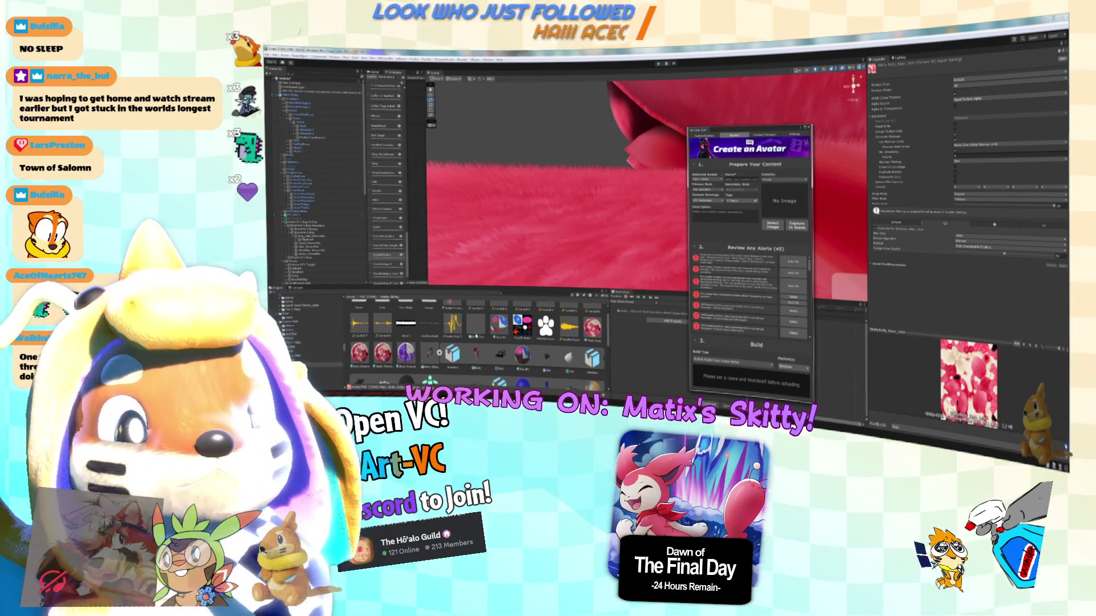
pyautogui.scroll(2, 479, 331)
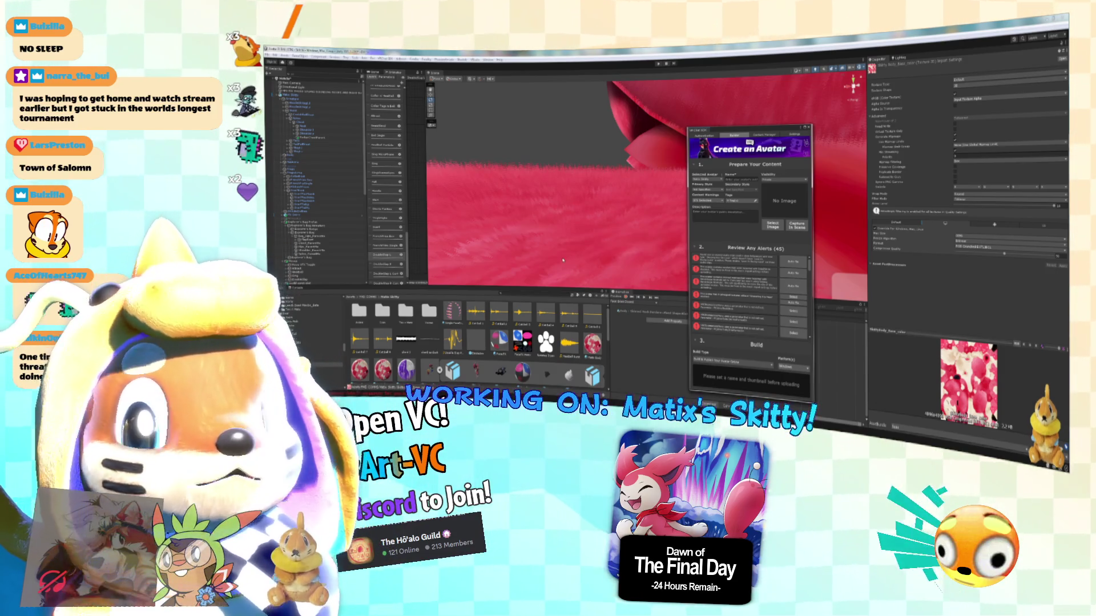
pyautogui.click(331, 96)
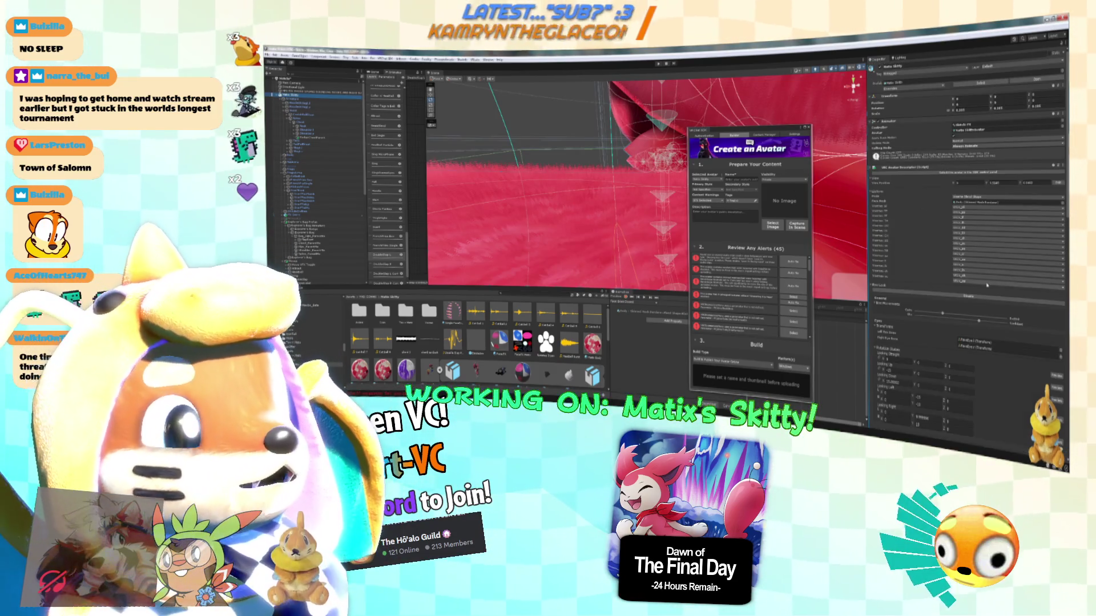
pyautogui.scroll(-10, 987, 285)
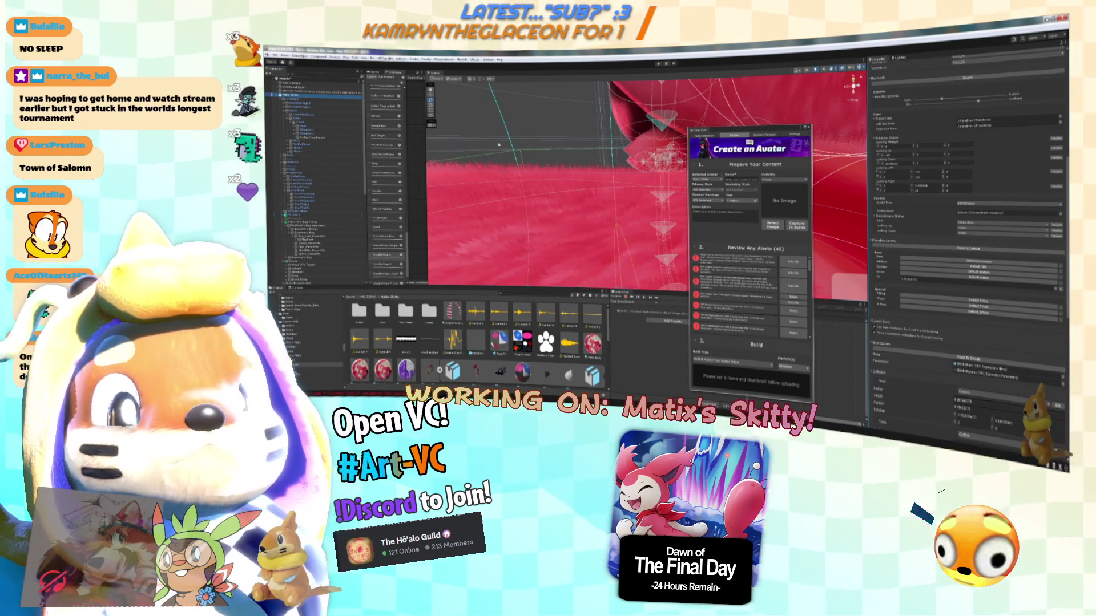
pyautogui.click(639, 190)
pyautogui.click(572, 182)
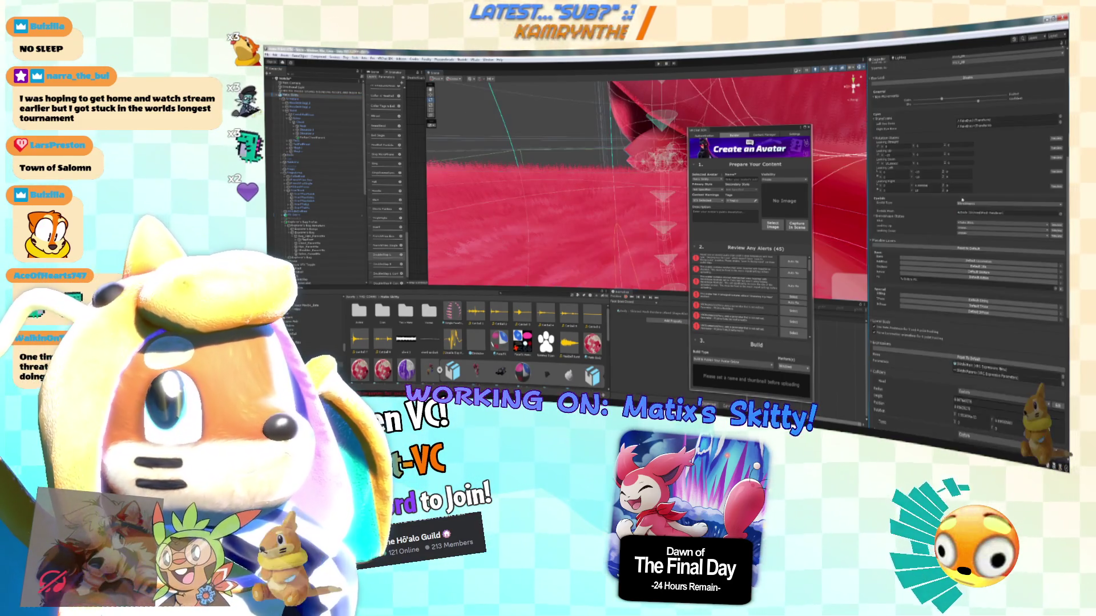
pyautogui.click(605, 216)
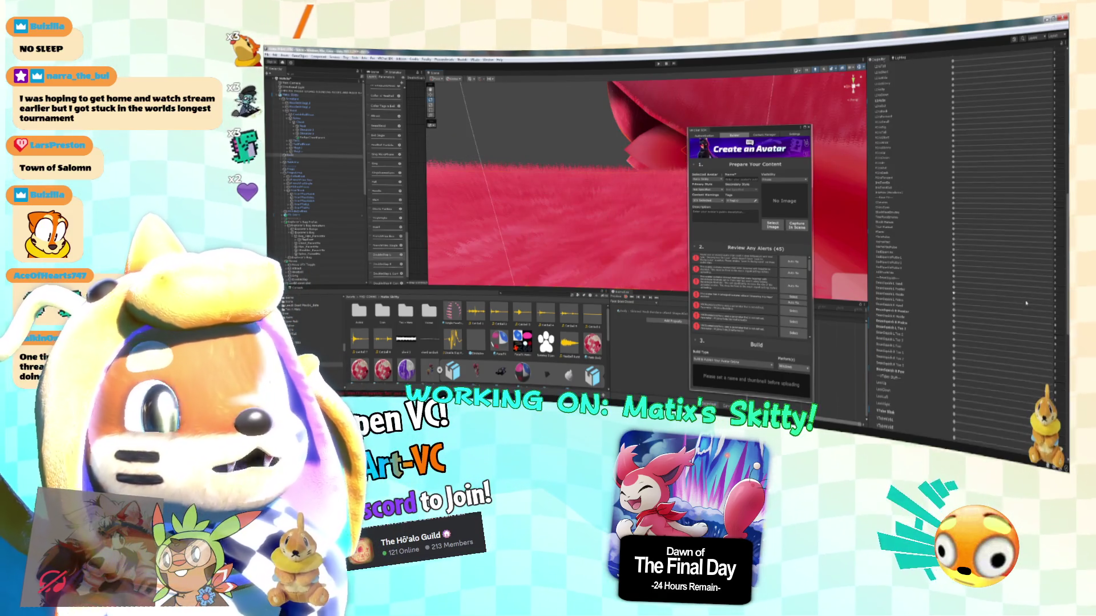
pyautogui.scroll(-5, 902, 342)
pyautogui.scroll(-3, 874, 361)
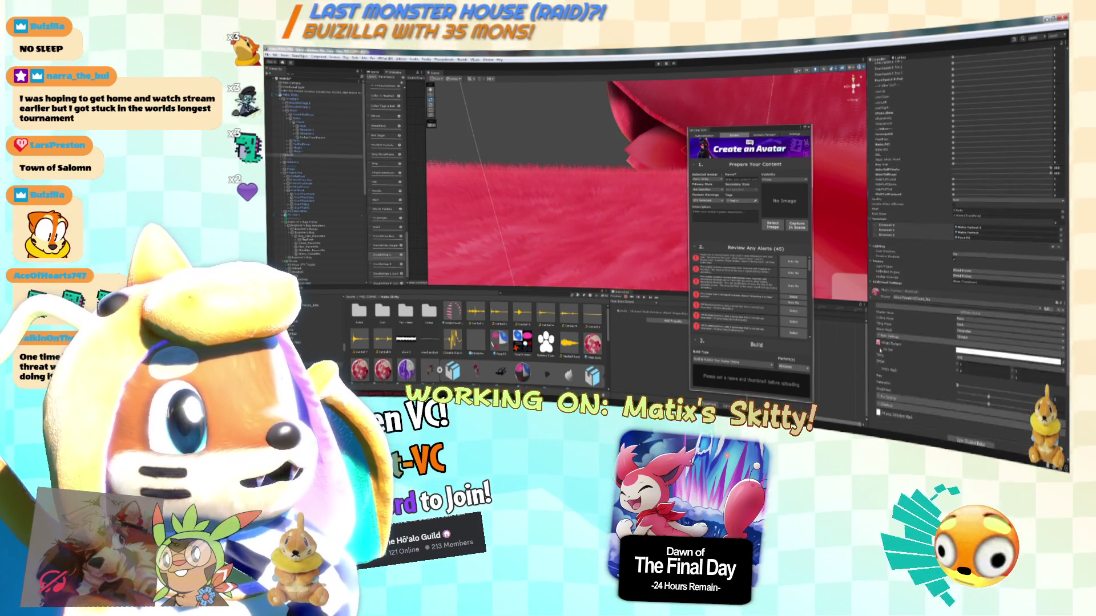
pyautogui.click(878, 298)
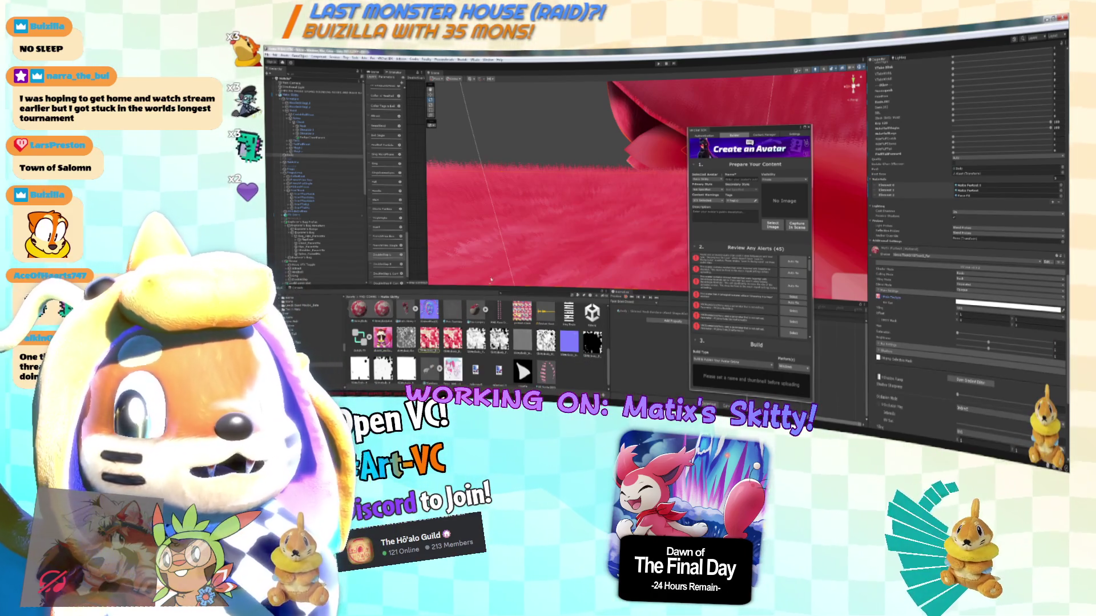
# Enable a platform override with crunch compression on the white noise texture and apply it.
pyautogui.moveTo(486, 284); pyautogui.dragTo(499, 233)
pyautogui.click(430, 337)
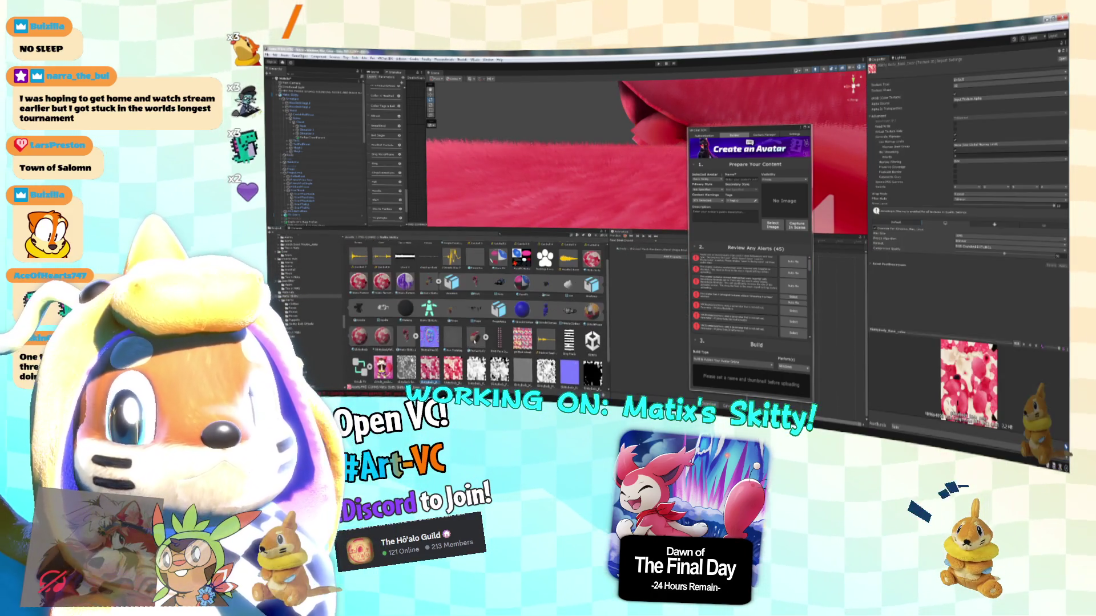
pyautogui.scroll(-1, 474, 308)
pyautogui.scroll(-1, 474, 308)
pyautogui.click(476, 337)
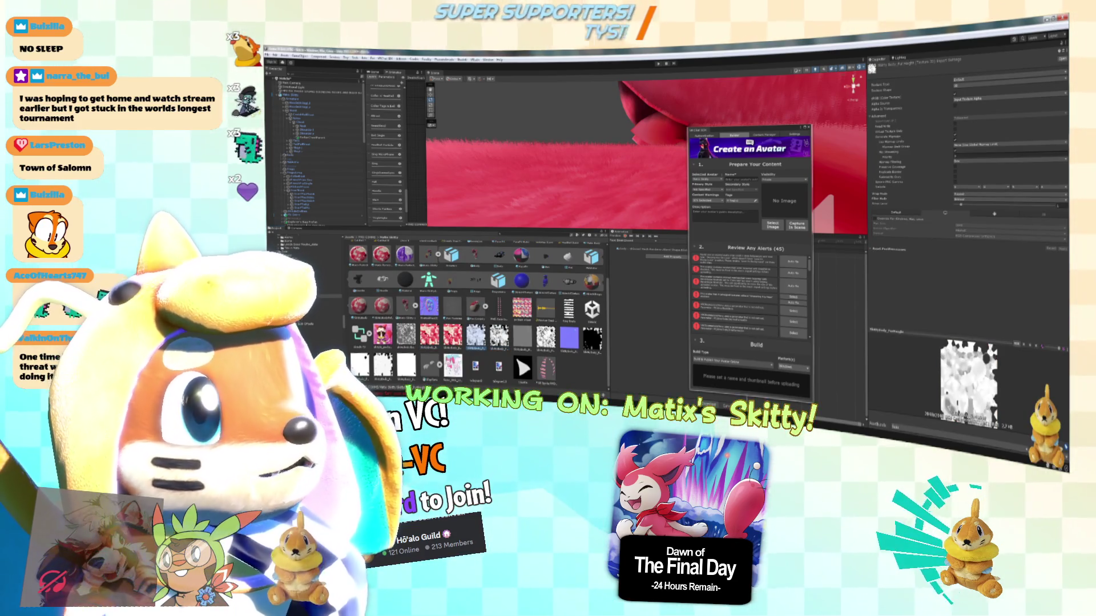
pyautogui.click(916, 217)
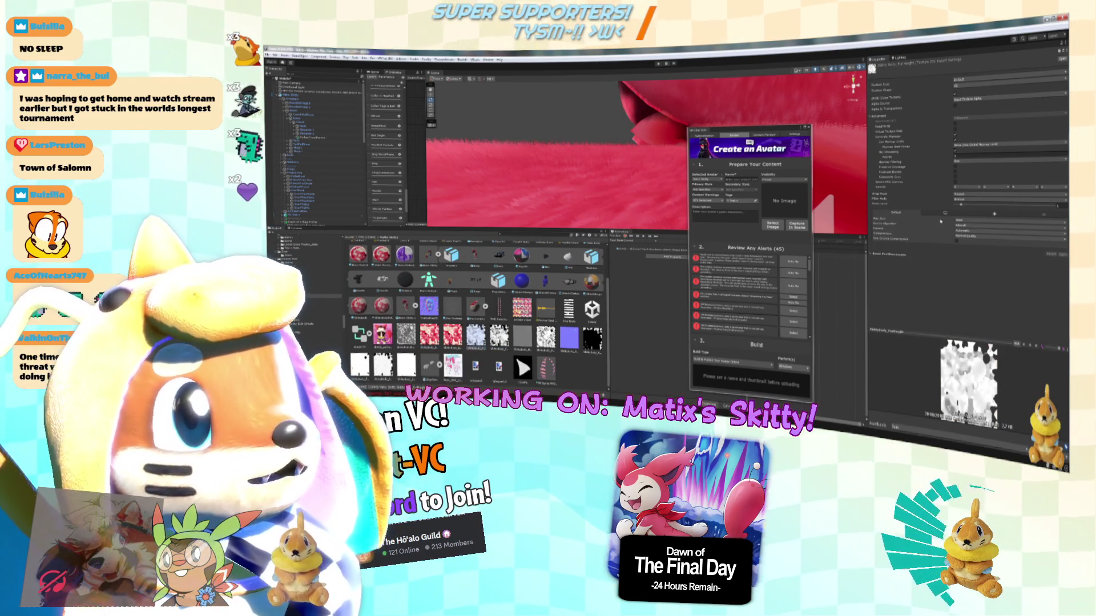
pyautogui.click(957, 240)
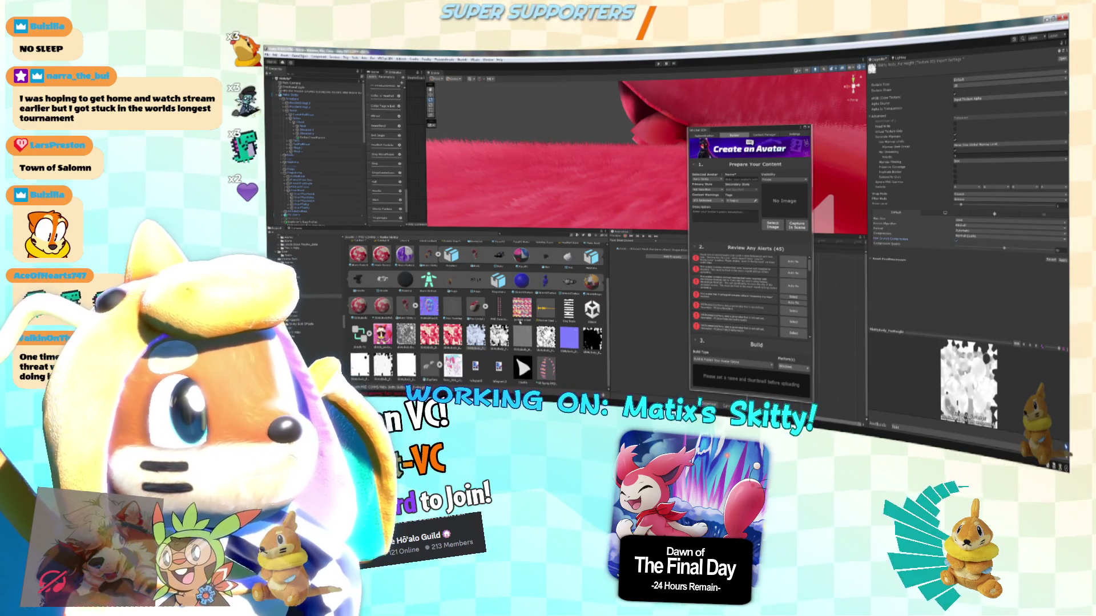
pyautogui.click(499, 335)
pyautogui.click(663, 232)
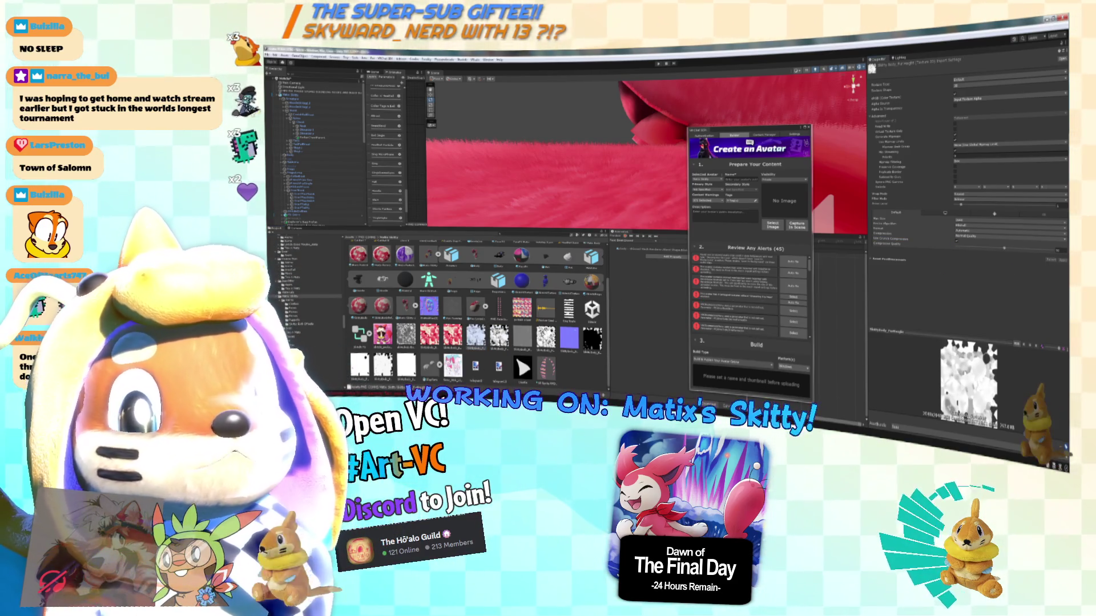
# Set a compression quality on the next fur noise texture and compare the neighbouring noise textures.
pyautogui.click(499, 336)
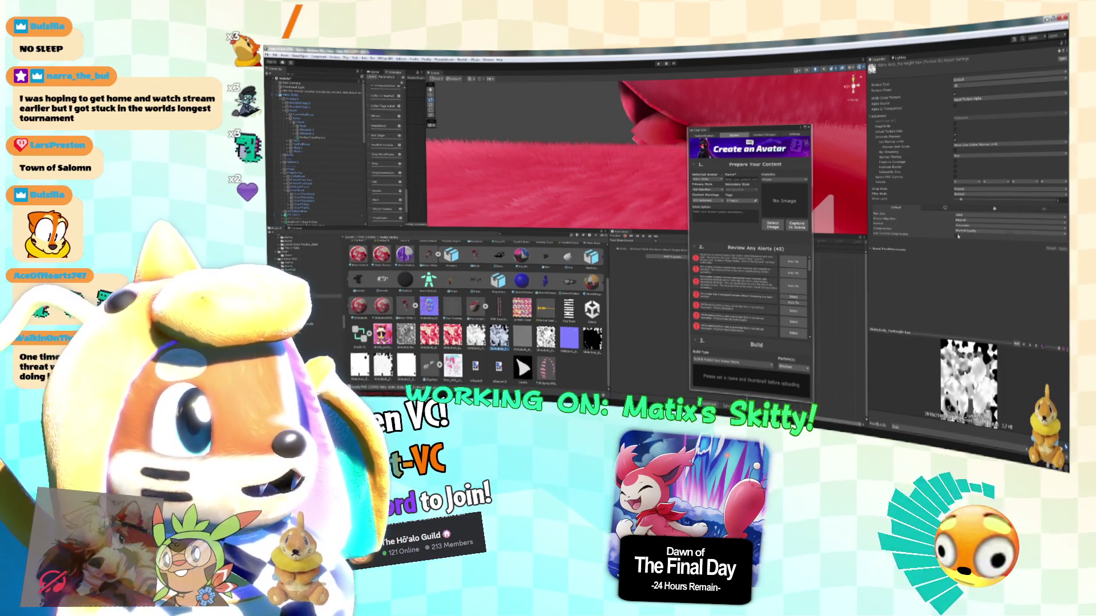
pyautogui.click(958, 231)
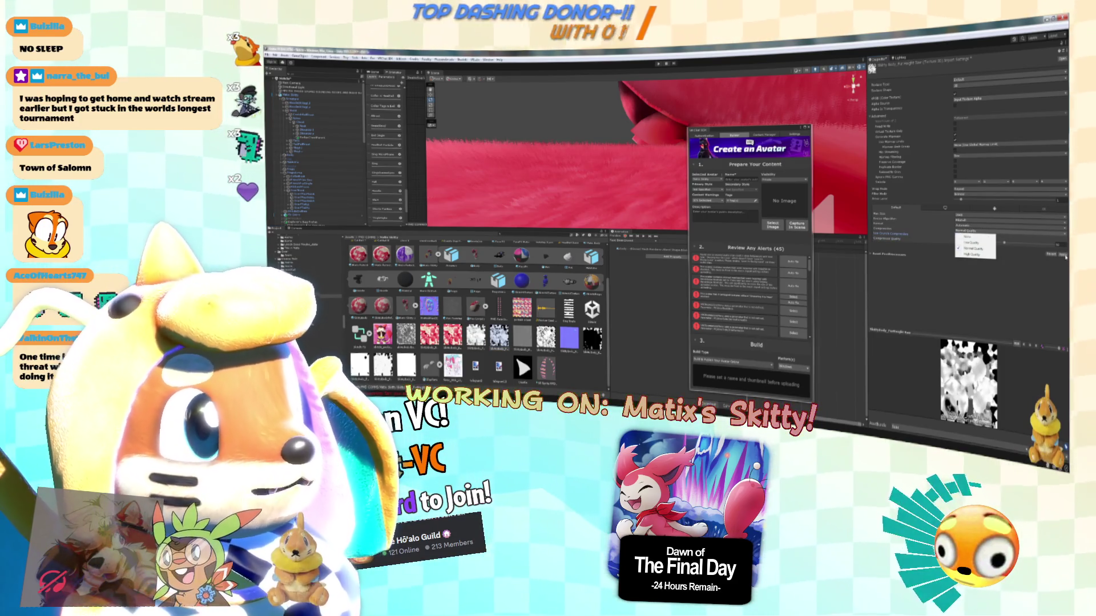
pyautogui.click(1065, 258)
pyautogui.click(475, 335)
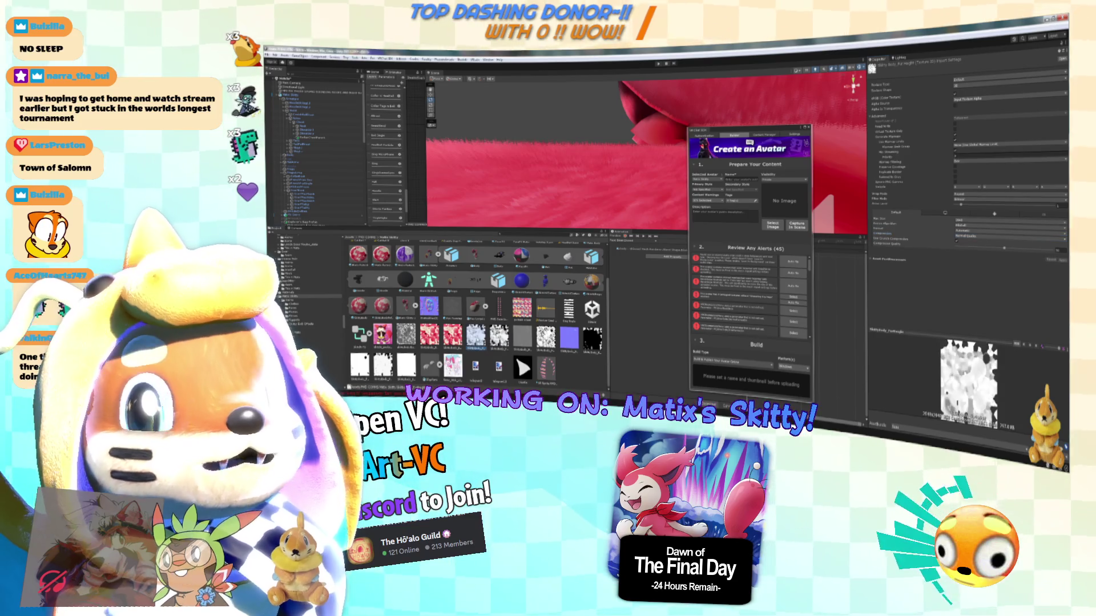
pyautogui.click(498, 336)
pyautogui.click(476, 336)
pyautogui.click(499, 336)
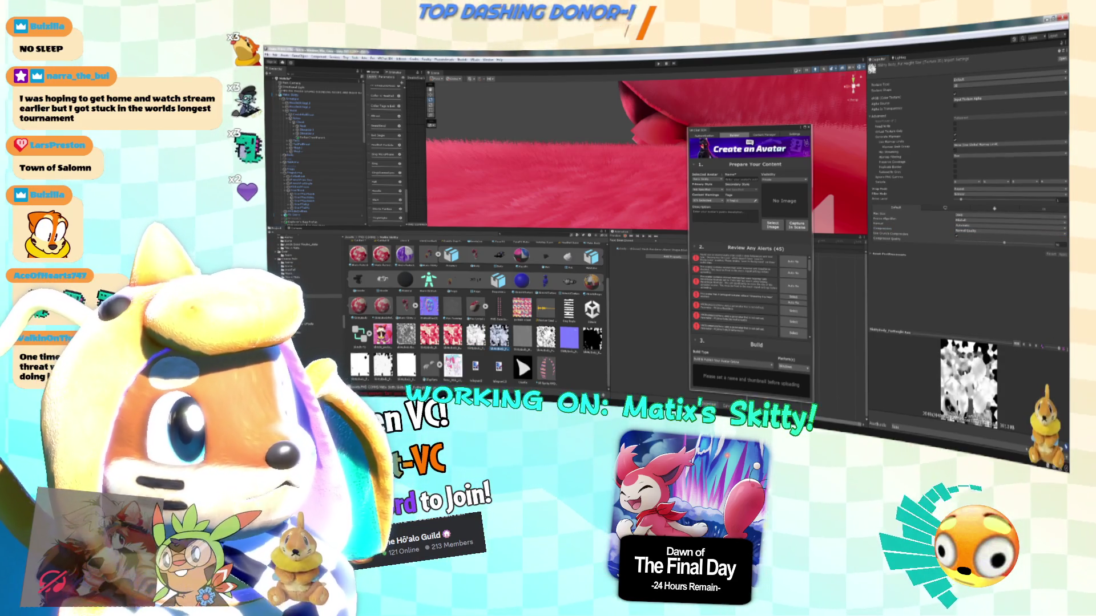
pyautogui.click(546, 336)
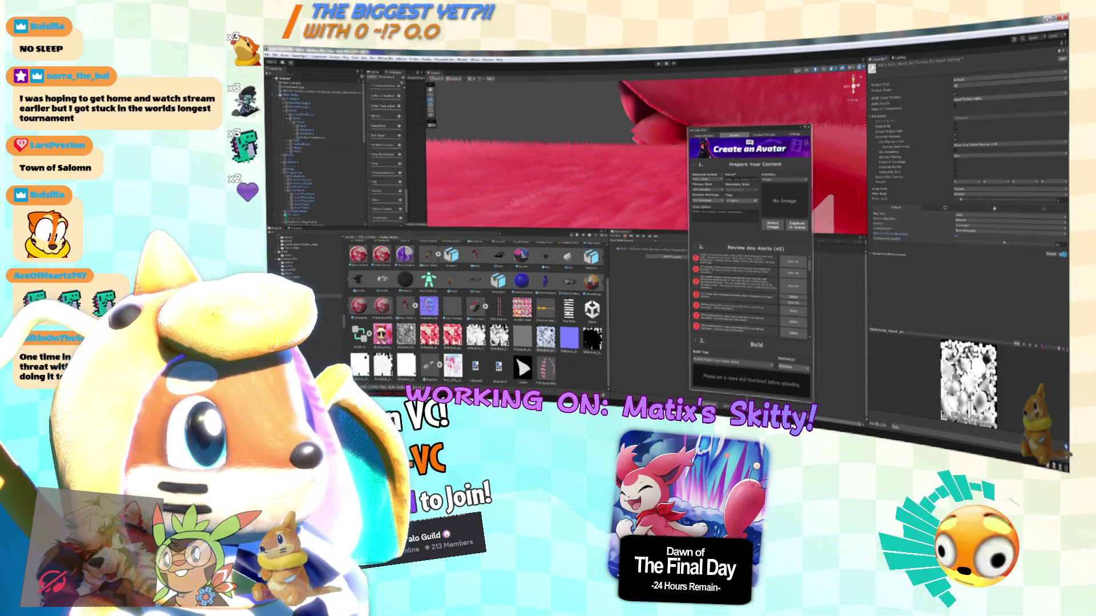
# Enable crunch compression on the plain grey texture and the purple normal map.
pyautogui.click(522, 337)
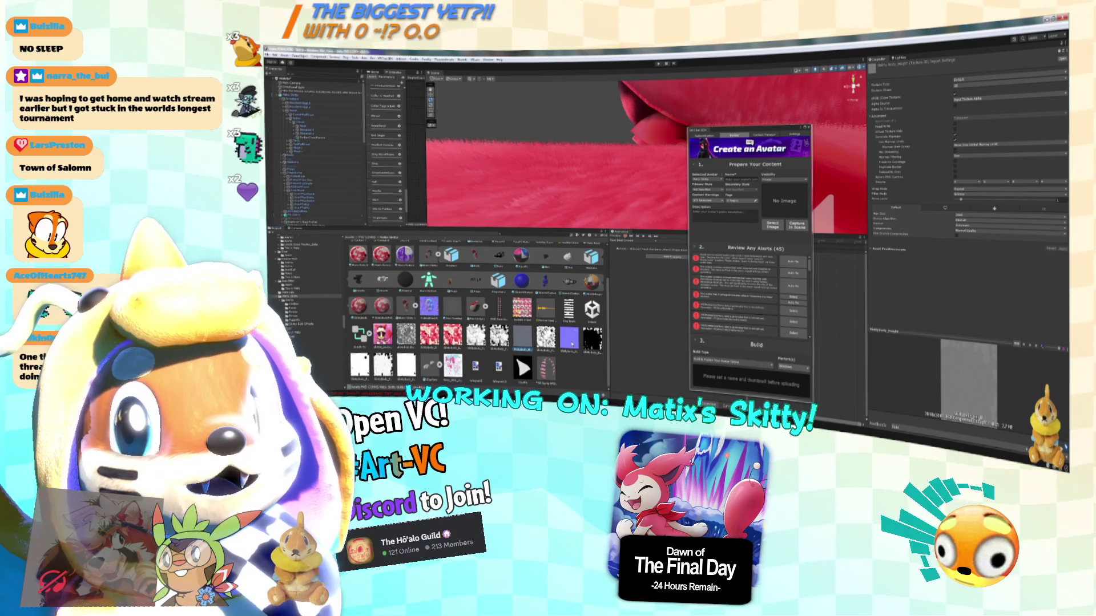
pyautogui.click(957, 235)
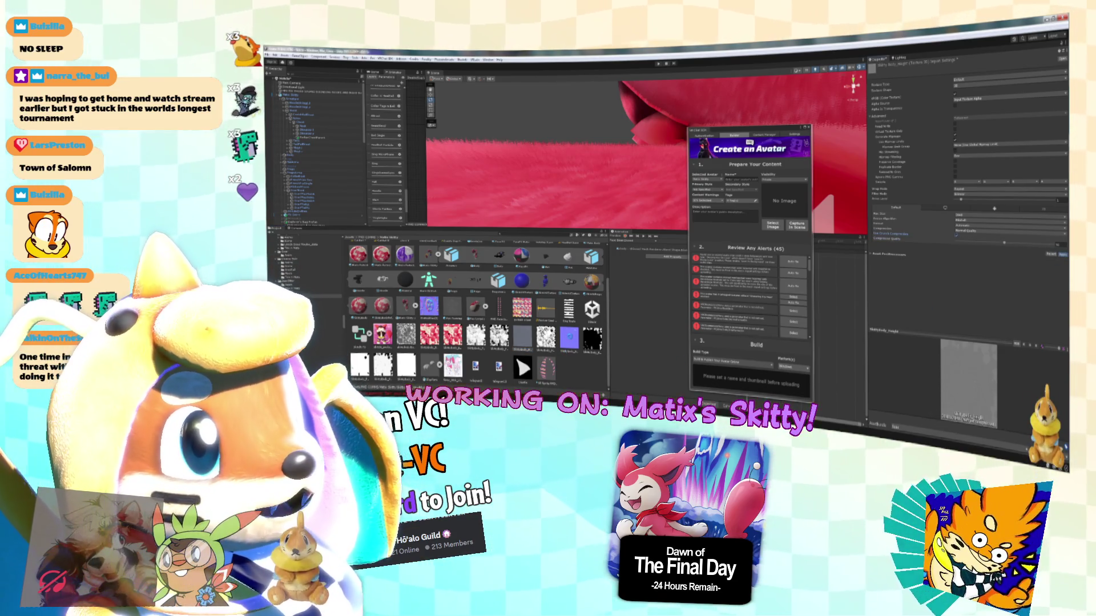
pyautogui.click(570, 337)
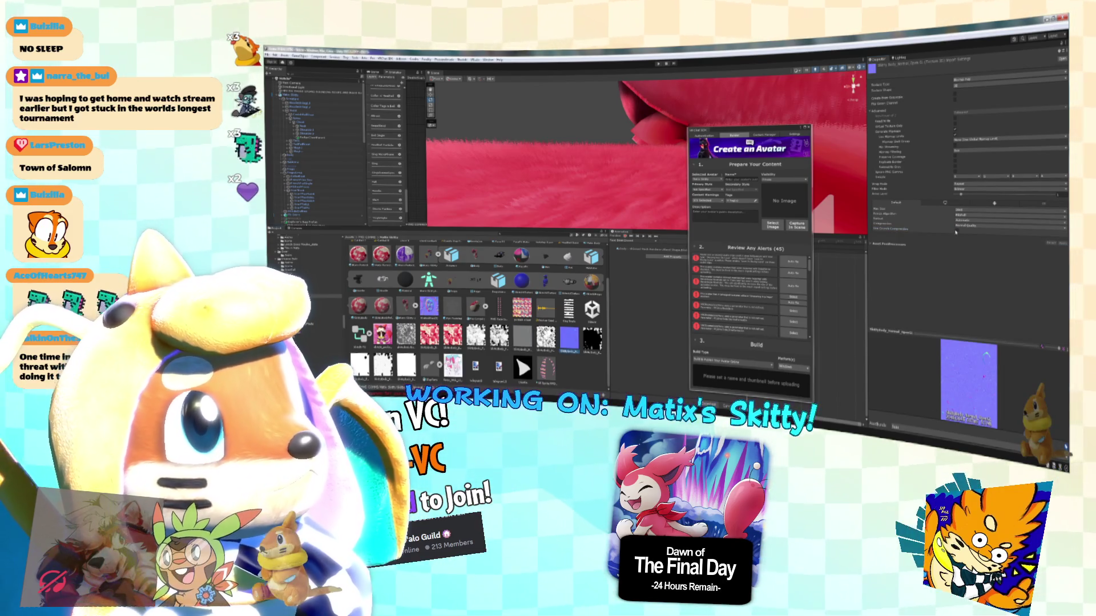
pyautogui.click(956, 231)
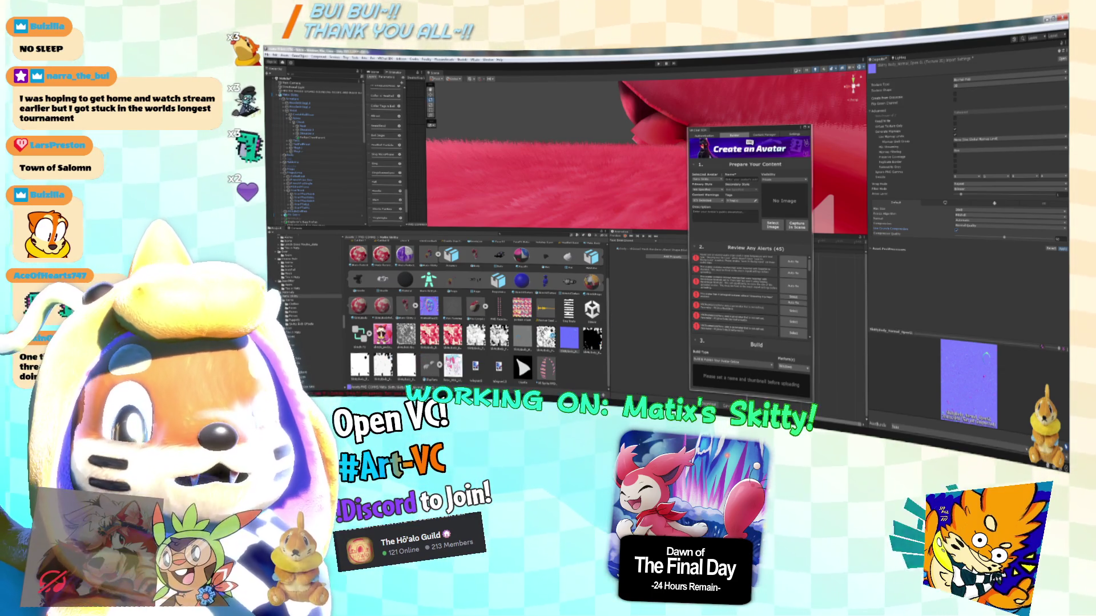
# Give the four mask textures a Windows override with a smaller max size.
pyautogui.click(592, 340)
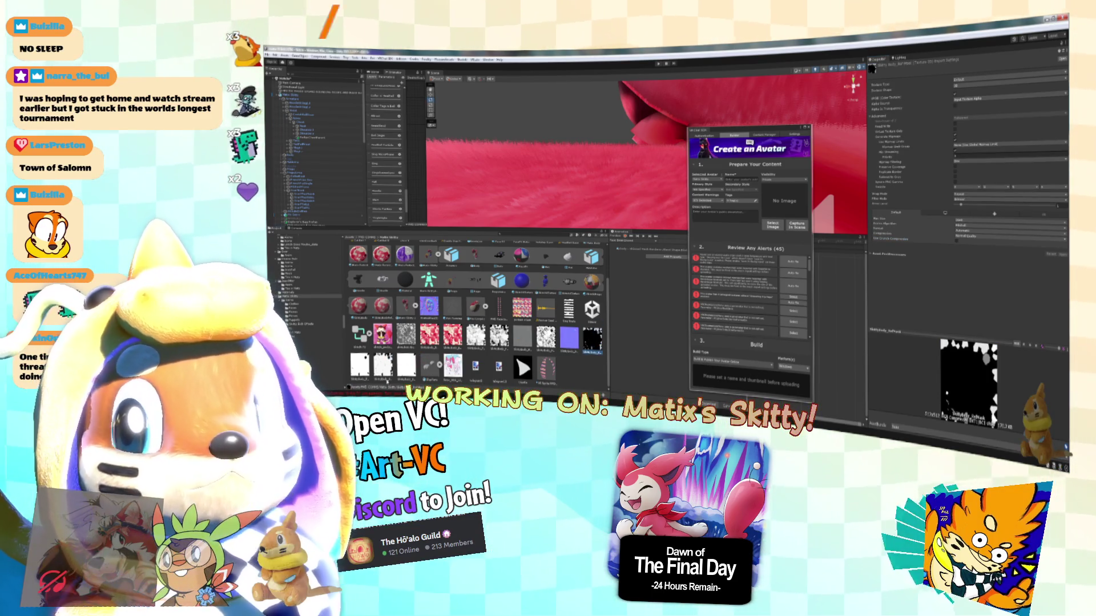
pyautogui.keyDown('shift'); pyautogui.click(406, 365); pyautogui.keyUp('shift')
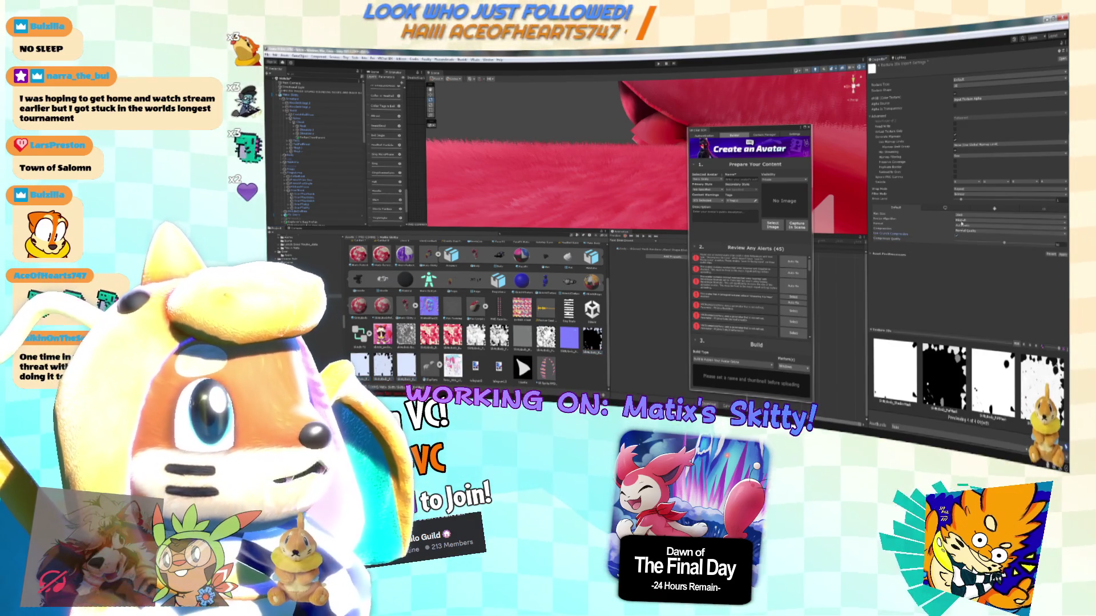
pyautogui.click(945, 209)
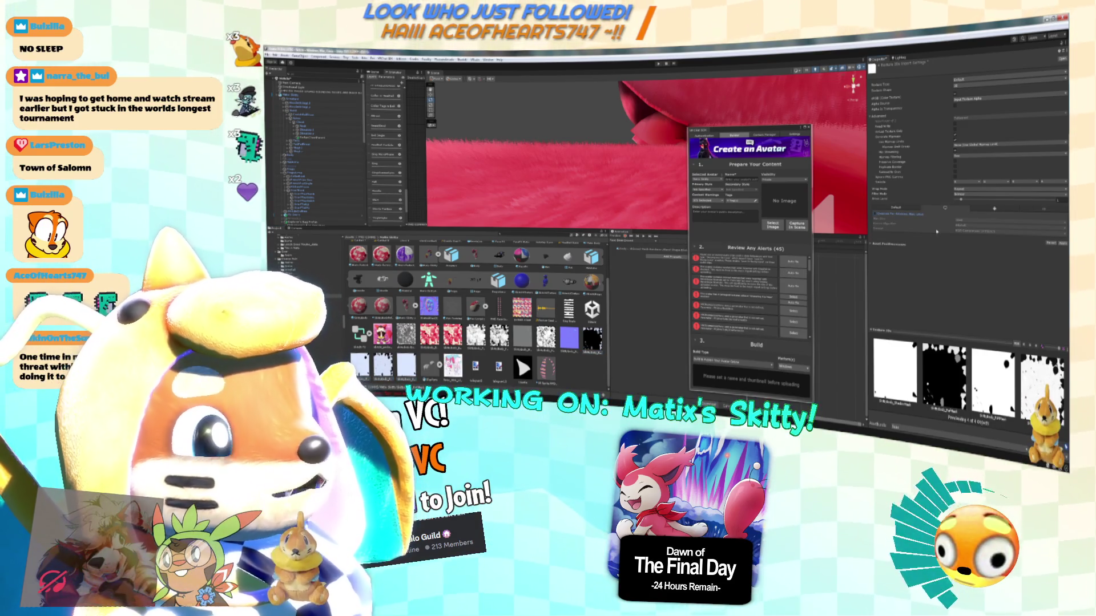
pyautogui.click(891, 214)
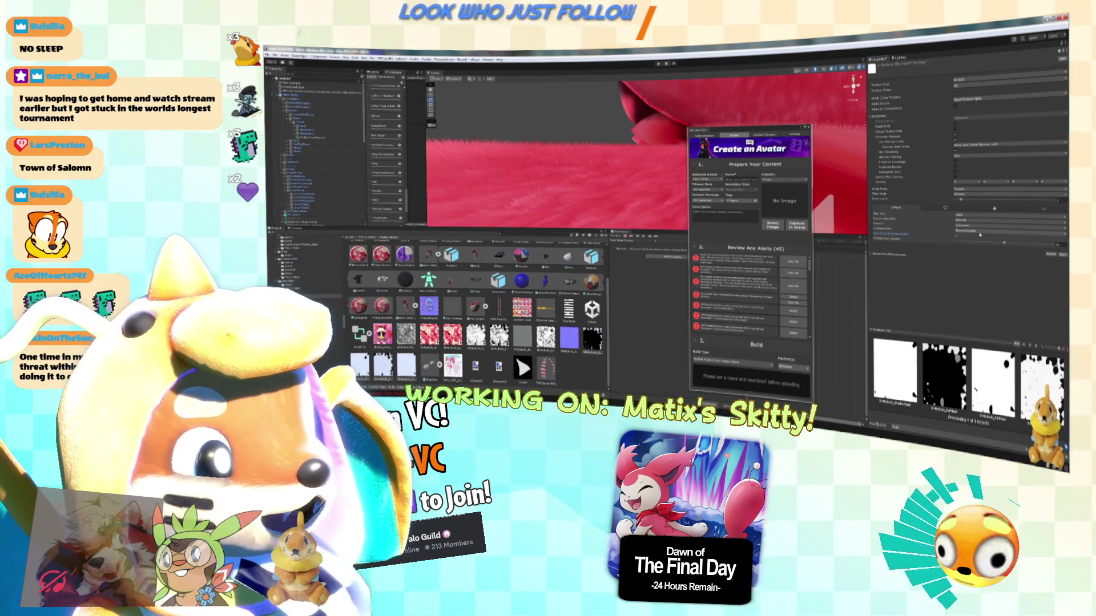
pyautogui.click(963, 216)
pyautogui.click(965, 252)
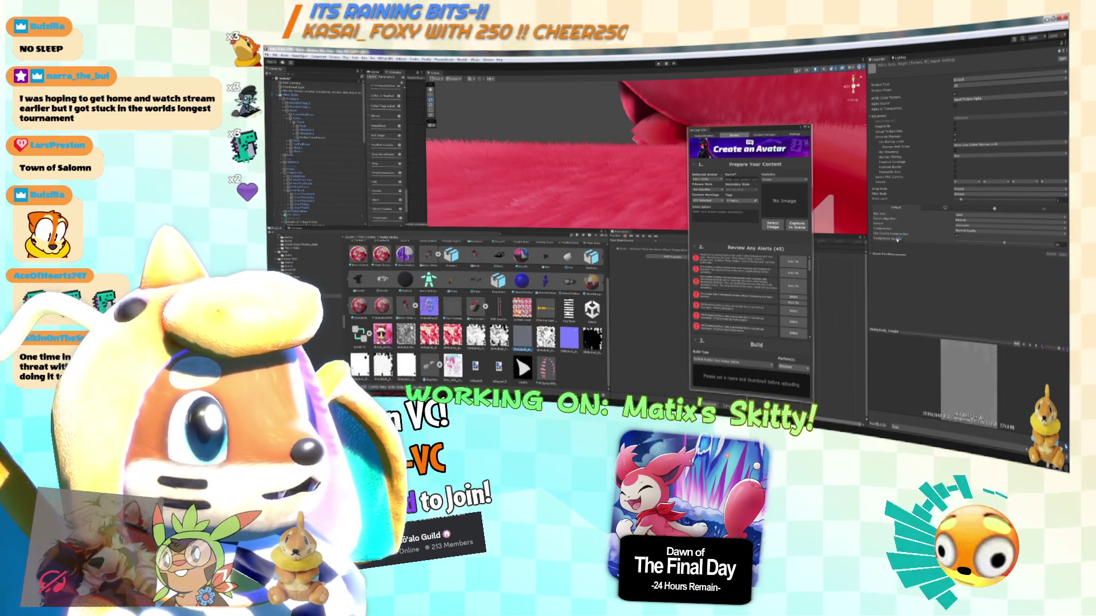
pyautogui.click(974, 218)
pyautogui.click(974, 249)
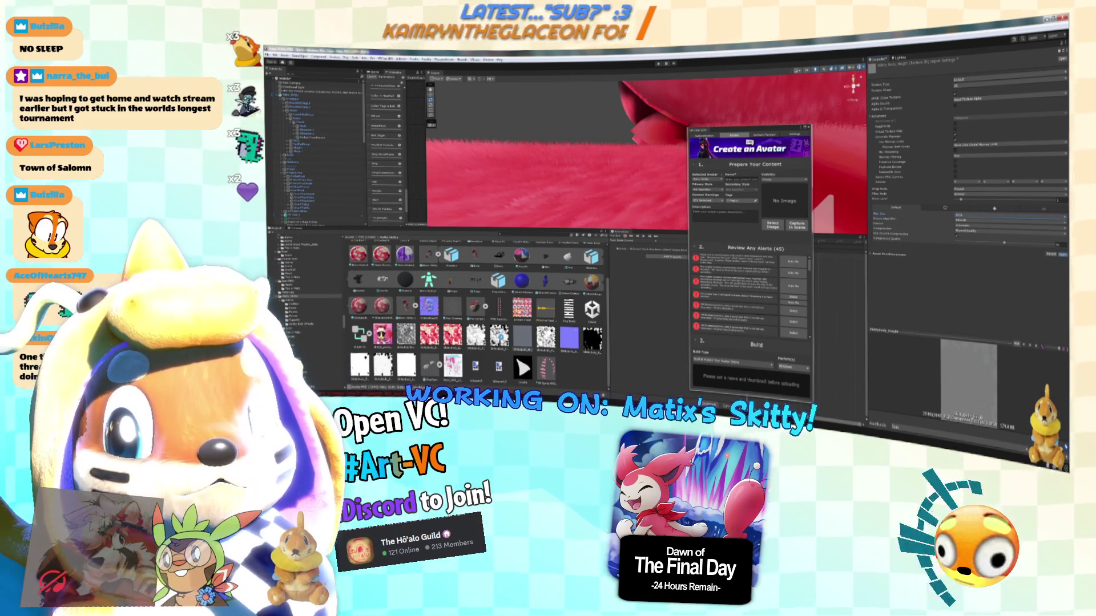
pyautogui.click(499, 337)
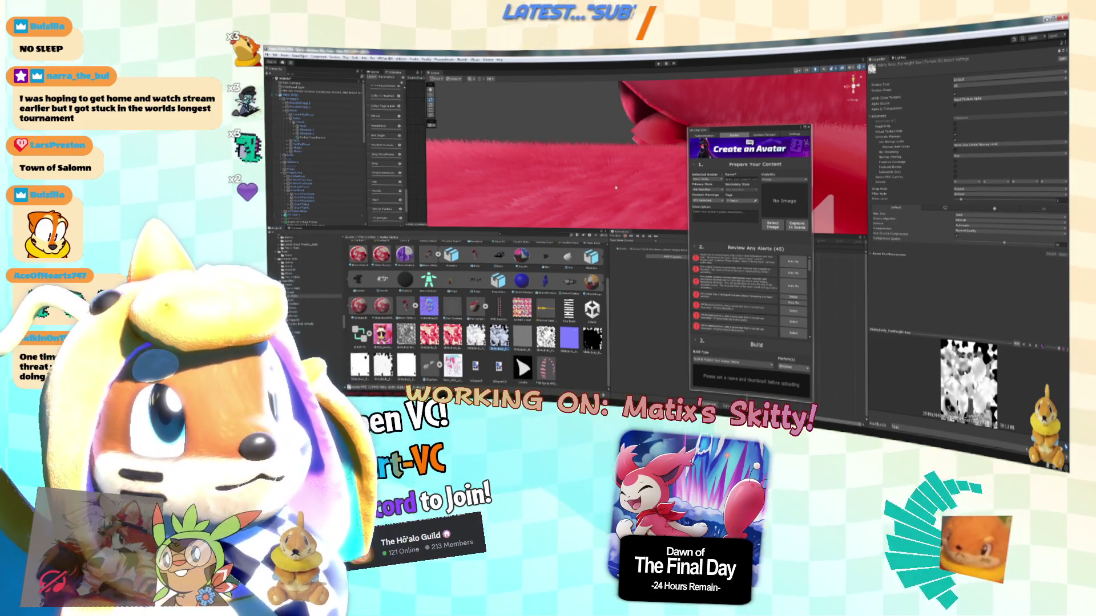
# Frame and zoom out on the whole Skitty avatar, select another noise texture, and review the SDK alerts.
pyautogui.press('f')
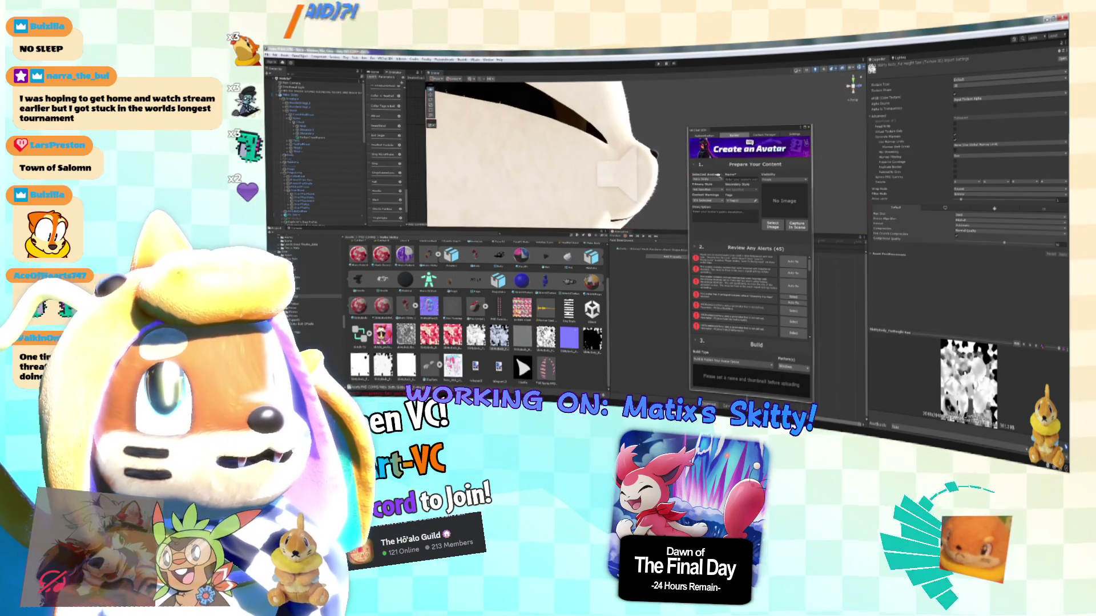
pyautogui.scroll(3, 597, 174)
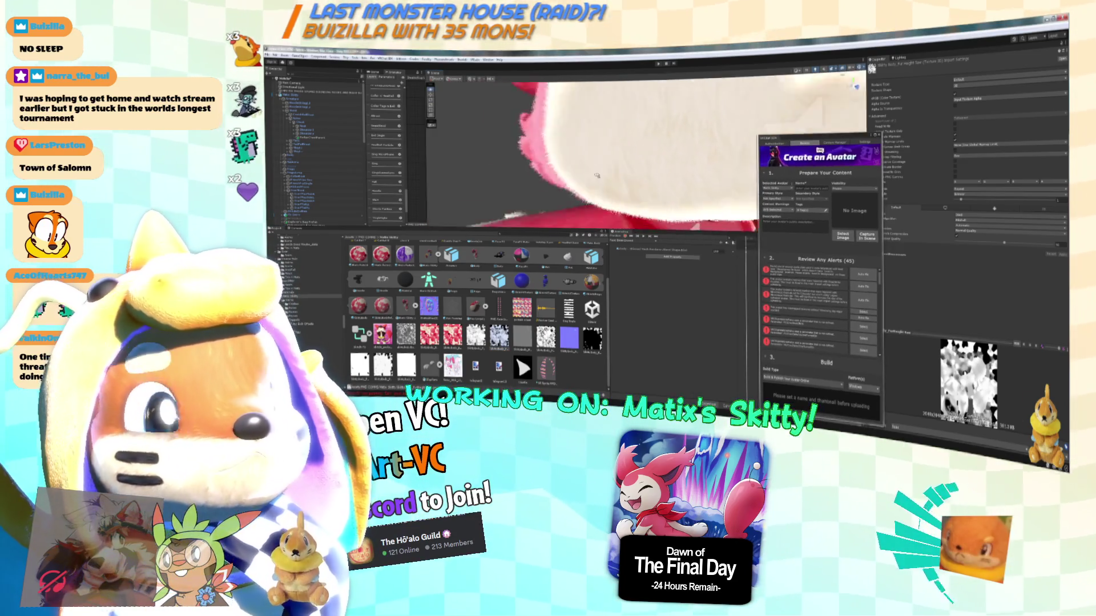
pyautogui.scroll(-5, 597, 175)
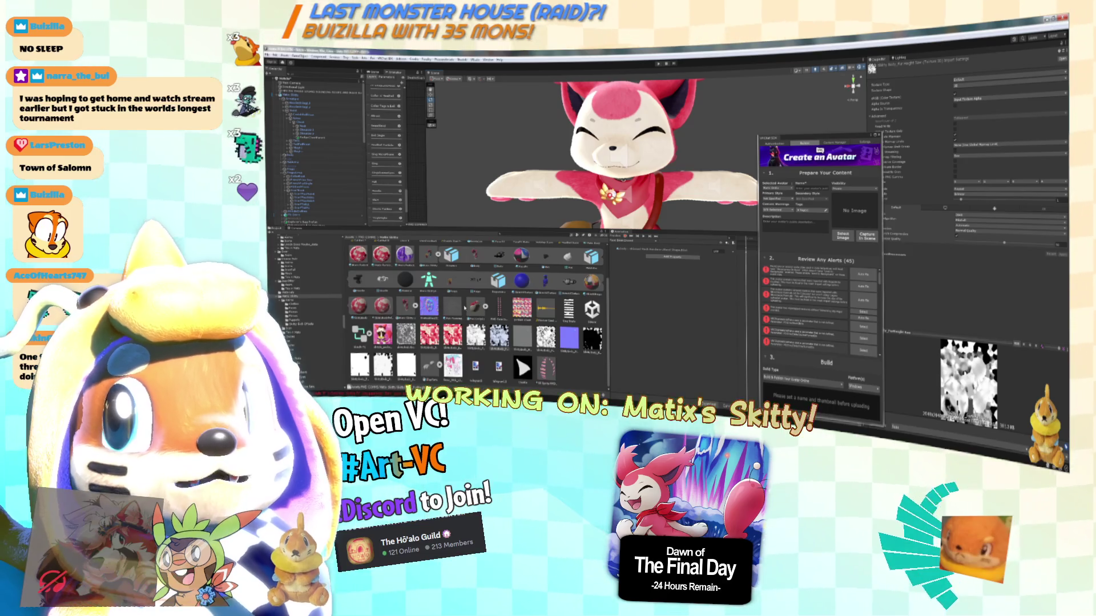
pyautogui.click(407, 337)
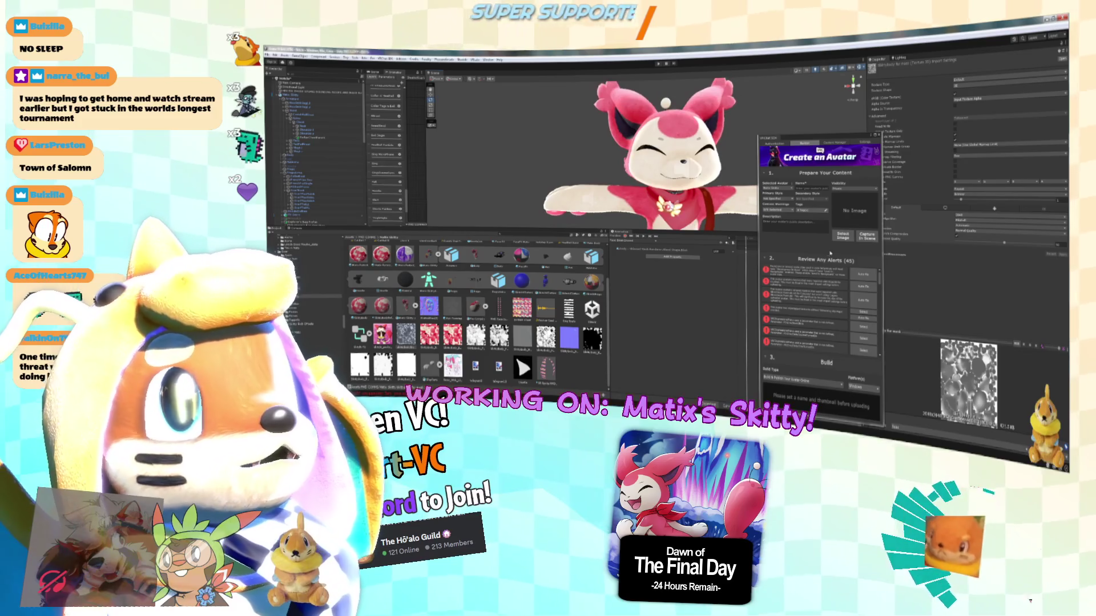
pyautogui.scroll(-5, 829, 274)
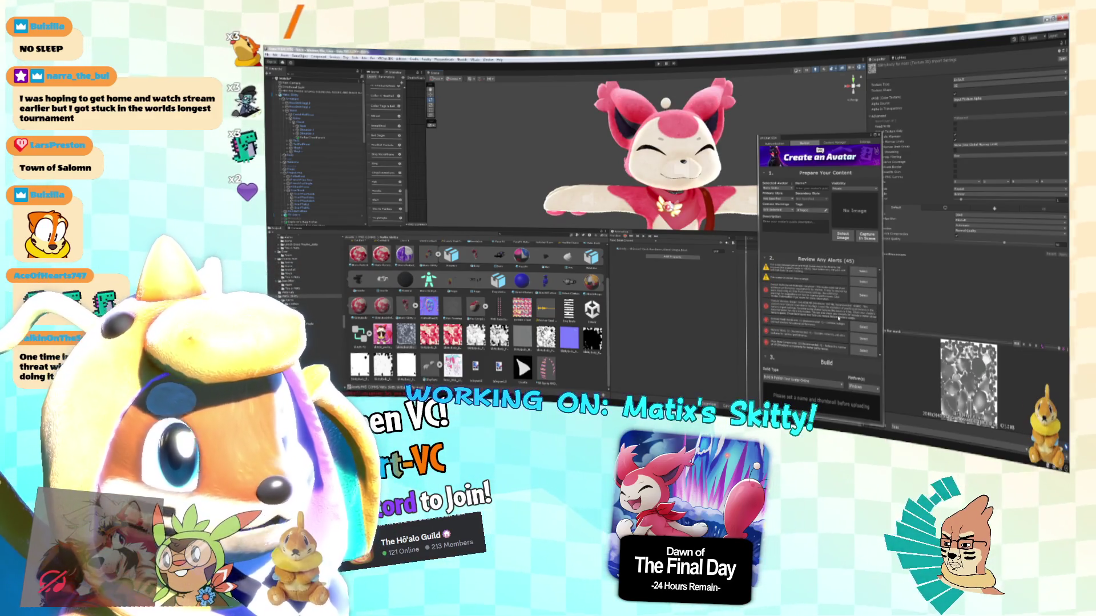
pyautogui.click(879, 136)
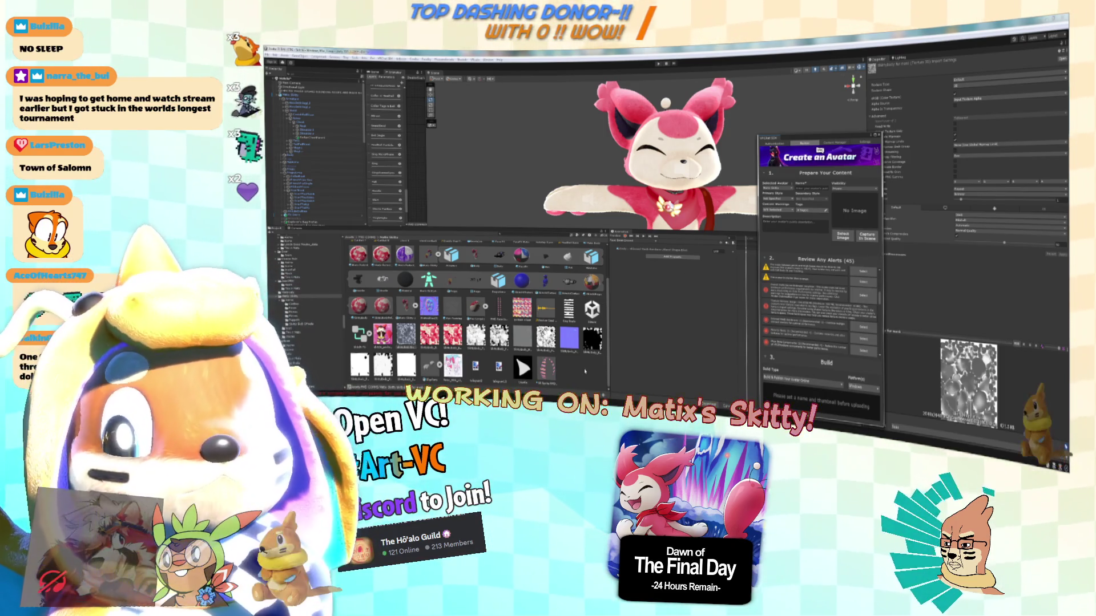
# Reduce the white triangle texture's max size to 512 and apply.
pyautogui.click(523, 337)
pyautogui.click(530, 377)
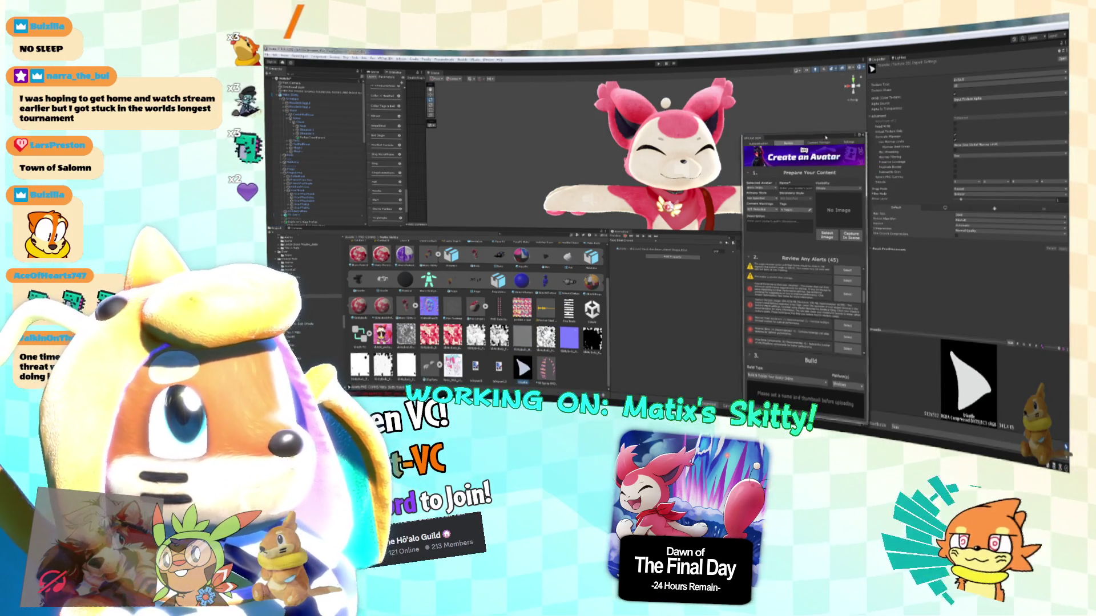
pyautogui.click(956, 233)
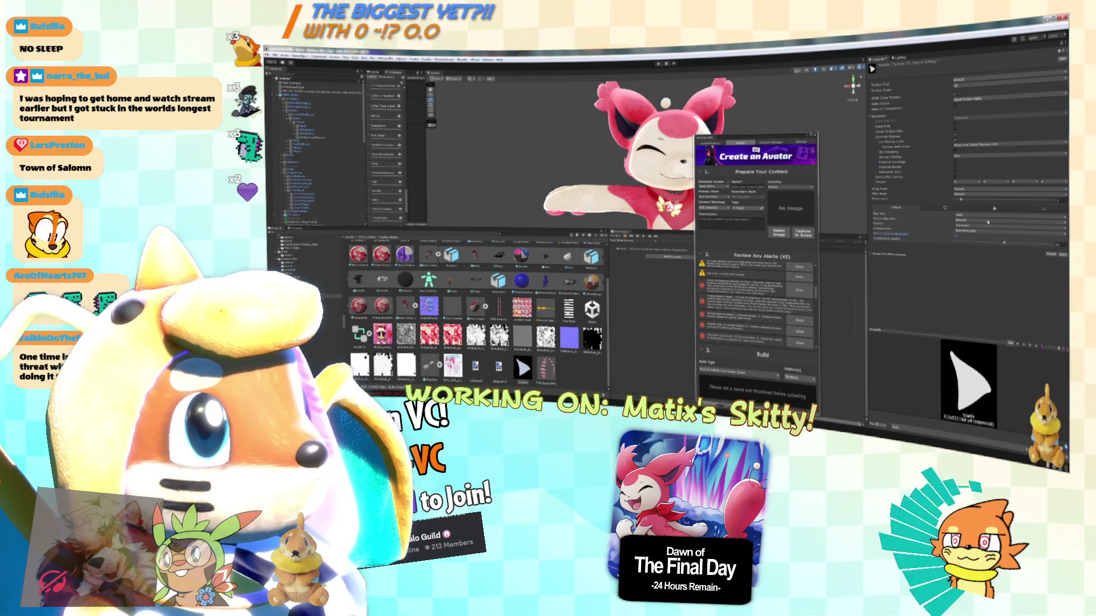
pyautogui.click(965, 214)
pyautogui.click(1008, 242)
pyautogui.click(1063, 254)
pyautogui.scroll(3, 415, 282)
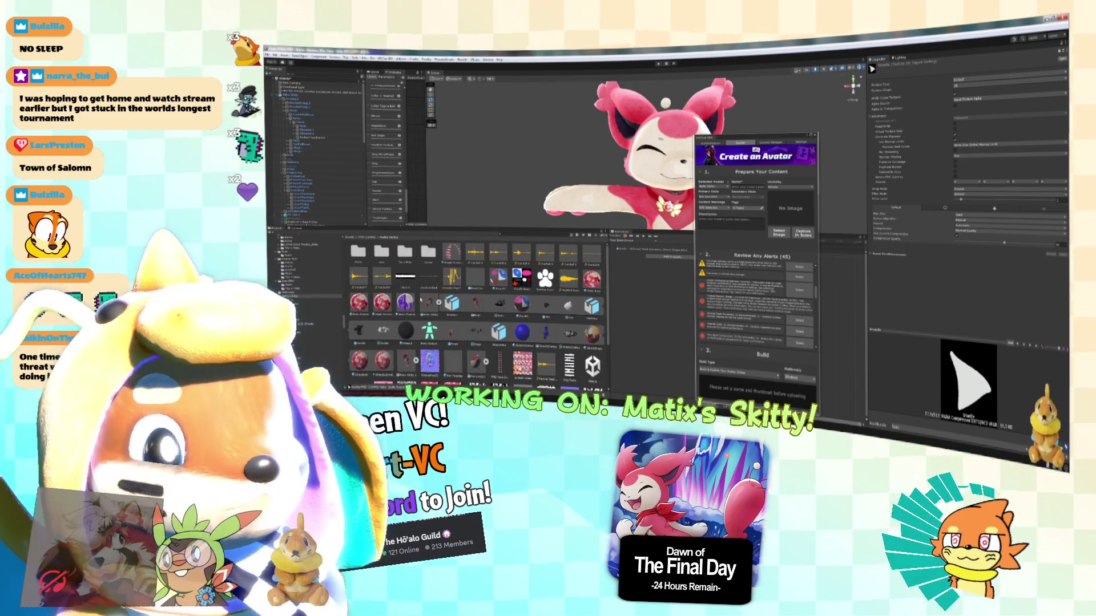
# Check the white bar texture, then enable crunch compression on the dark multicolour texture.
pyautogui.click(405, 277)
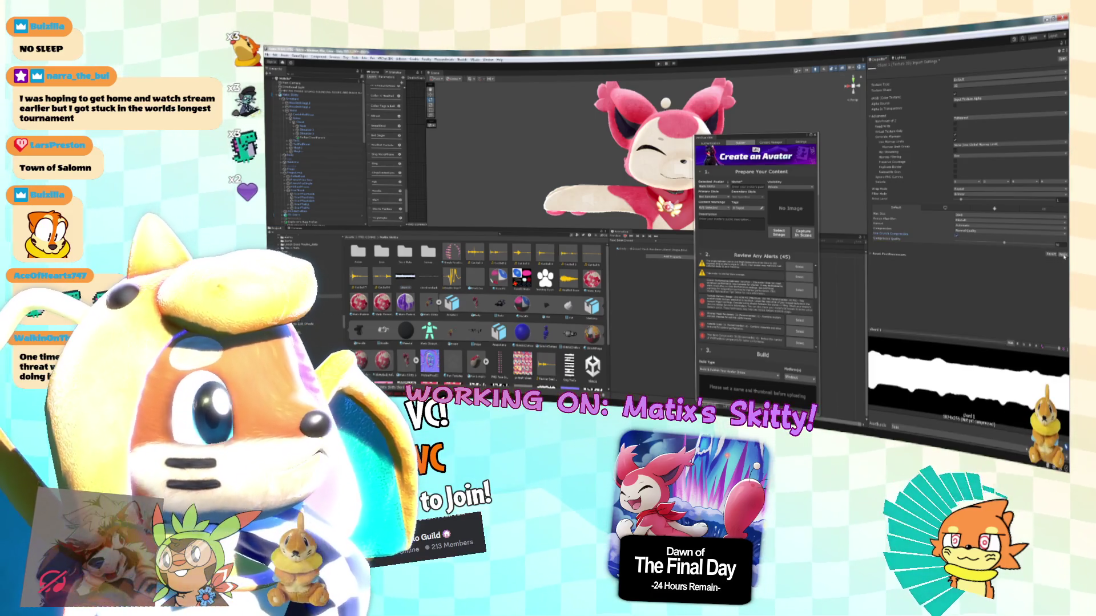
pyautogui.scroll(-3, 524, 297)
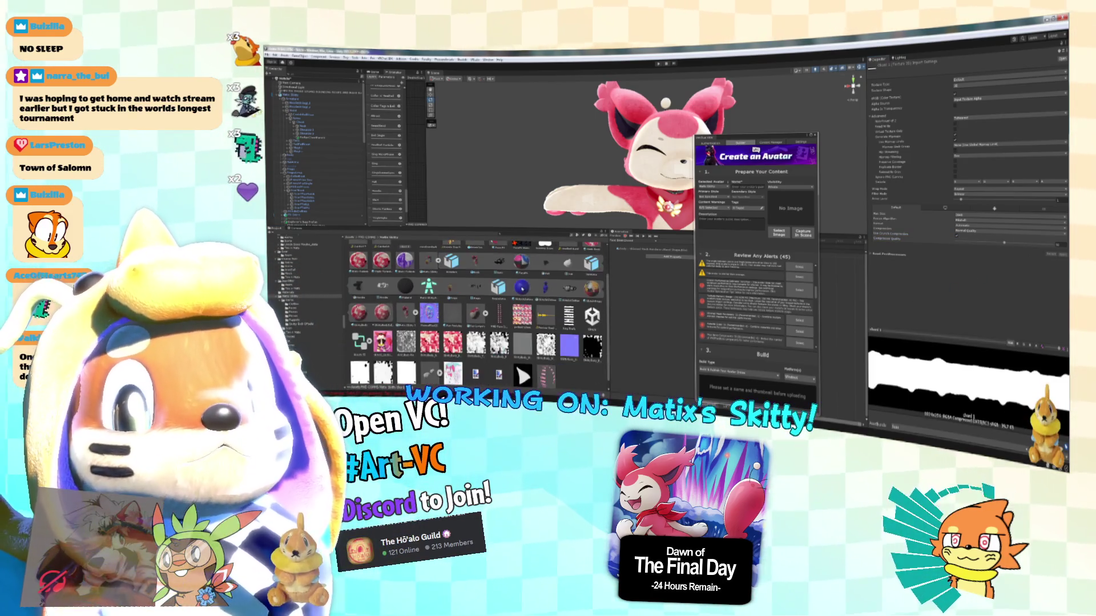
pyautogui.scroll(1, 524, 296)
pyautogui.click(521, 262)
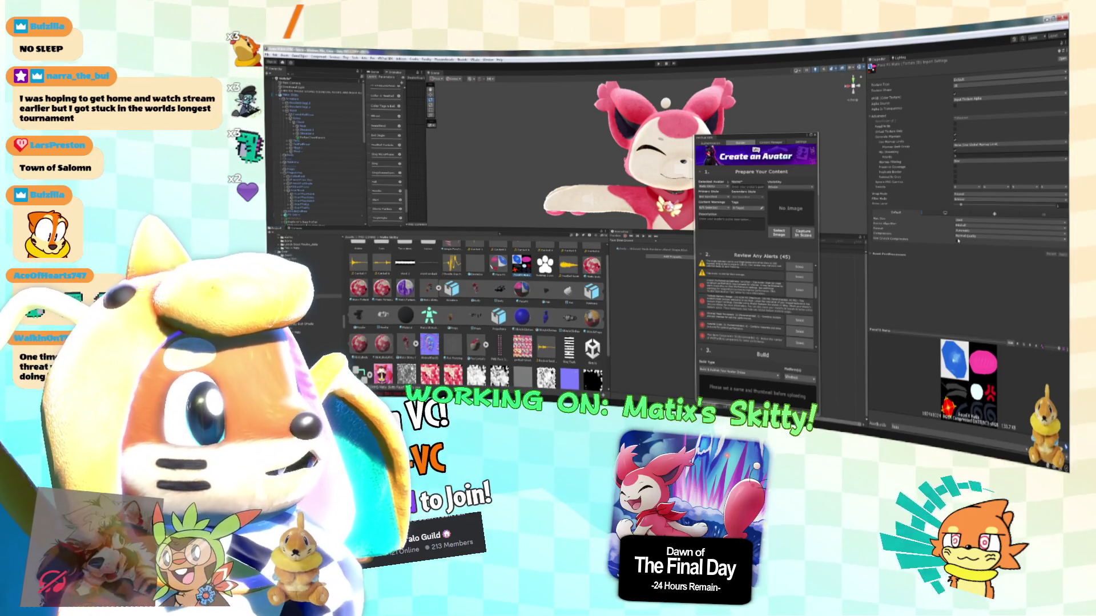
pyautogui.click(957, 240)
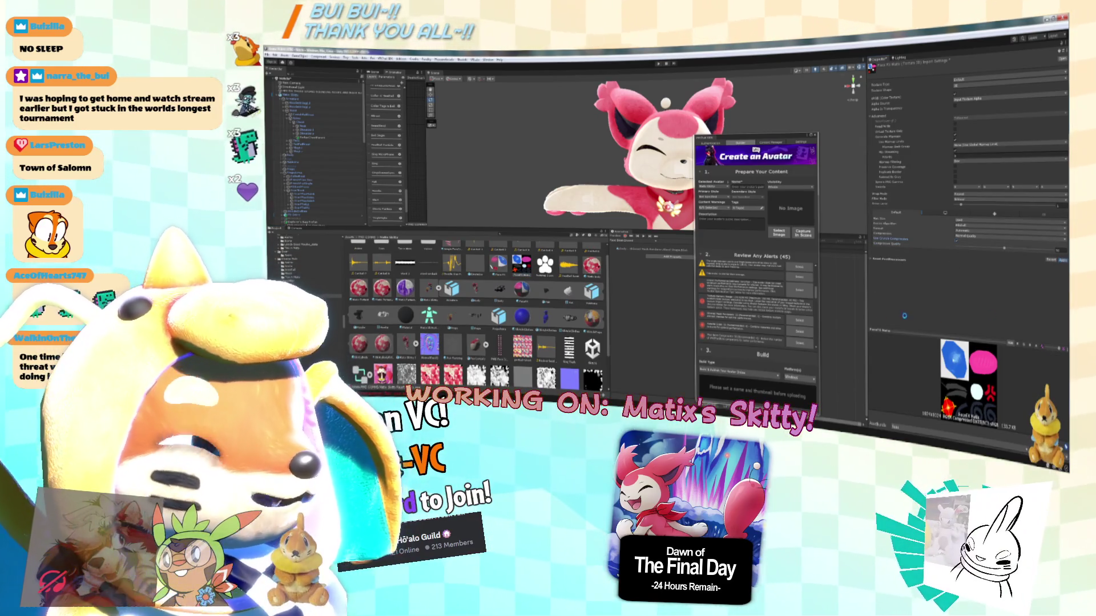
pyautogui.scroll(-2, 524, 297)
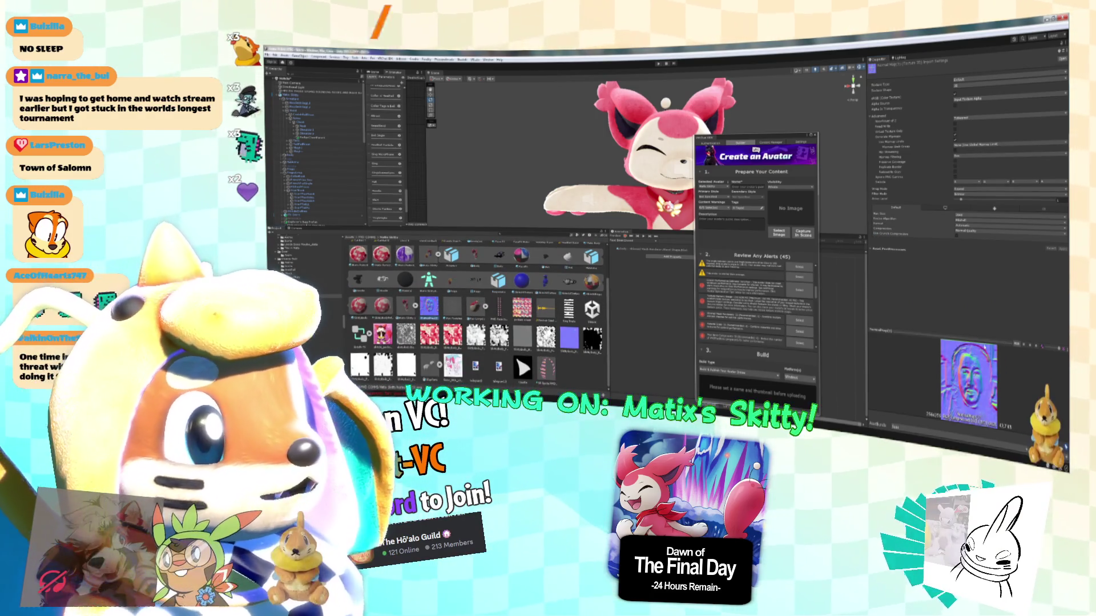
pyautogui.scroll(-3, 970, 331)
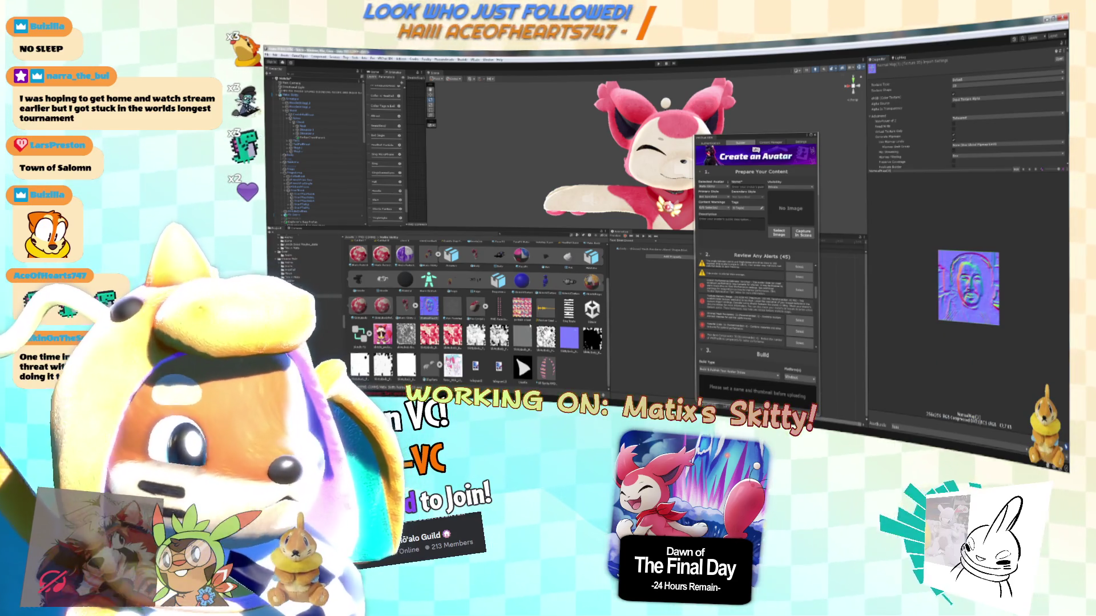
# View the face normal map enlarged in Windows Photo Viewer, close it, then select the paw-print texture.
pyautogui.doubleClick(429, 305)
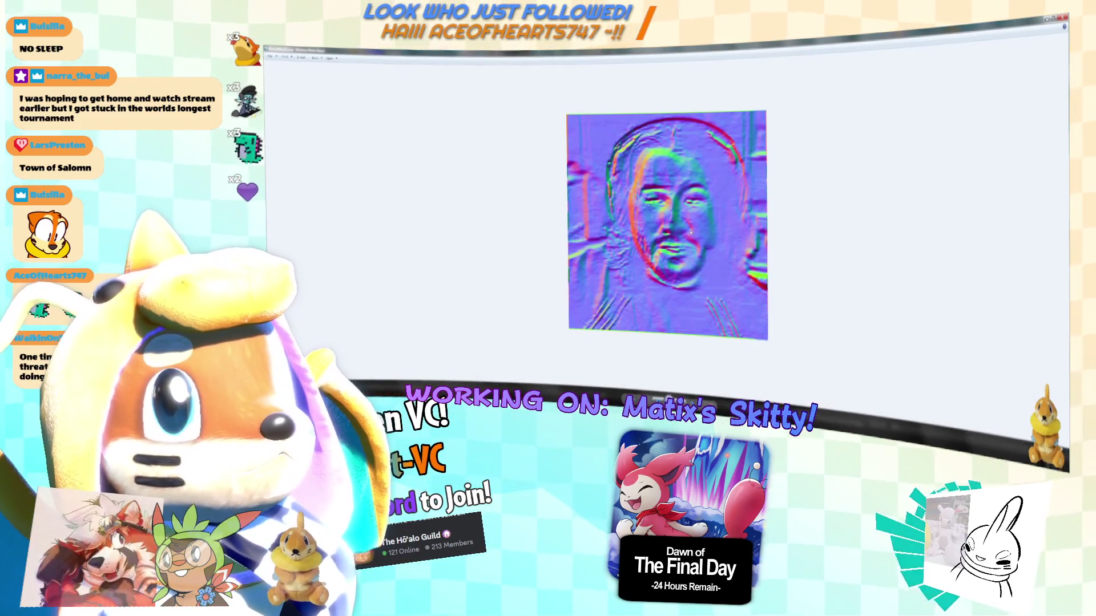
pyautogui.moveTo(702, 51)
pyautogui.mouseDown()
pyautogui.moveTo(712, 71)
pyautogui.moveTo(945, 92)
pyautogui.mouseUp()
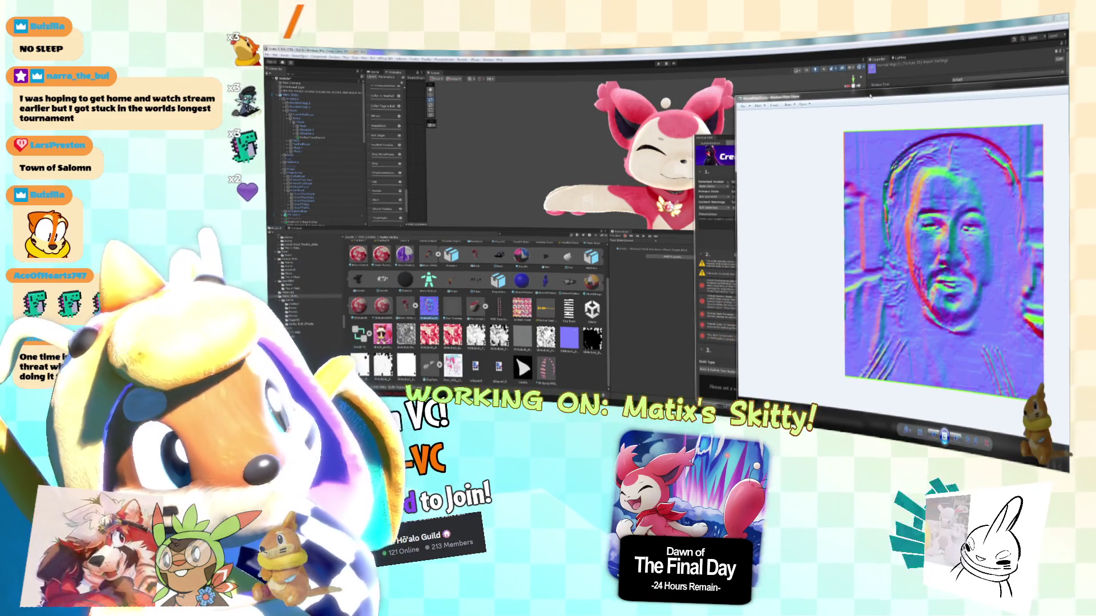
pyautogui.moveTo(870, 96); pyautogui.dragTo(699, 147)
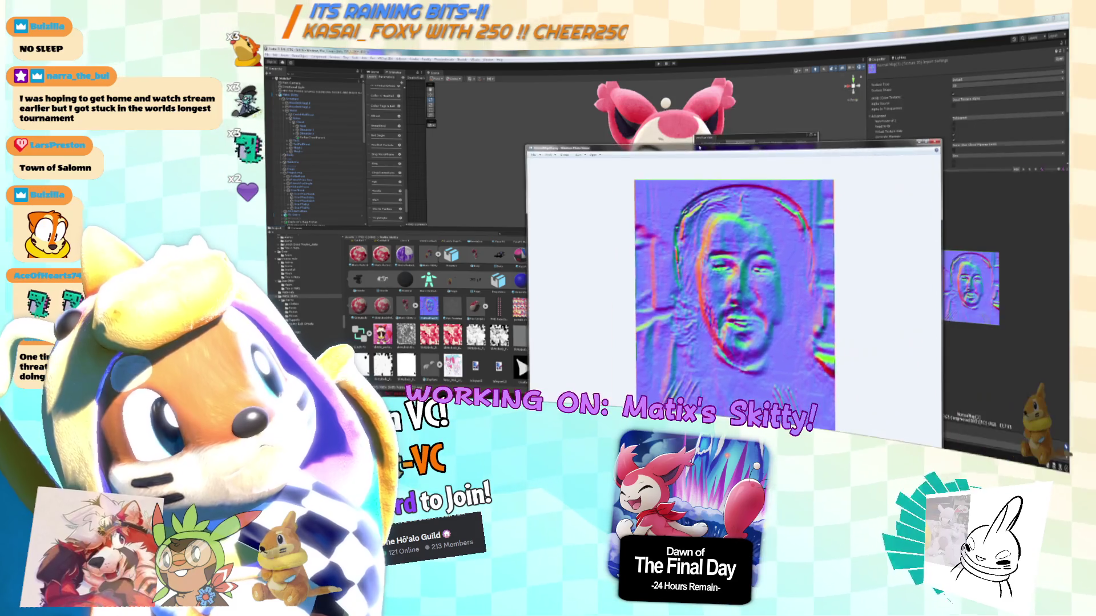
pyautogui.click(936, 150)
pyautogui.click(451, 310)
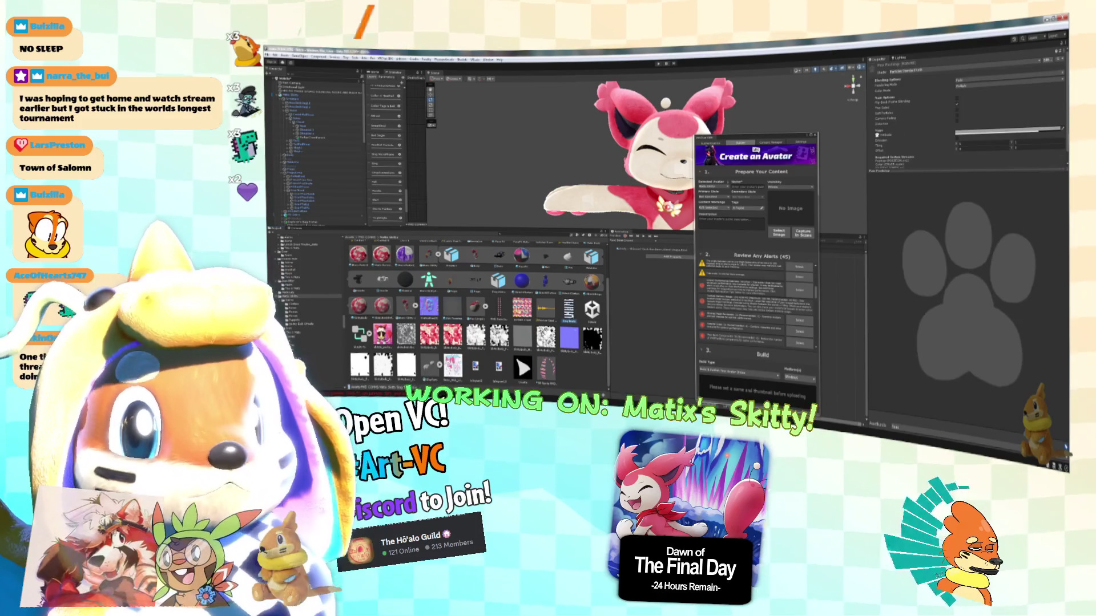
# Select the Ding Trails texture and choose a smaller Max Size in its default import settings.
pyautogui.click(569, 309)
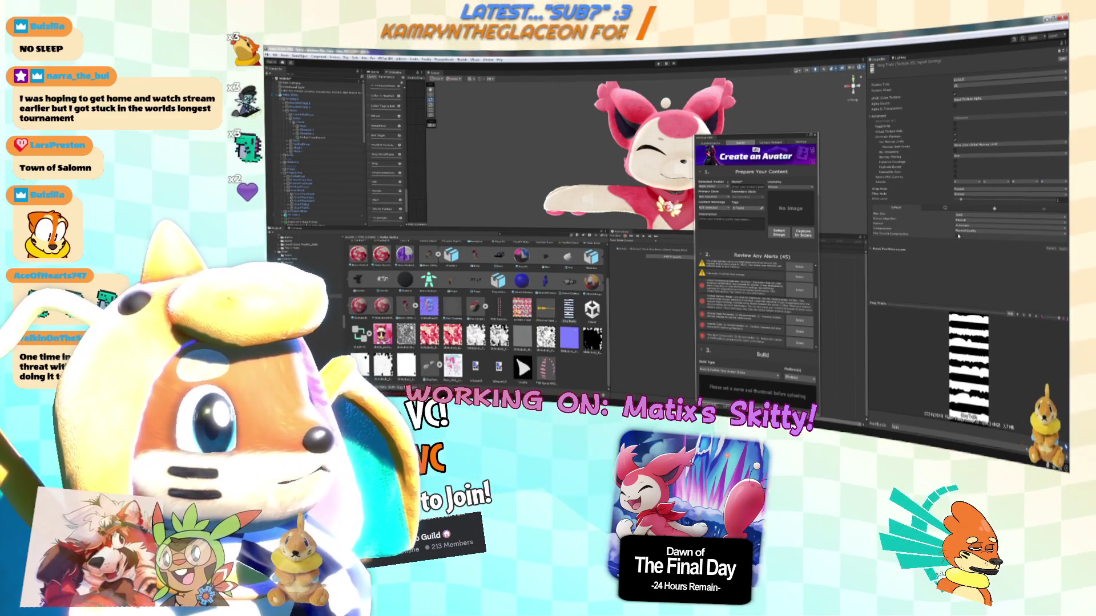
pyautogui.click(970, 216)
pyautogui.click(973, 254)
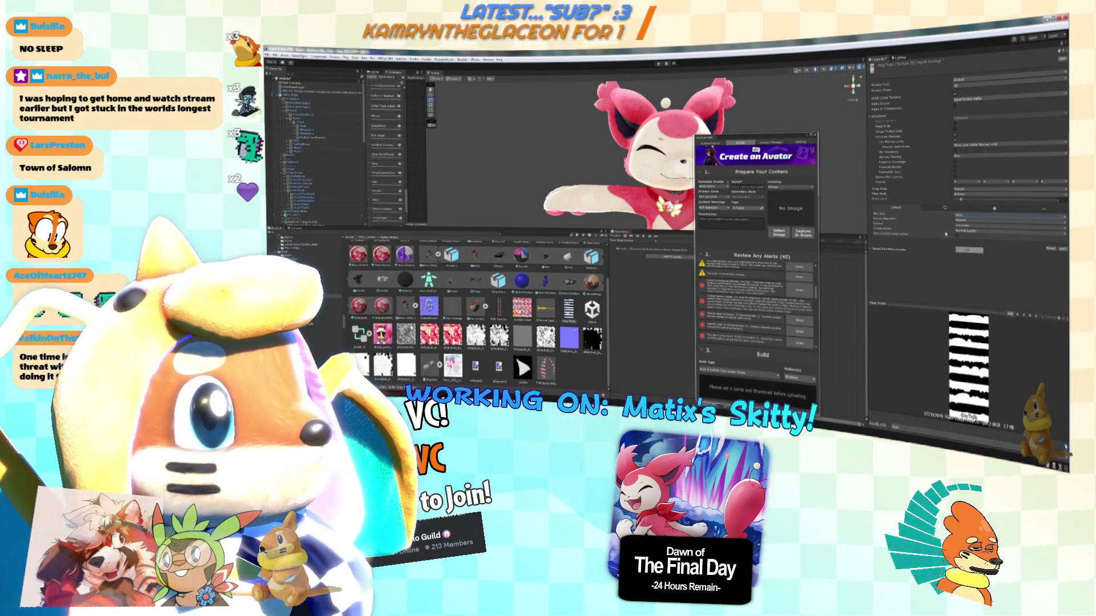
pyautogui.scroll(2, 516, 354)
pyautogui.scroll(1, 479, 313)
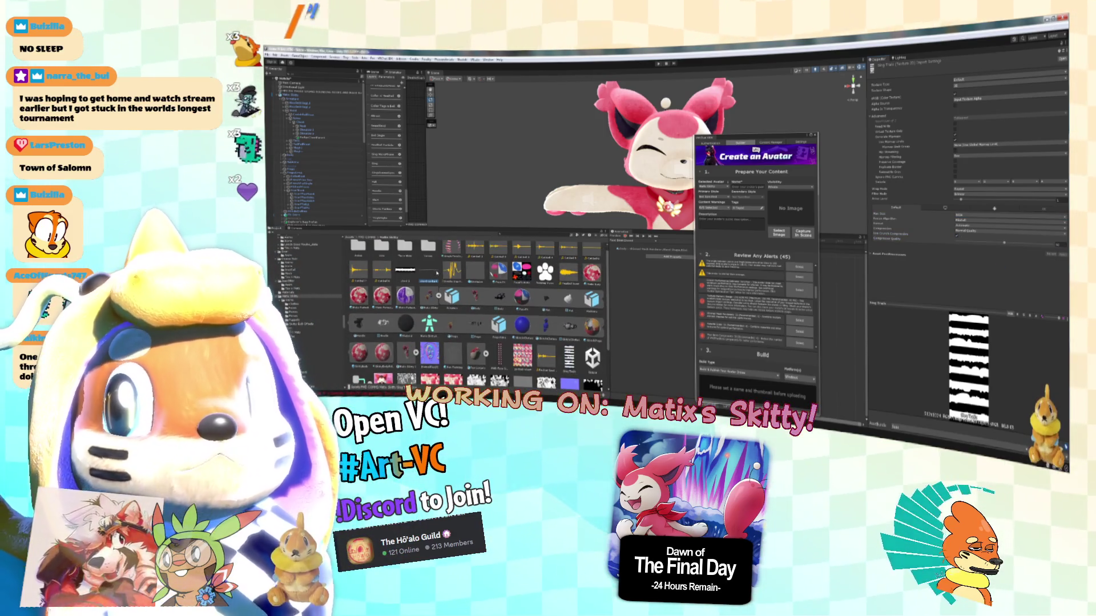
pyautogui.click(1005, 244)
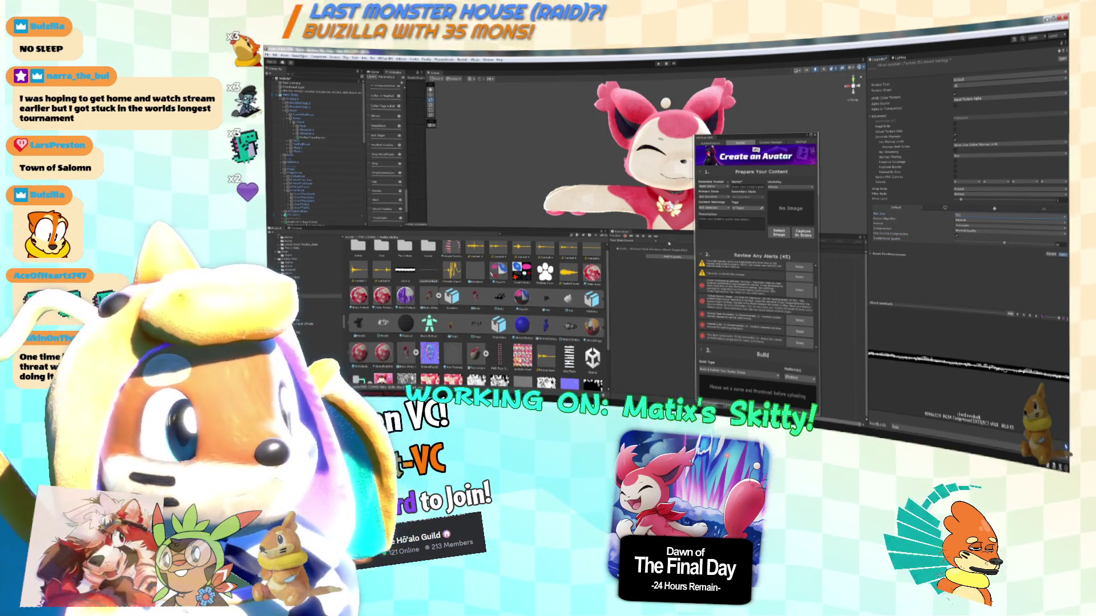
# Lower the Ding Trails texture's platform-override Max Size and apply the new import settings.
pyautogui.click(912, 209)
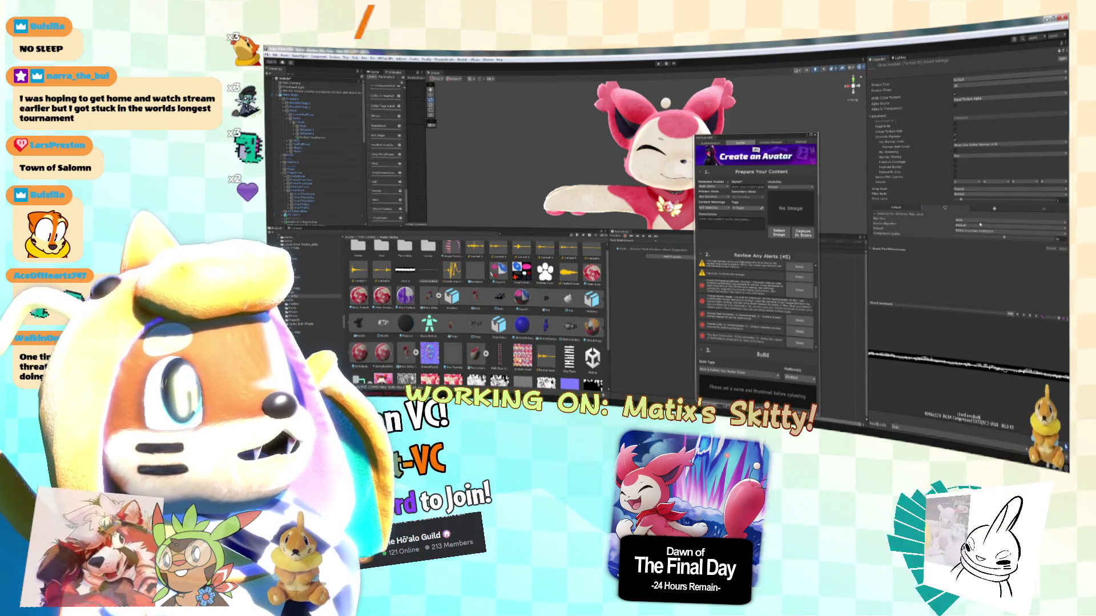
pyautogui.click(973, 220)
pyautogui.click(976, 249)
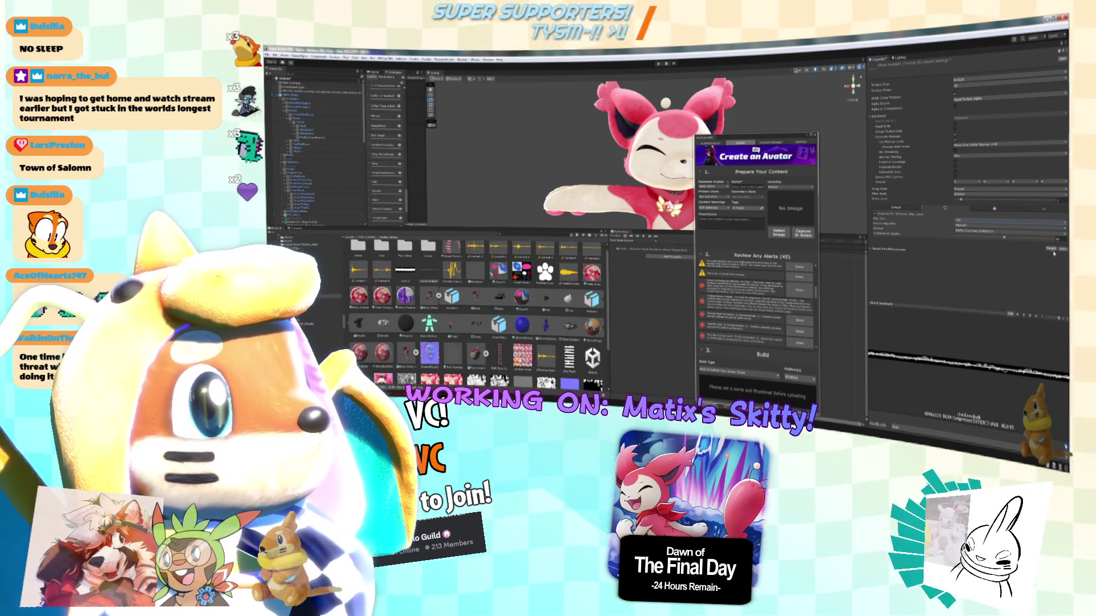
pyautogui.click(1062, 249)
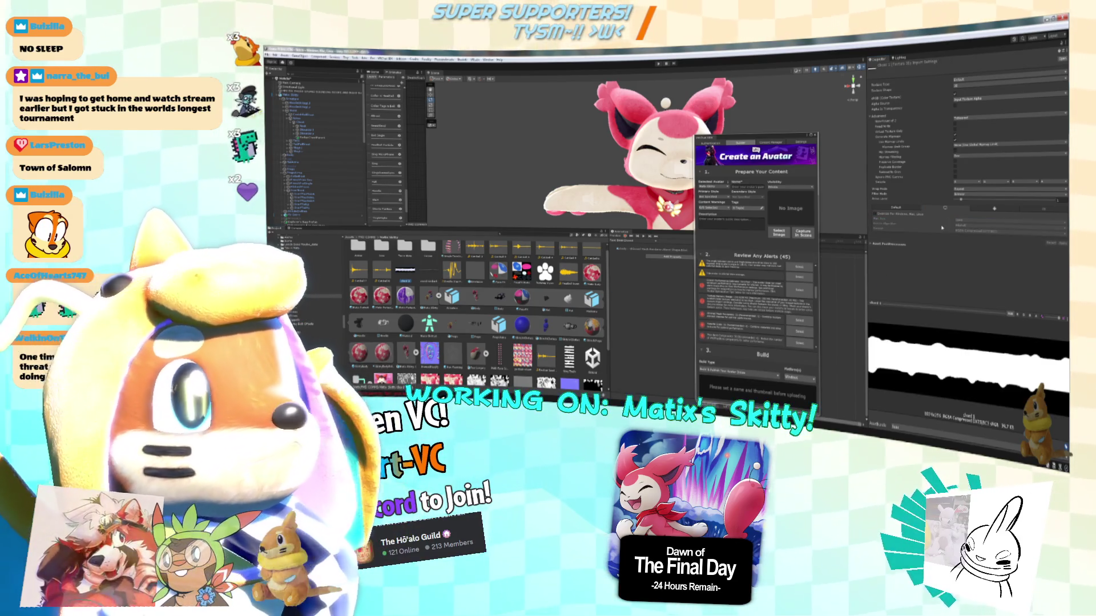
pyautogui.click(973, 220)
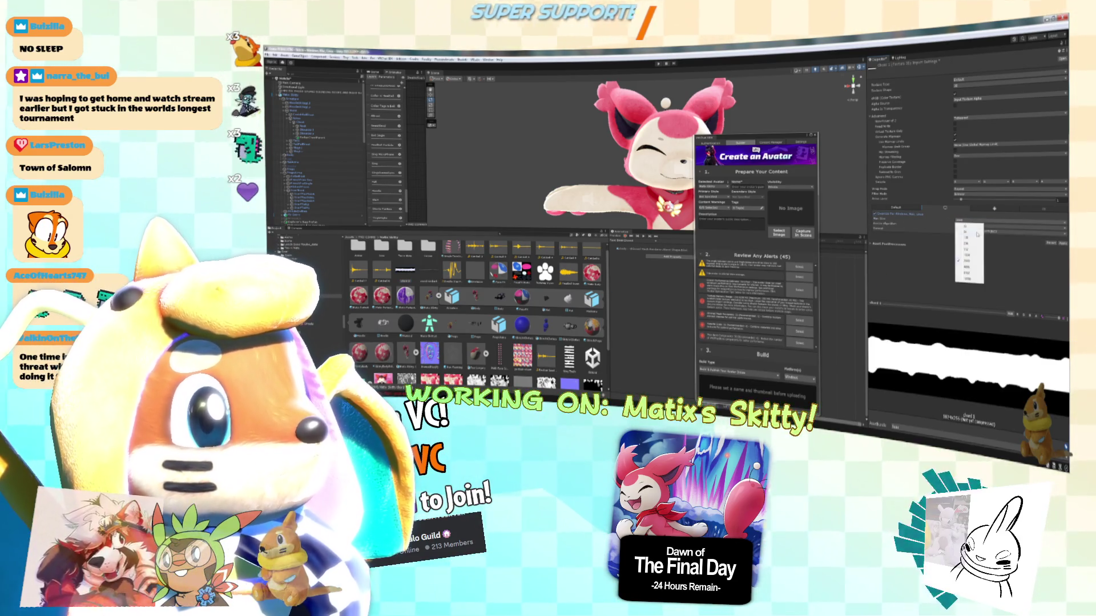
pyautogui.click(968, 255)
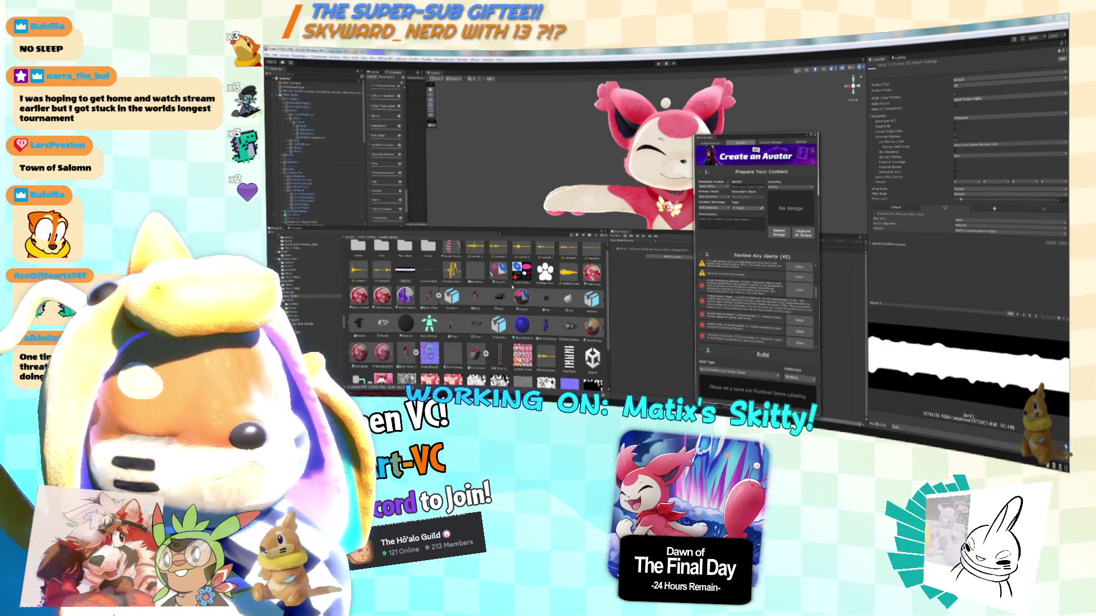
# Check the striped trail material and thin striped texture, then enter the avatar textures folder.
pyautogui.scroll(-3, 477, 314)
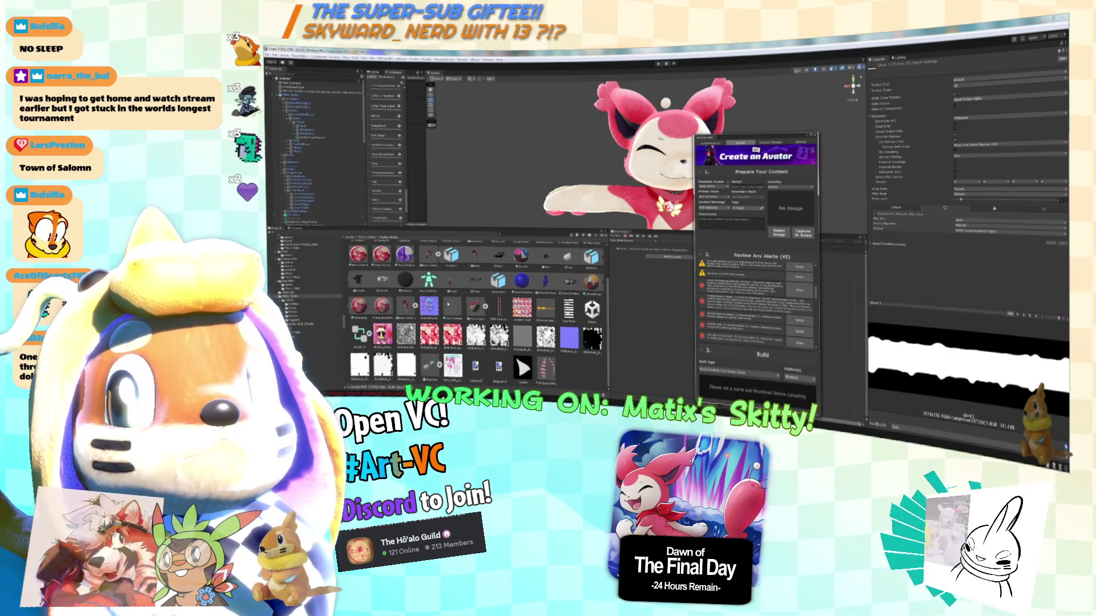
pyautogui.scroll(3, 474, 313)
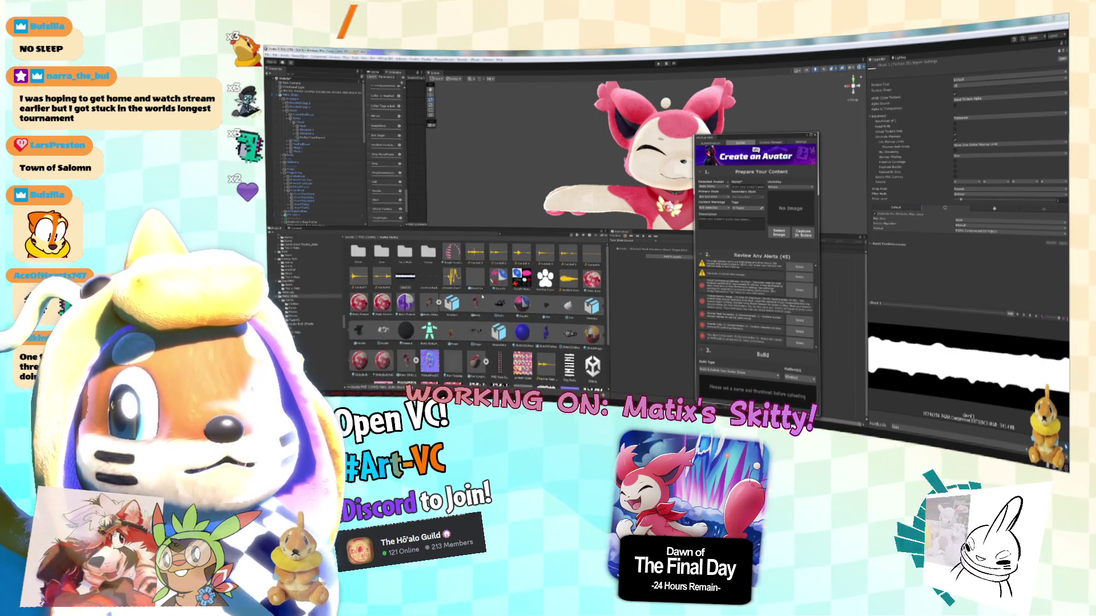
pyautogui.click(451, 253)
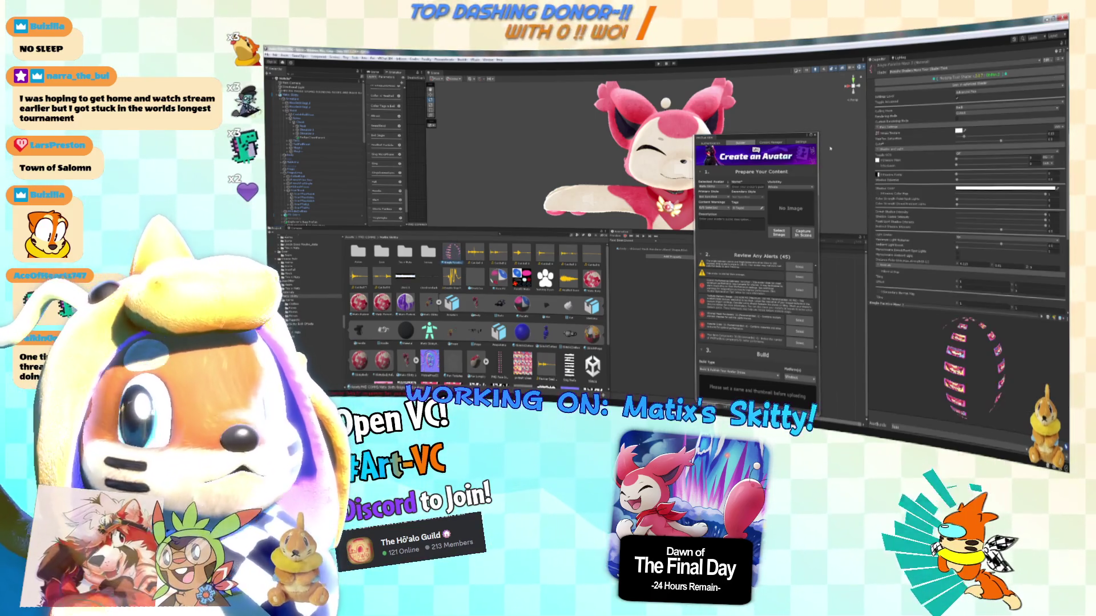
pyautogui.scroll(-3, 475, 313)
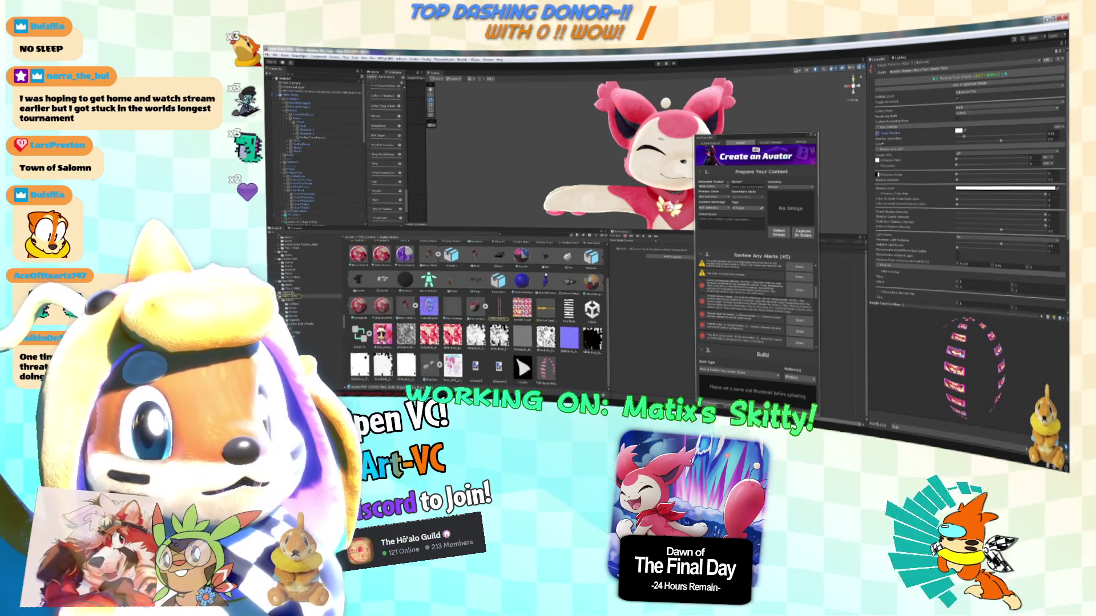
pyautogui.click(498, 308)
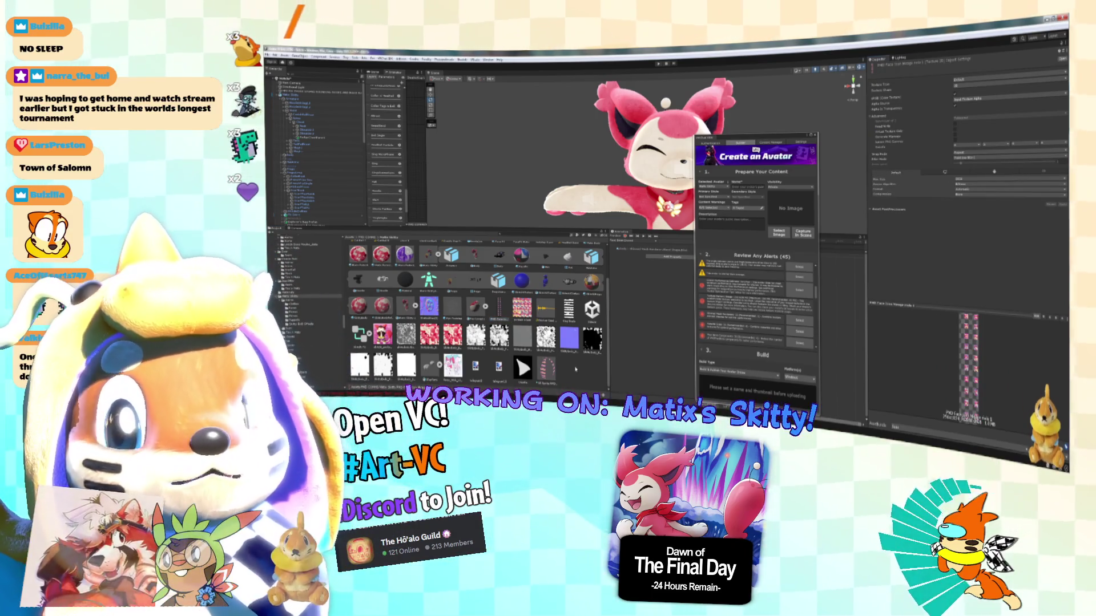
pyautogui.scroll(3, 575, 369)
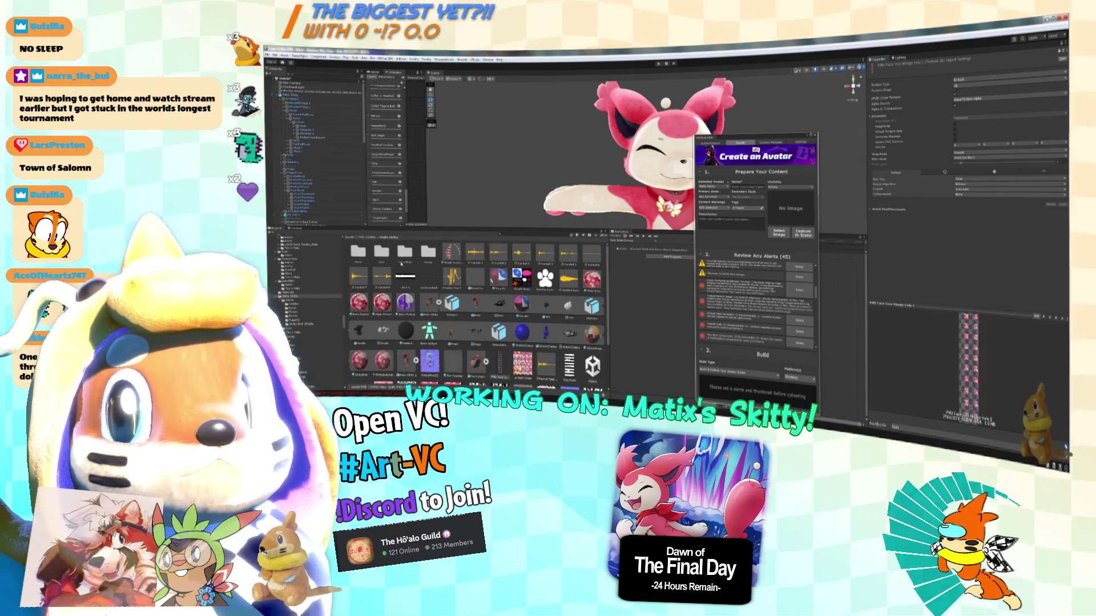
pyautogui.doubleClick(405, 254)
# Select the yellow and black texture, shrink the scene for a taller grid, and lower the avatar panel.
pyautogui.click(382, 251)
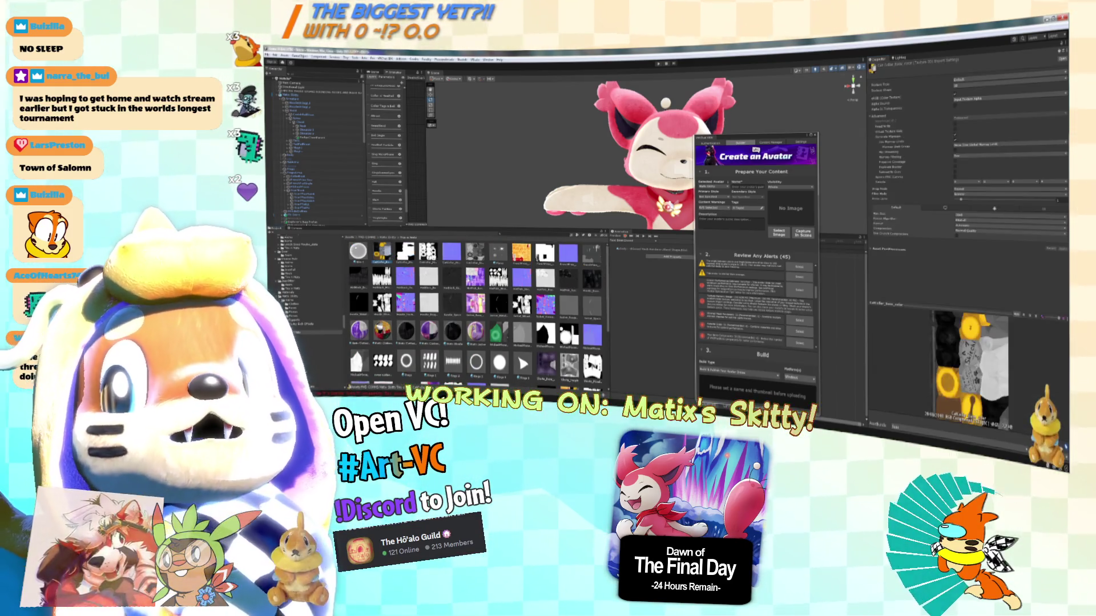
pyautogui.scroll(-1, 478, 319)
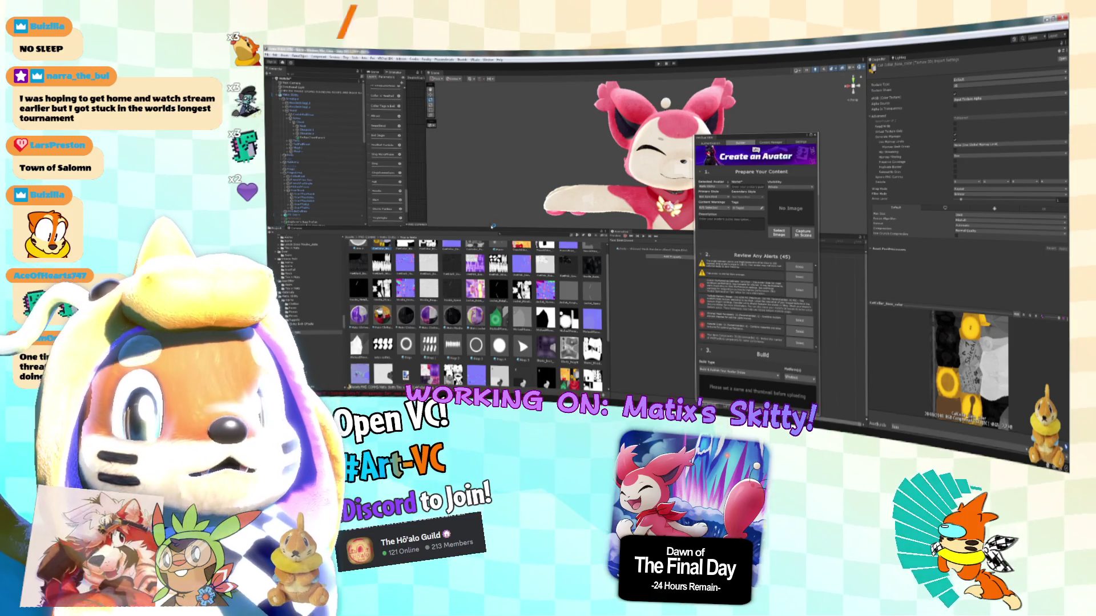
pyautogui.moveTo(493, 228); pyautogui.dragTo(571, 124)
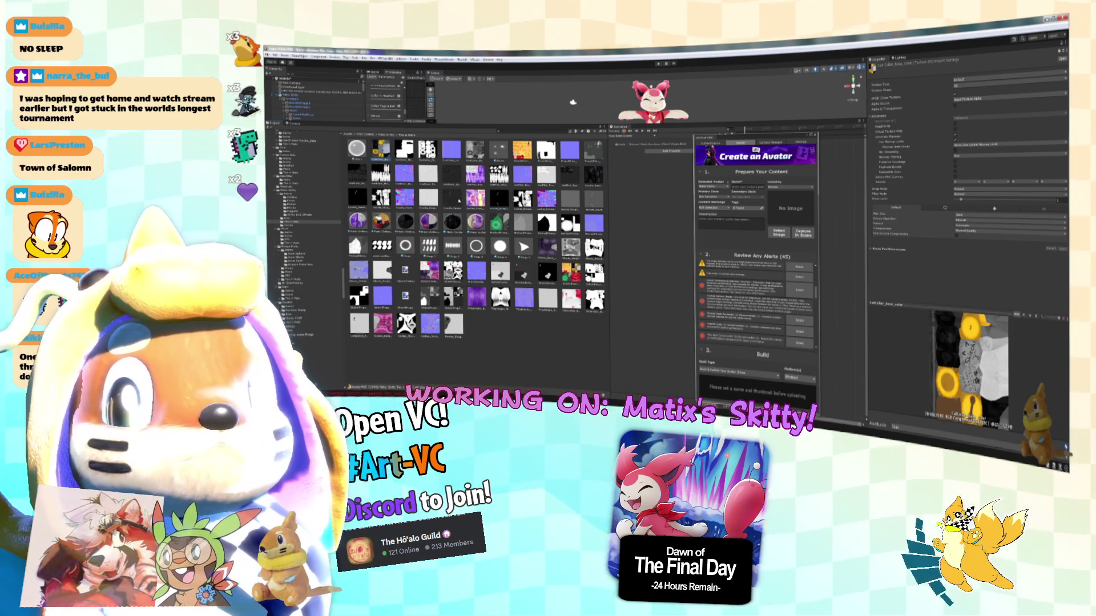
pyautogui.moveTo(725, 138)
pyautogui.mouseDown()
pyautogui.moveTo(773, 210)
pyautogui.moveTo(762, 241)
pyautogui.mouseUp()
# Browse the folder's material and the pink and purple textures in rows six and seven.
pyautogui.click(476, 221)
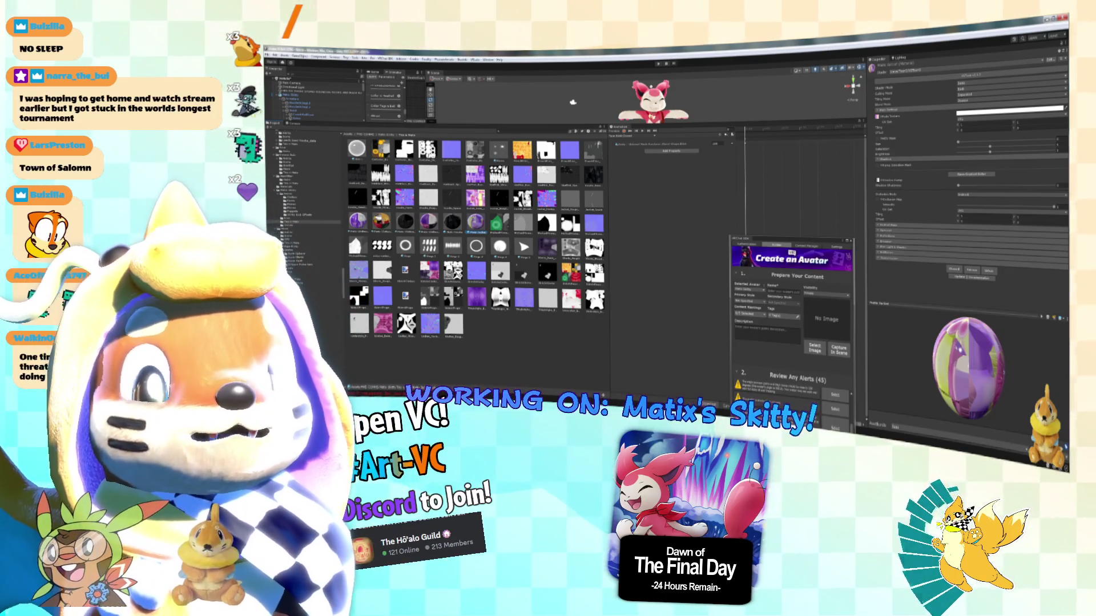
pyautogui.click(453, 325)
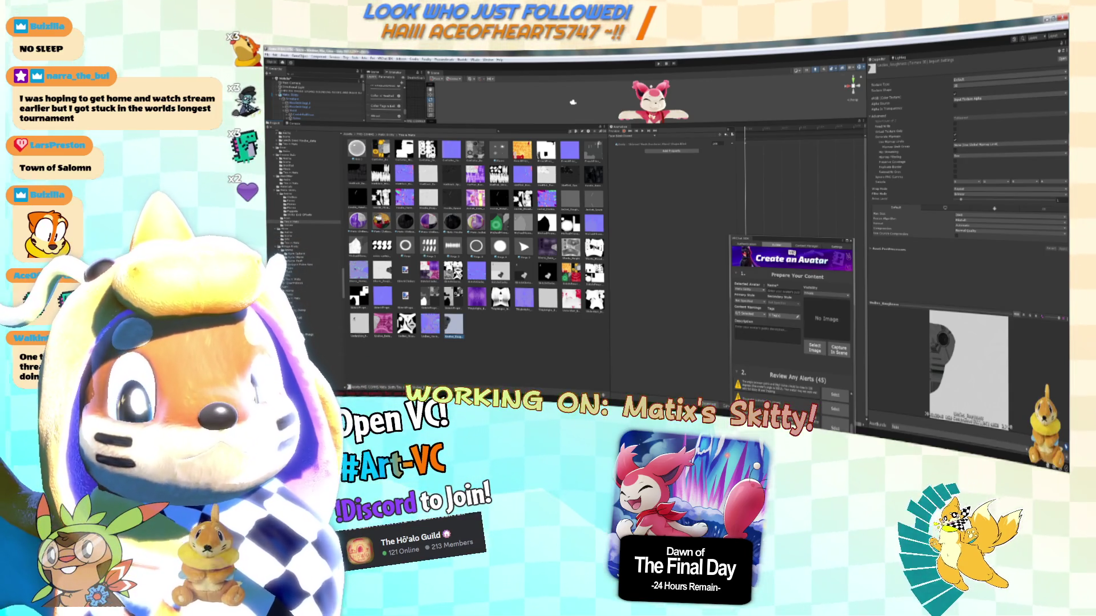
pyautogui.click(382, 324)
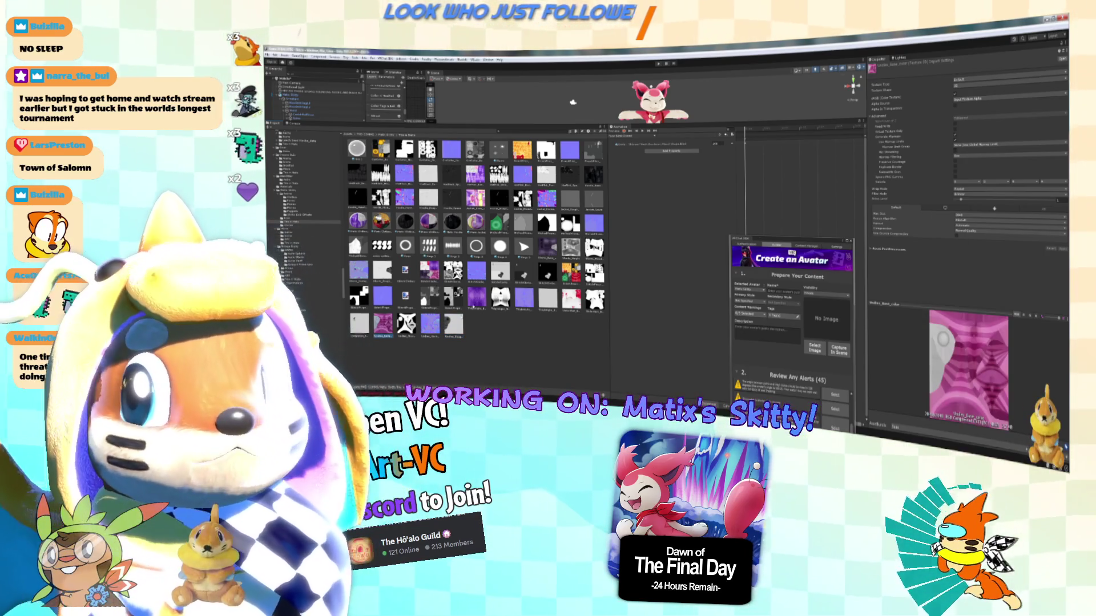
pyautogui.click(453, 324)
pyautogui.keyDown('ctrl'); pyautogui.click(430, 324); pyautogui.keyUp('ctrl')
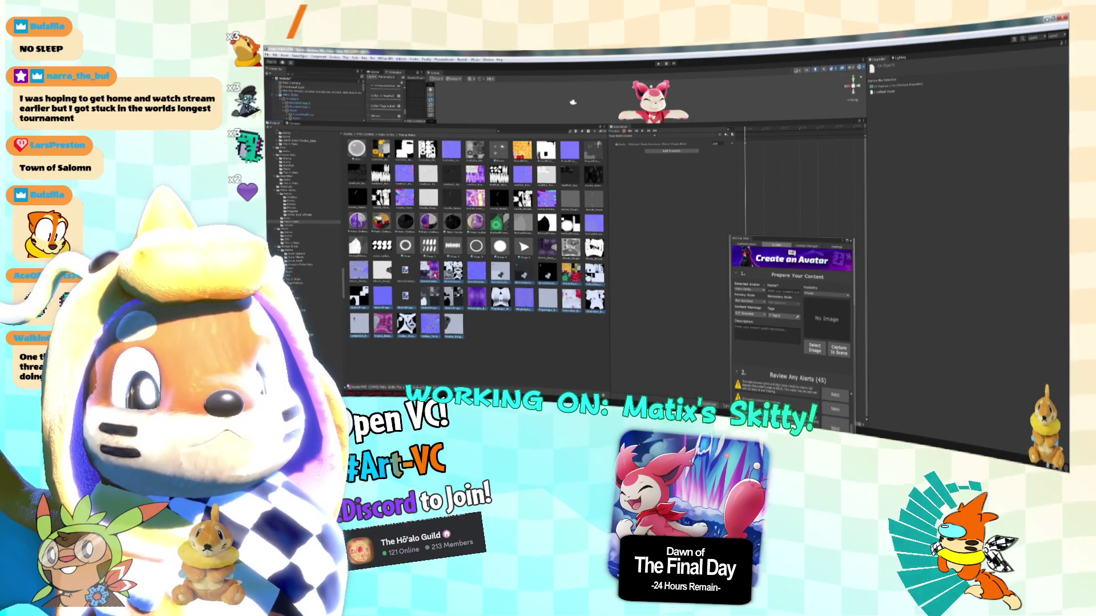
pyautogui.click(430, 269)
pyautogui.keyDown('ctrl'); pyautogui.click(453, 269); pyautogui.keyUp('ctrl')
pyautogui.keyDown('ctrl'); pyautogui.click(453, 269); pyautogui.keyUp('ctrl')
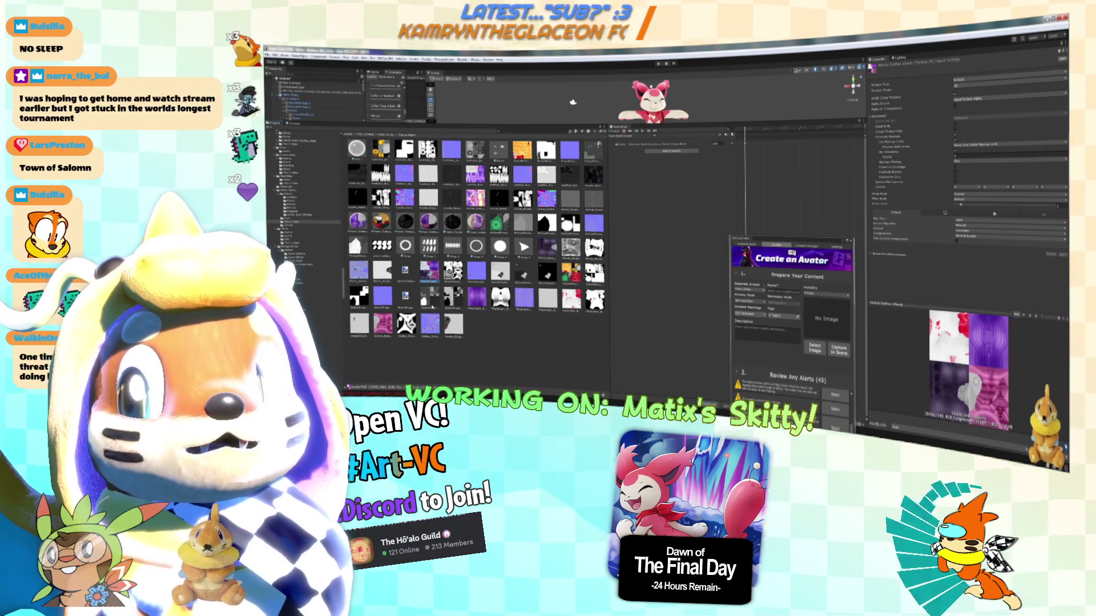
pyautogui.click(429, 296)
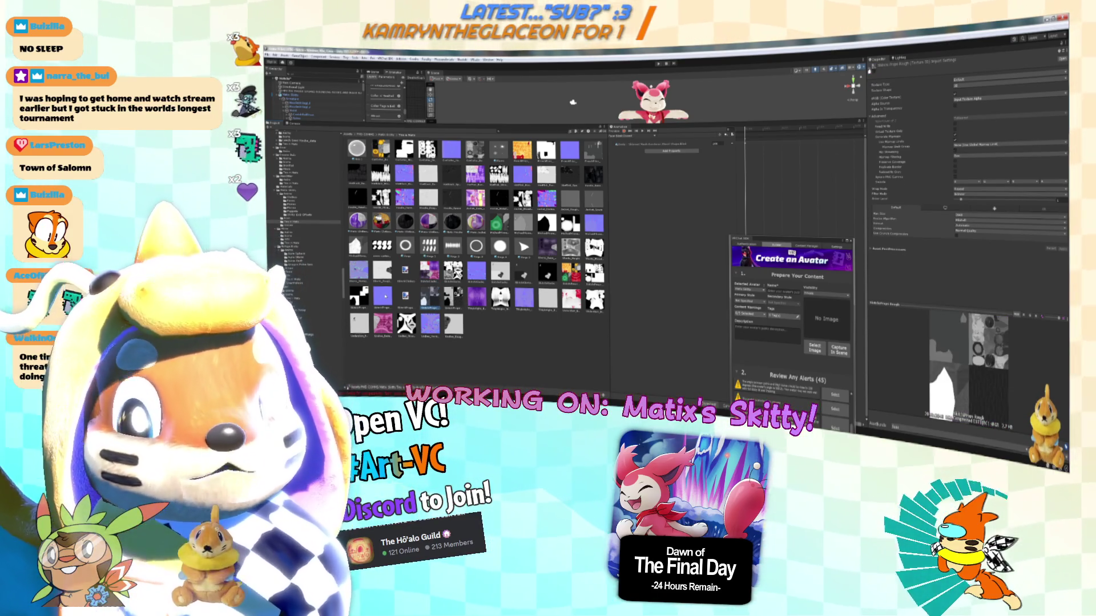
# Select a group of row-six and row-seven textures and enable Use Crunch Compression for them.
pyautogui.keyDown('ctrl'); pyautogui.click(453, 297); pyautogui.keyUp('ctrl')
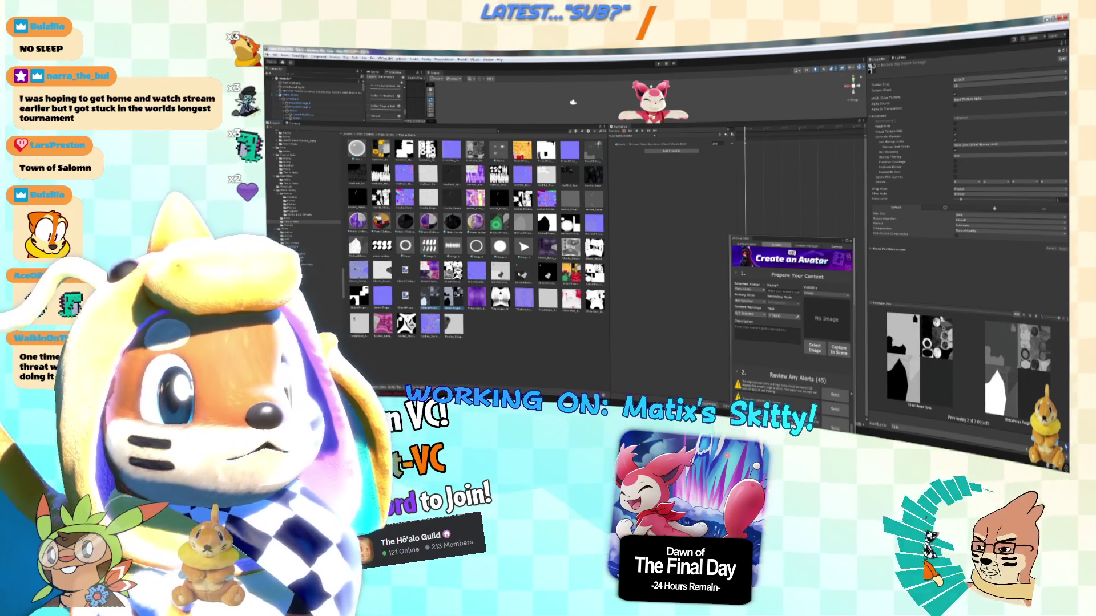
pyautogui.keyDown('ctrl'); pyautogui.click(548, 272); pyautogui.keyUp('ctrl')
pyautogui.keyDown('ctrl'); pyautogui.click(524, 273); pyautogui.keyUp('ctrl')
pyautogui.keyDown('ctrl'); pyautogui.click(500, 273); pyautogui.keyUp('ctrl')
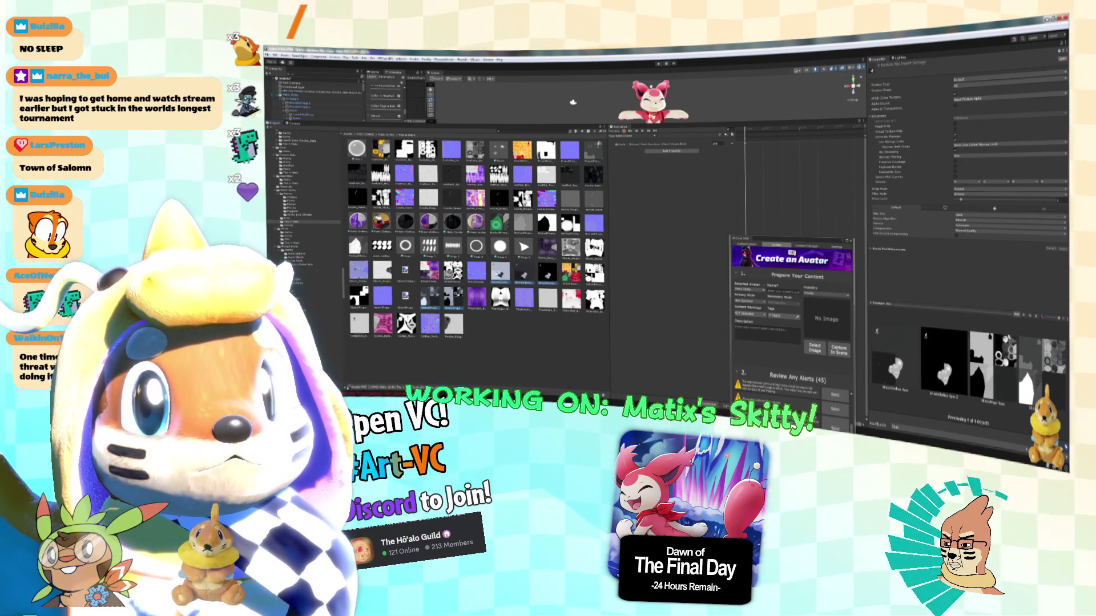
pyautogui.keyDown('ctrl'); pyautogui.click(594, 273); pyautogui.keyUp('ctrl')
pyautogui.keyDown('ctrl'); pyautogui.click(358, 297); pyautogui.keyUp('ctrl')
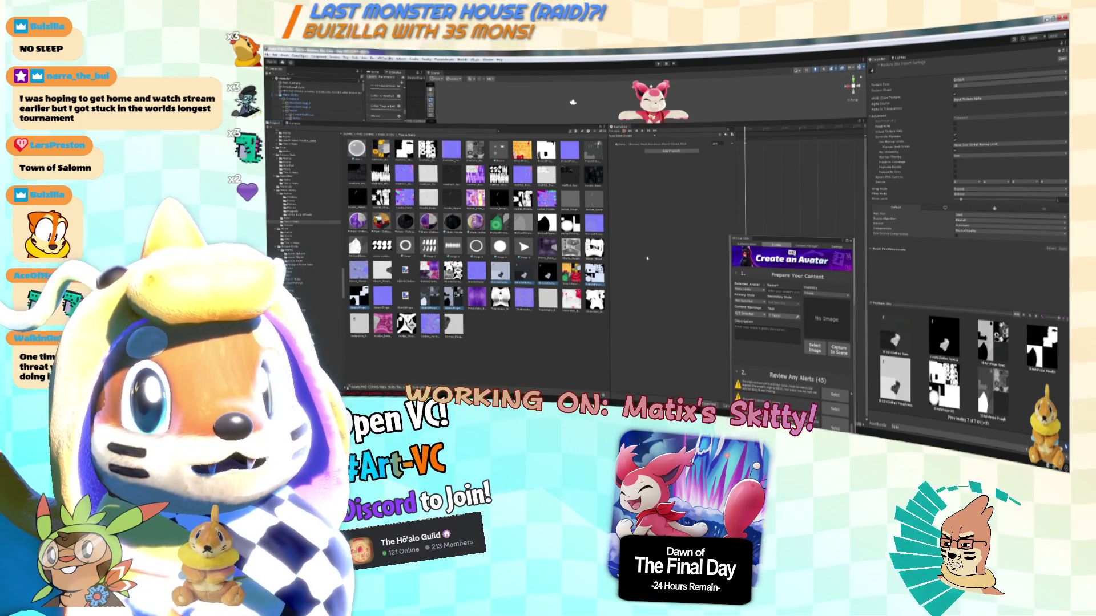
pyautogui.click(956, 235)
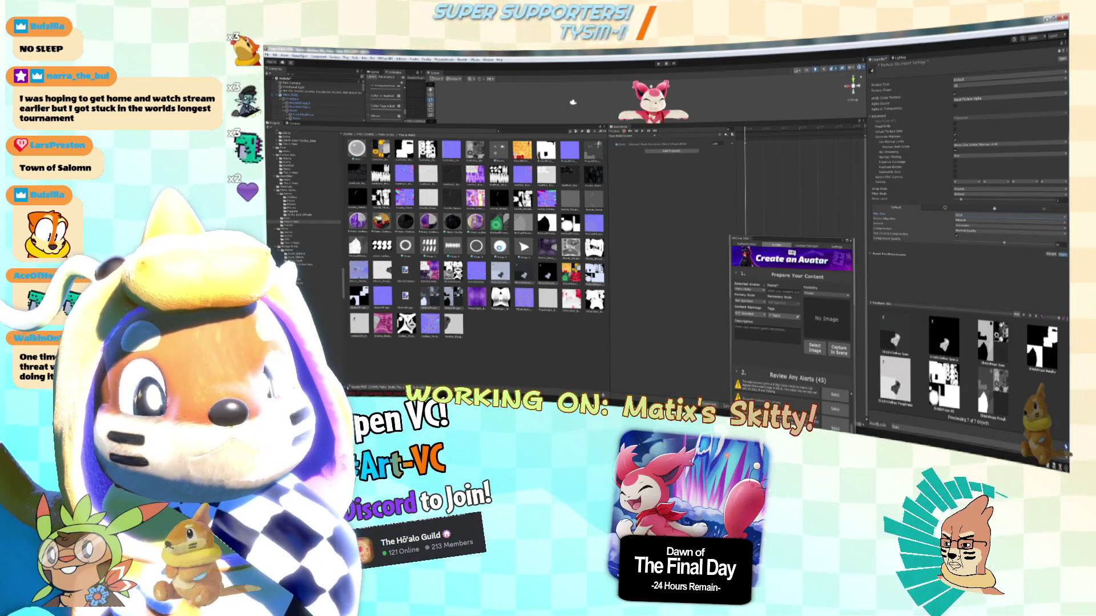
# Enable crunch compression on a black-and-white row-six texture and apply the change.
pyautogui.click(571, 274)
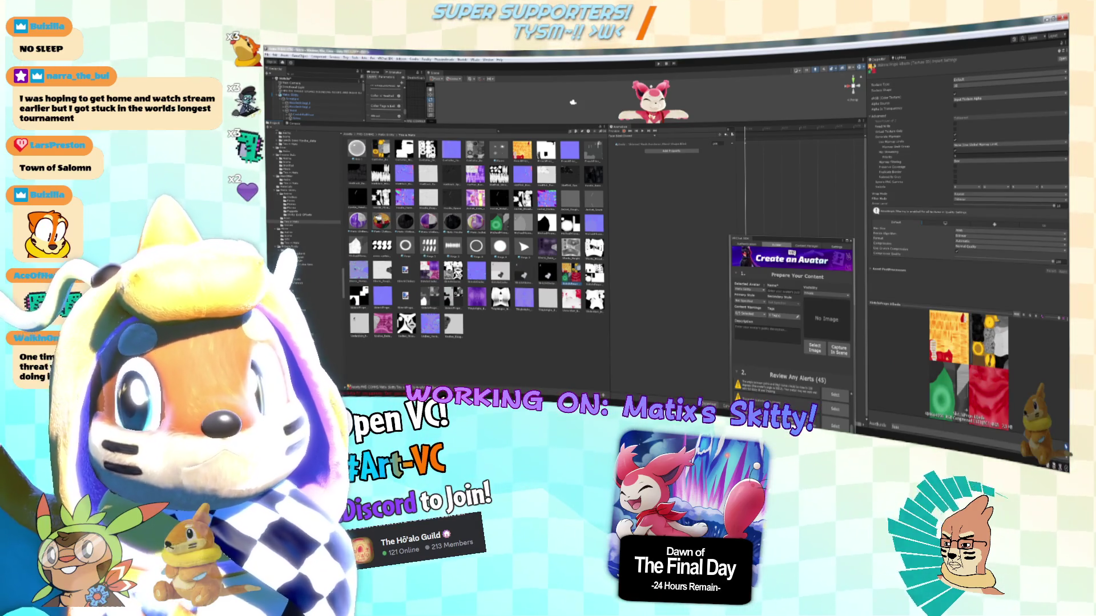
pyautogui.click(454, 272)
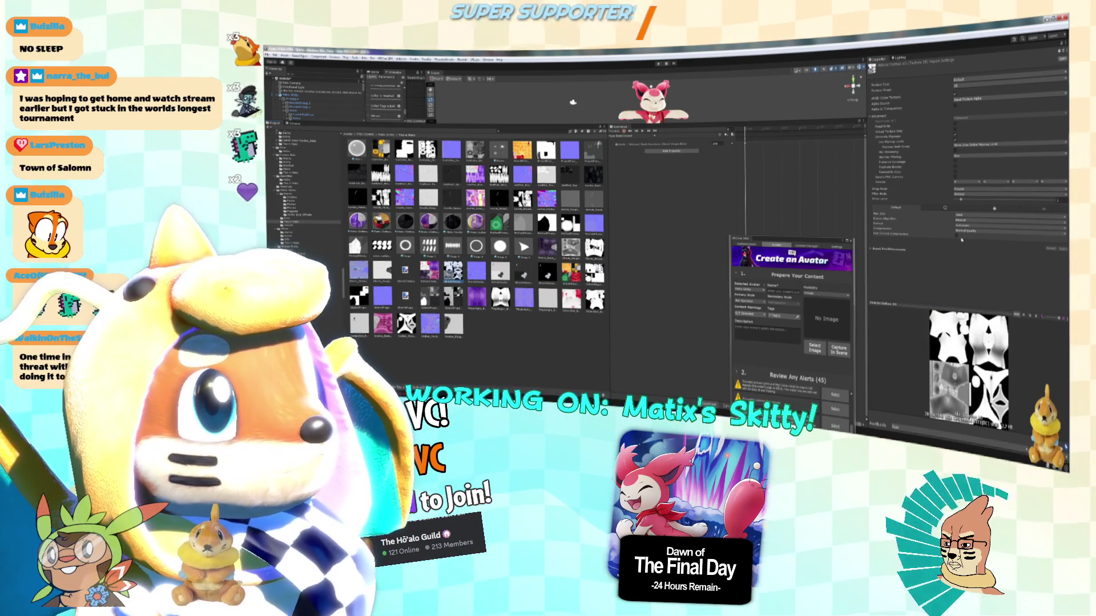
pyautogui.click(957, 234)
pyautogui.click(1063, 255)
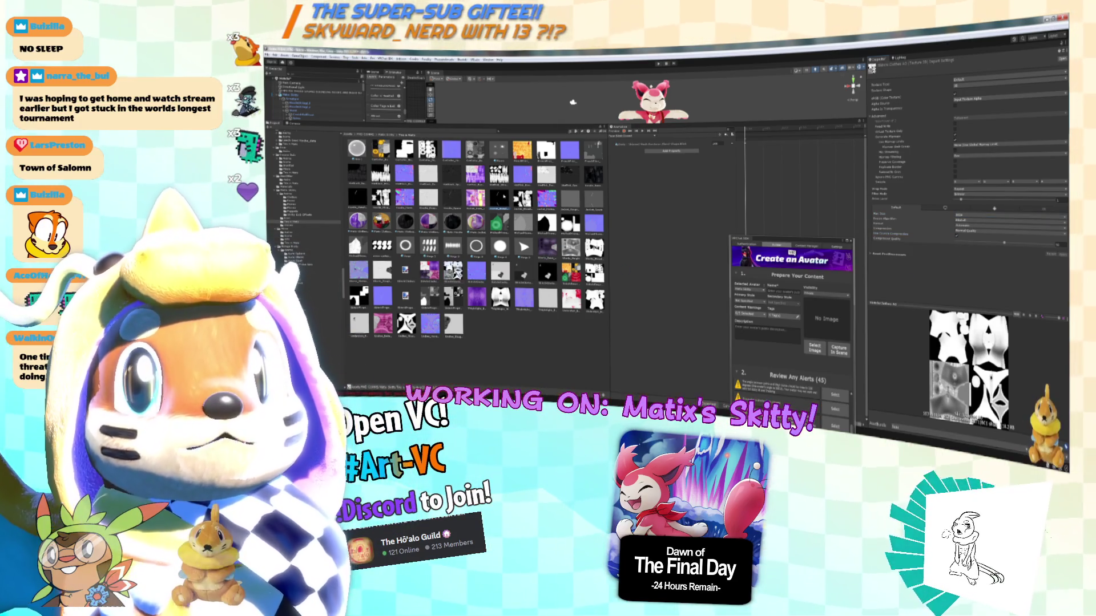
# Multi-select the row-three textures plus one row-two texture, after checking Imrod_Metallic and row-six textures.
pyautogui.click(500, 199)
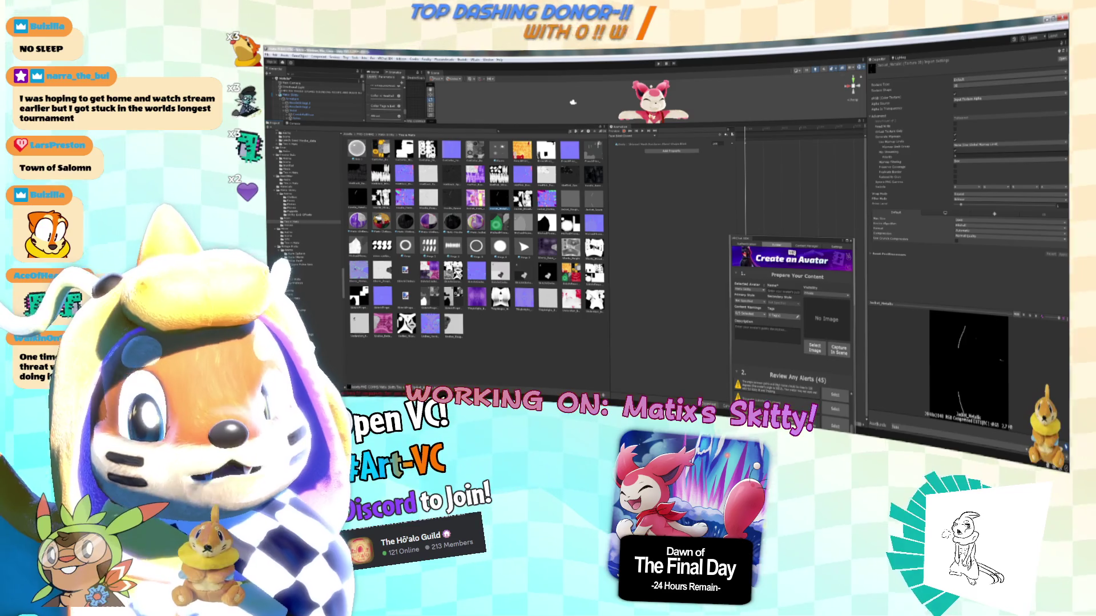
pyautogui.click(594, 274)
pyautogui.click(453, 272)
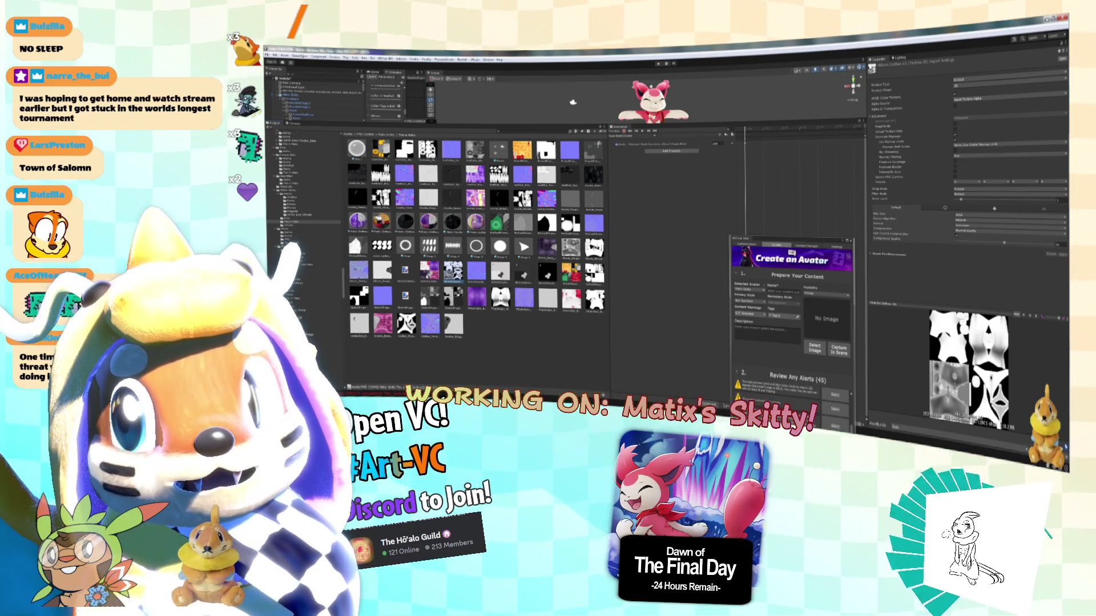
pyautogui.click(475, 198)
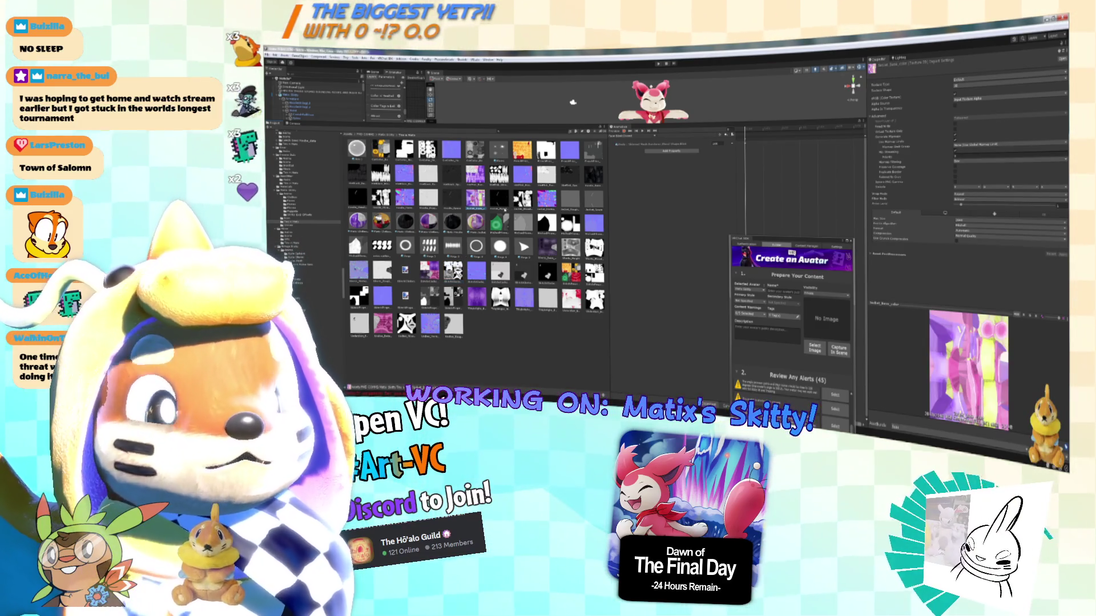
pyautogui.click(500, 198)
pyautogui.keyDown('ctrl'); pyautogui.click(524, 198); pyautogui.keyUp('ctrl')
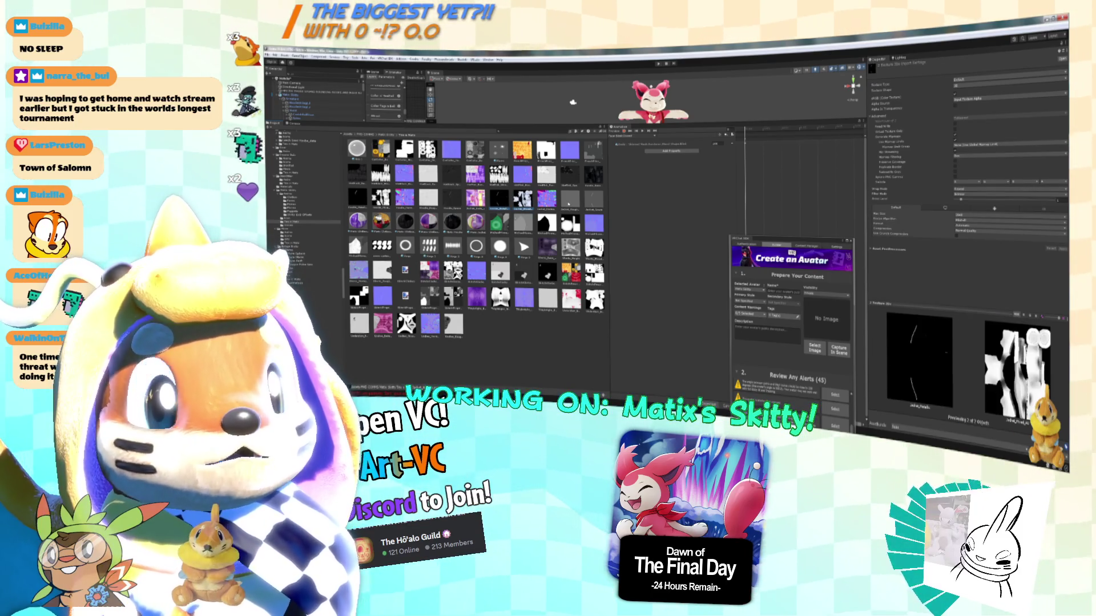
pyautogui.keyDown('ctrl'); pyautogui.click(570, 198); pyautogui.keyUp('ctrl')
pyautogui.keyDown('ctrl'); pyautogui.click(593, 198); pyautogui.keyUp('ctrl')
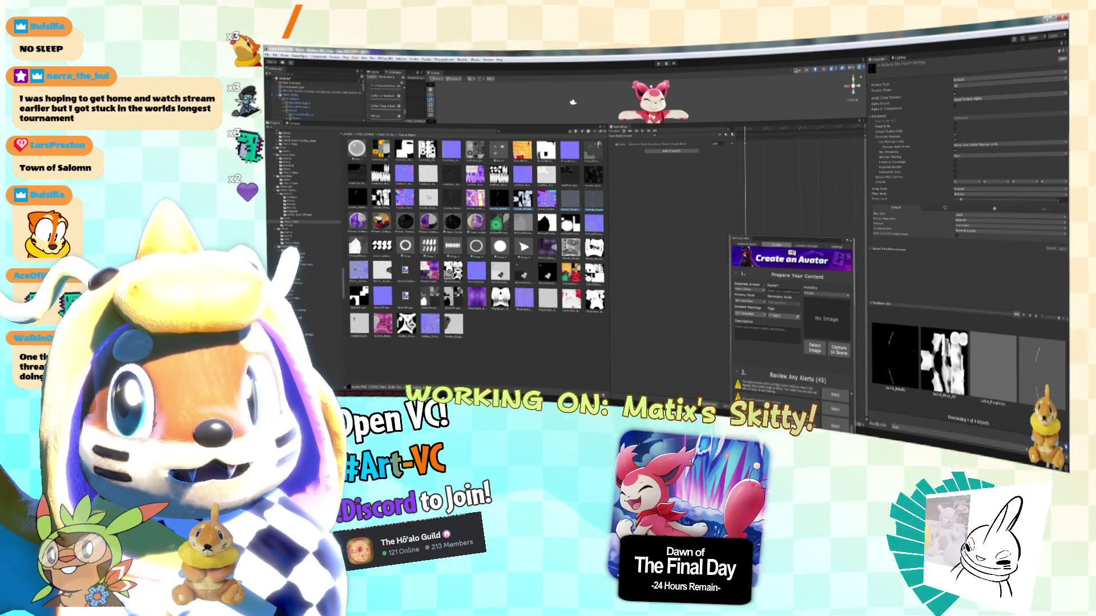
pyautogui.keyDown('ctrl'); pyautogui.click(381, 198); pyautogui.keyUp('ctrl')
pyautogui.keyDown('ctrl'); pyautogui.click(358, 198); pyautogui.keyUp('ctrl')
pyautogui.keyDown('ctrl'); pyautogui.click(594, 176); pyautogui.keyUp('ctrl')
pyautogui.keyDown('ctrl'); pyautogui.click(570, 180); pyautogui.keyUp('ctrl')
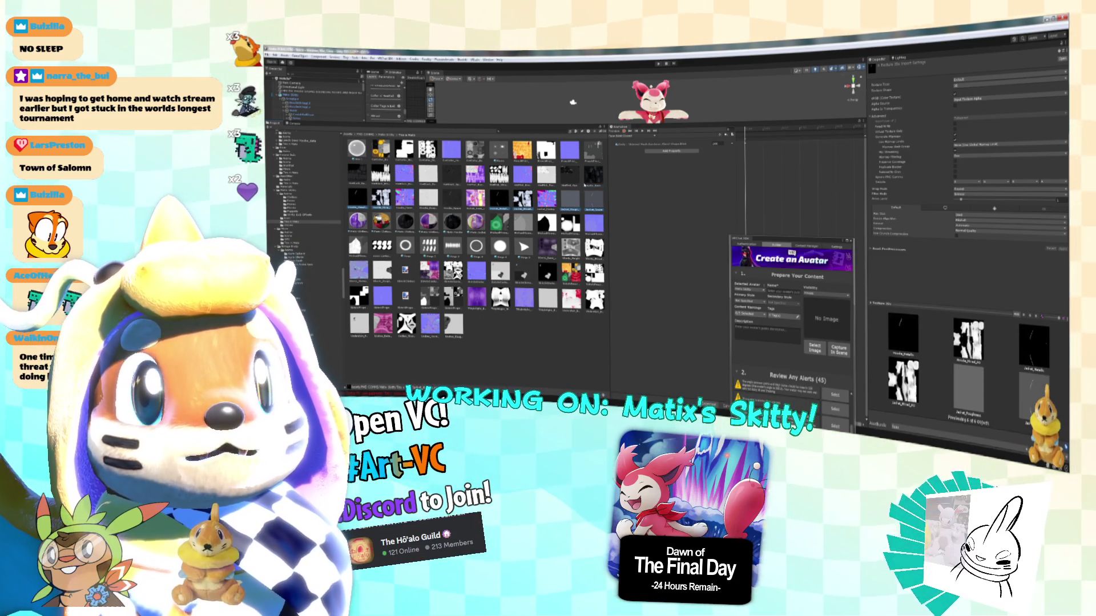
pyautogui.keyDown('ctrl'); pyautogui.click(428, 198); pyautogui.keyUp('ctrl')
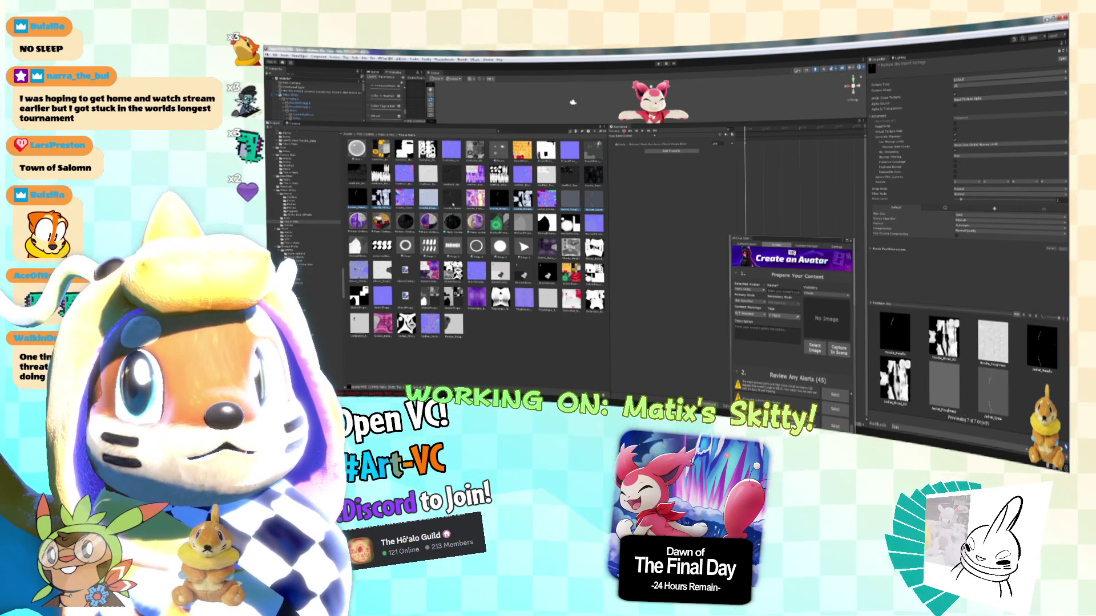
pyautogui.keyDown('ctrl'); pyautogui.click(452, 198); pyautogui.keyUp('ctrl')
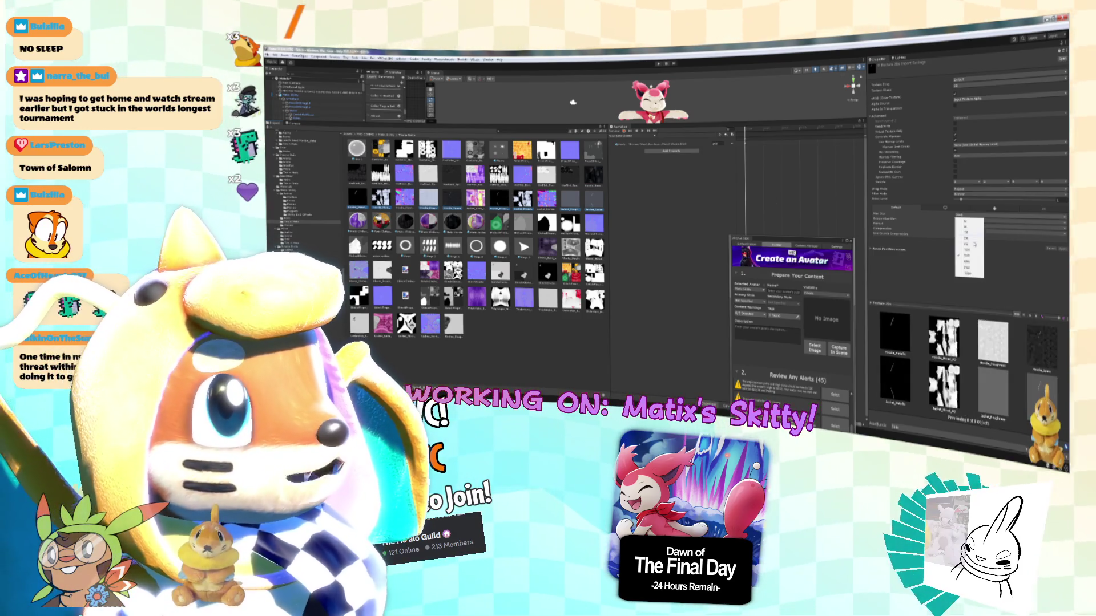
# Give the selected textures crunch compression and a smaller Max Size, then move the build panel up.
pyautogui.click(958, 234)
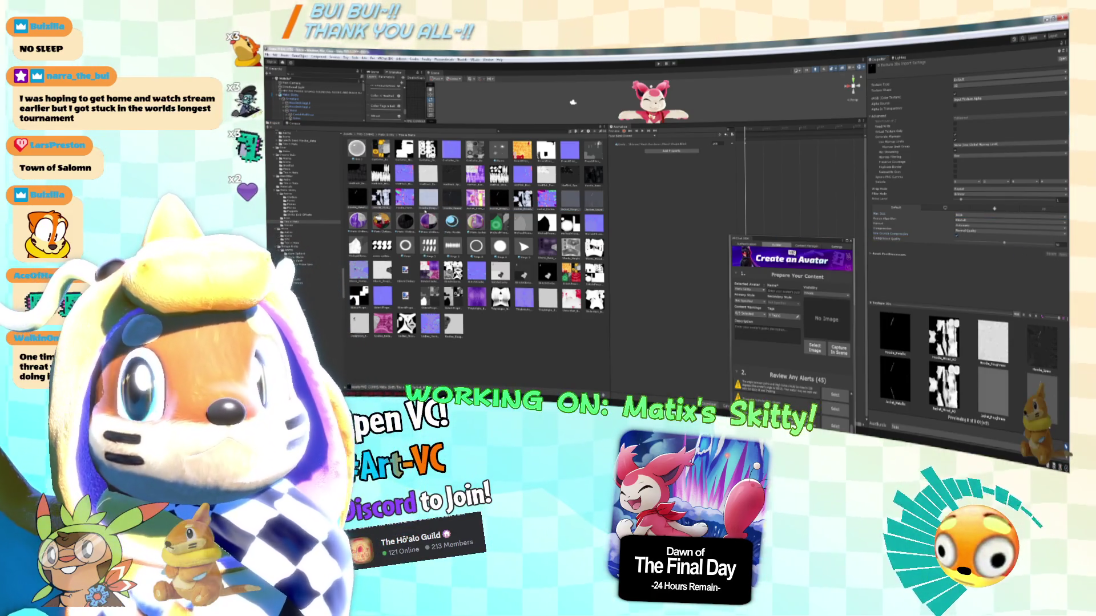
pyautogui.click(970, 216)
pyautogui.click(975, 254)
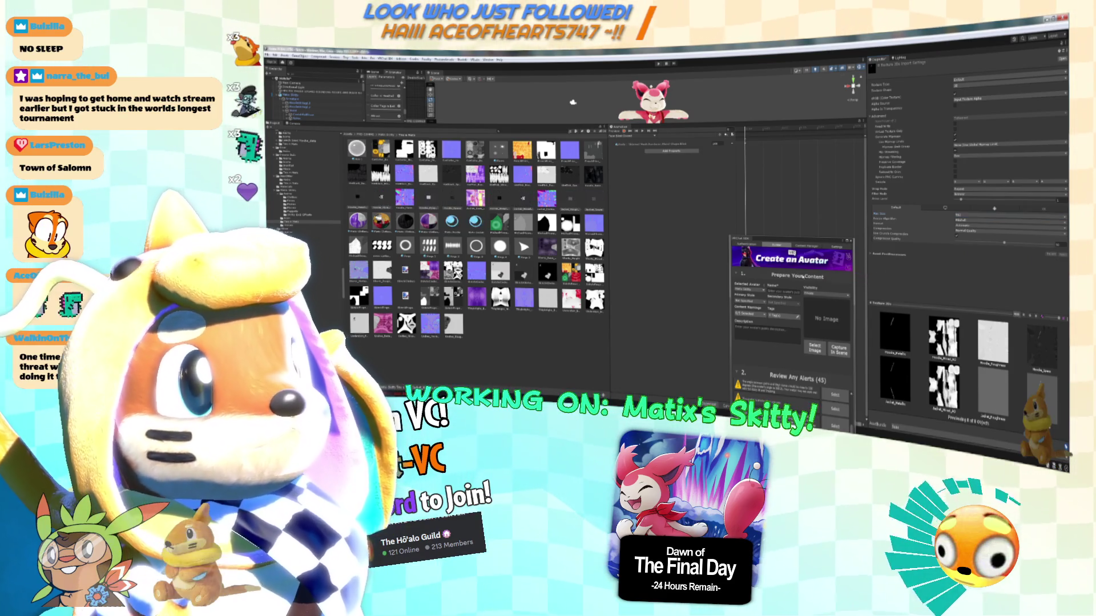
pyautogui.moveTo(784, 242); pyautogui.dragTo(731, 163)
# Move the VRChat SDK build panel further up and to the left.
pyautogui.scroll(-5, 758, 302)
pyautogui.scroll(-3, 759, 301)
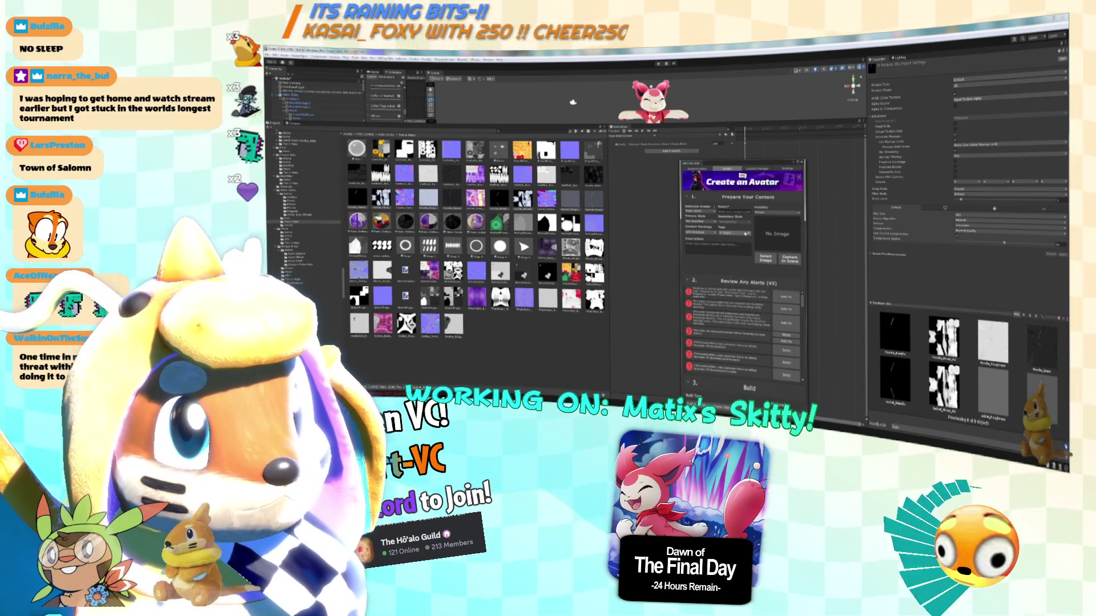
pyautogui.moveTo(767, 313); pyautogui.dragTo(714, 226)
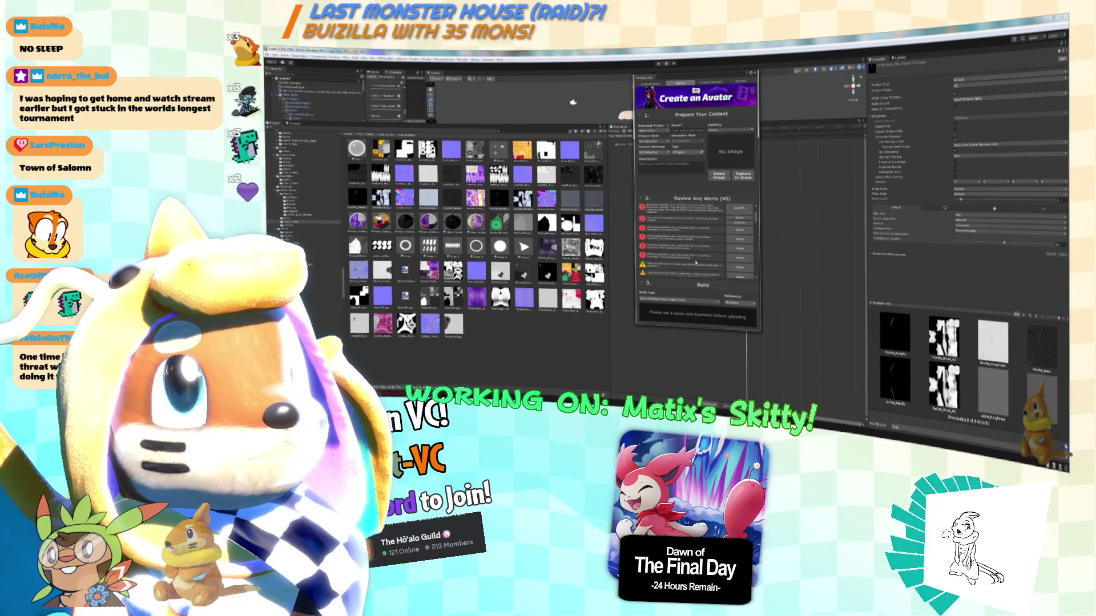
# Select Socket_base_color with a dark texture, change a compression dropdown, and enable crunch compression.
pyautogui.scroll(-2, 696, 255)
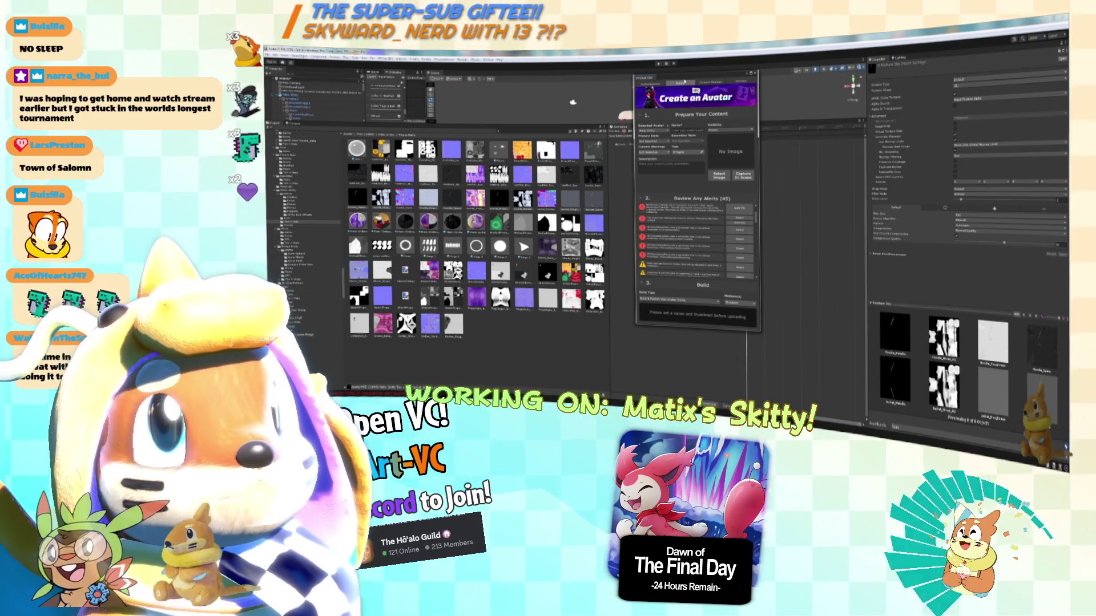
pyautogui.click(428, 199)
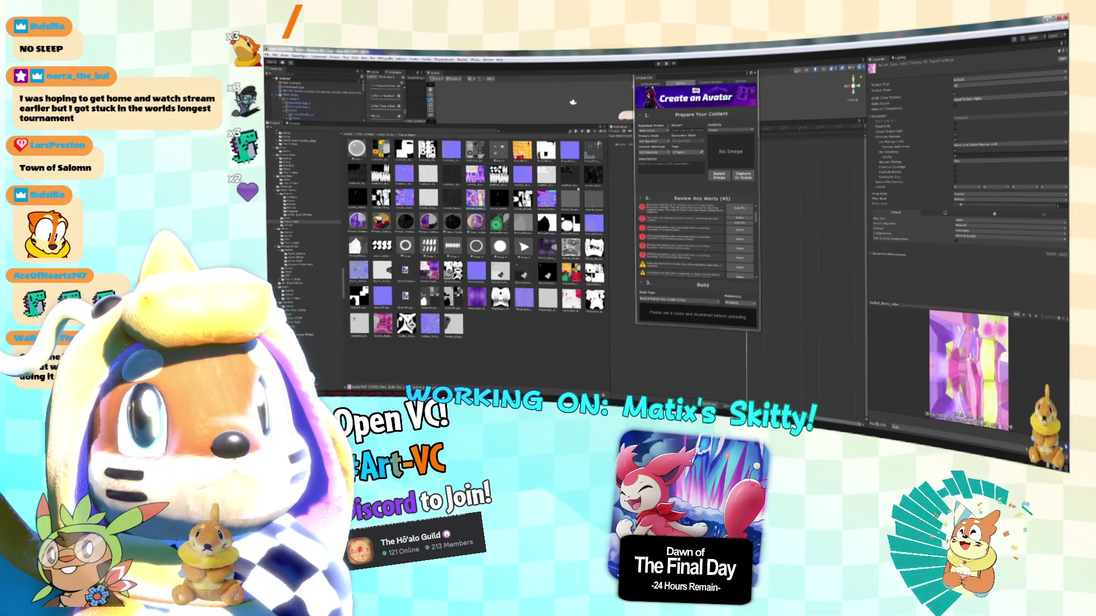
pyautogui.keyDown('ctrl'); pyautogui.click(594, 174); pyautogui.keyUp('ctrl')
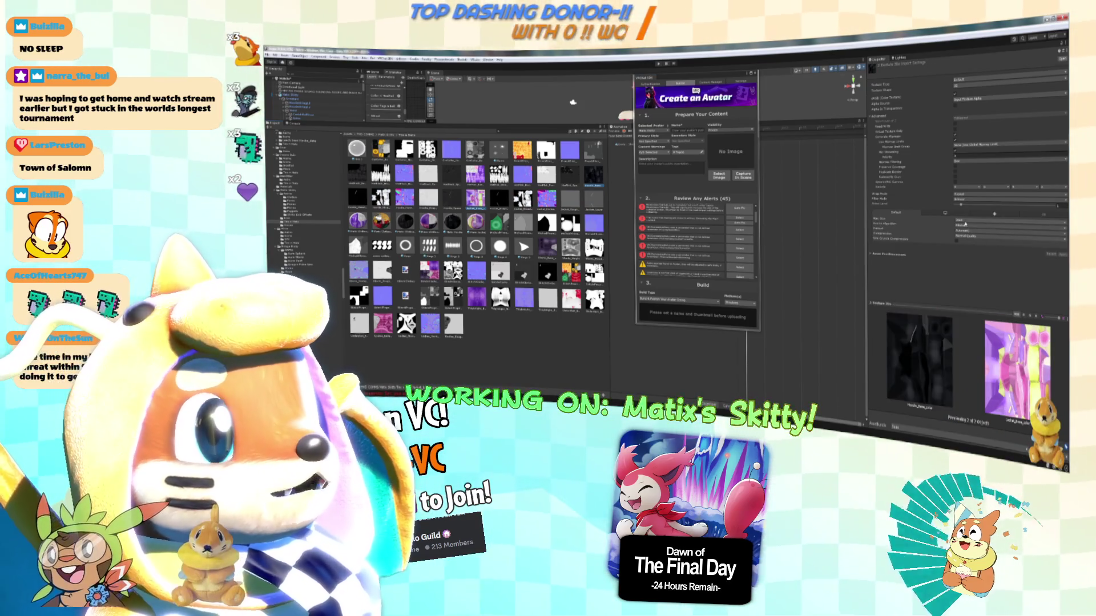
pyautogui.click(964, 226)
pyautogui.click(957, 242)
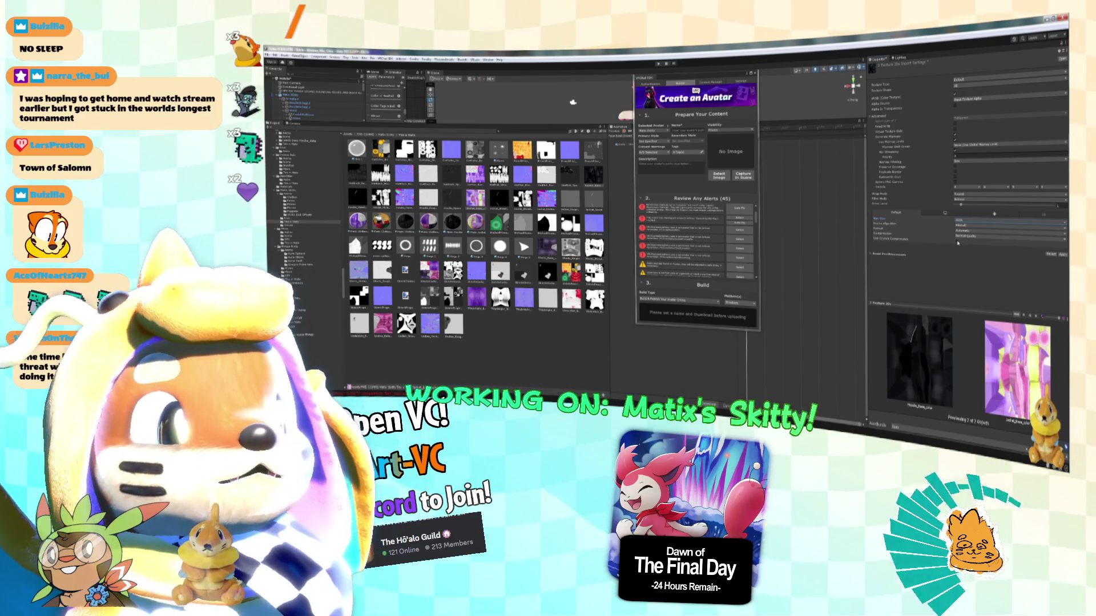
pyautogui.click(957, 241)
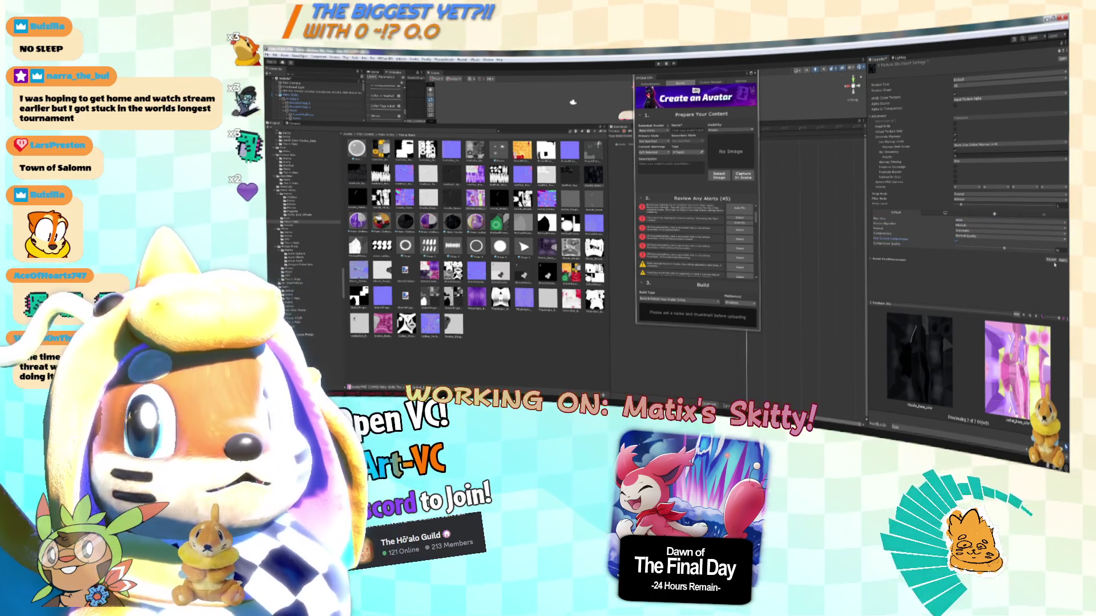
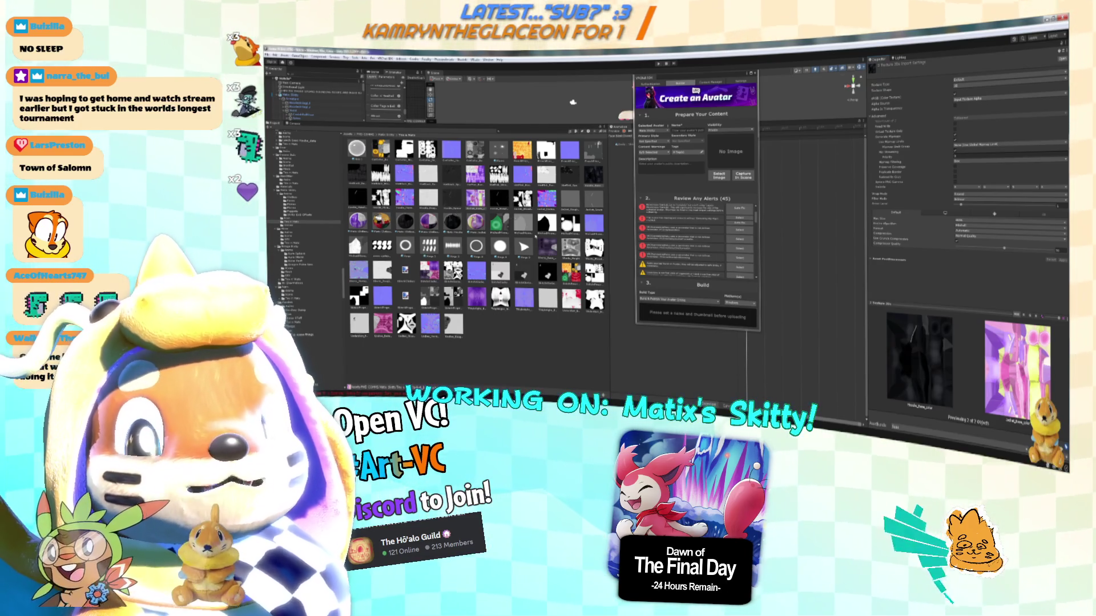
# Lower the maximum import size of the first two selected textures.
pyautogui.click(430, 273)
pyautogui.keyDown('ctrl'); pyautogui.click(571, 273); pyautogui.keyUp('ctrl')
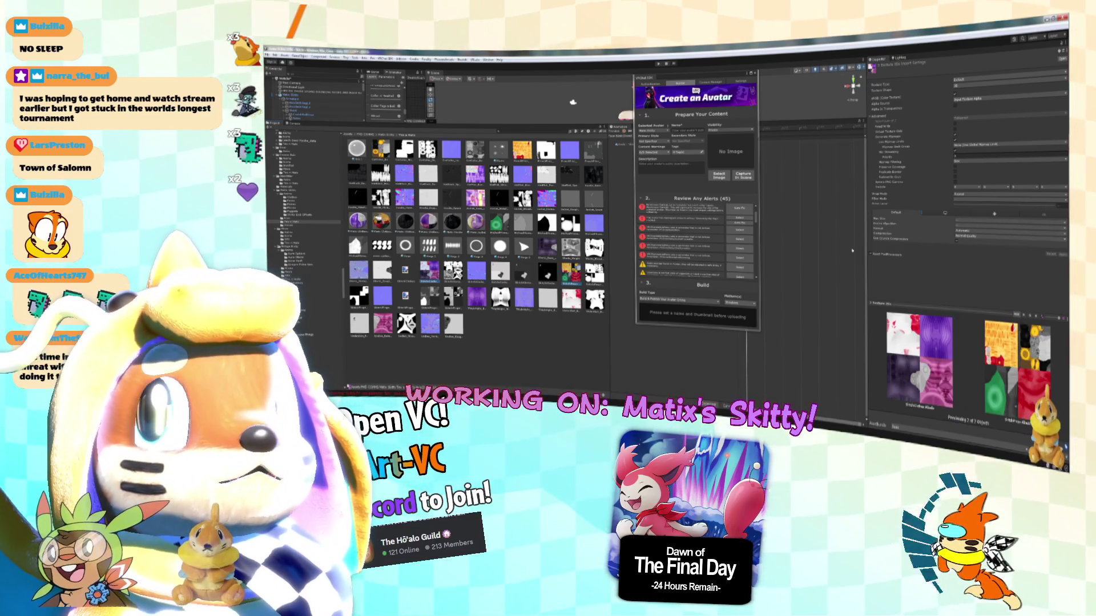
pyautogui.click(963, 247)
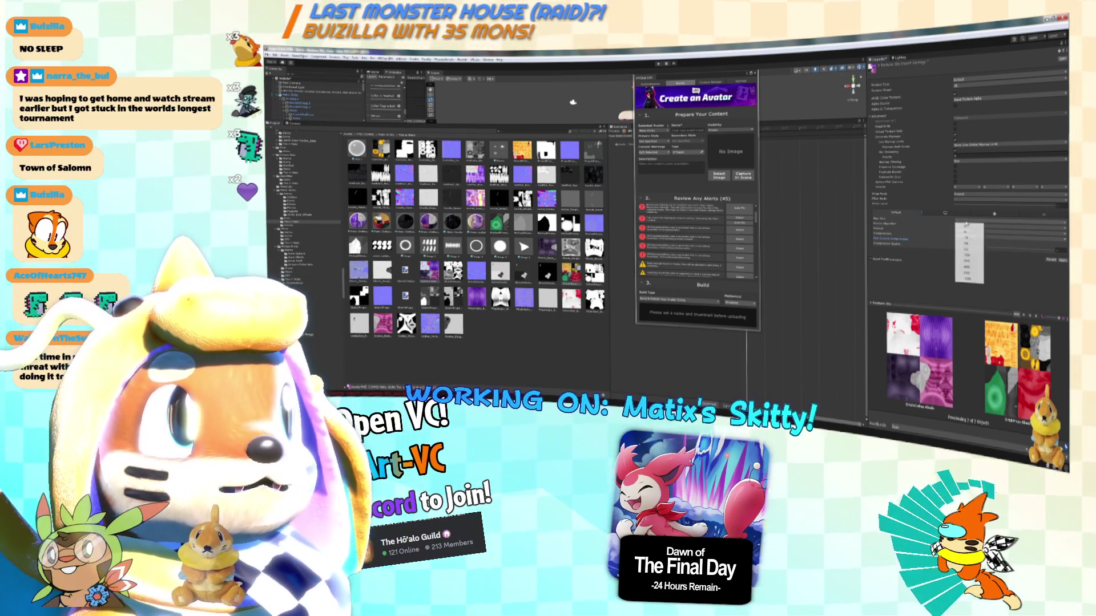
pyautogui.click(972, 271)
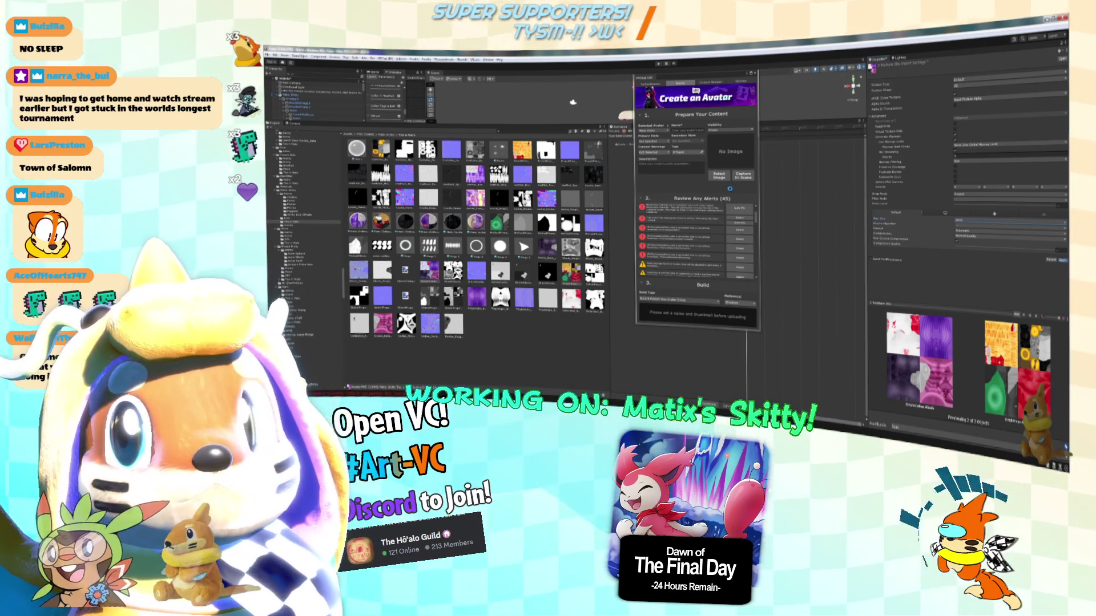
# Give six second-row textures a smaller max size and apply the new import settings.
pyautogui.scroll(2, 708, 248)
pyautogui.scroll(-2, 707, 248)
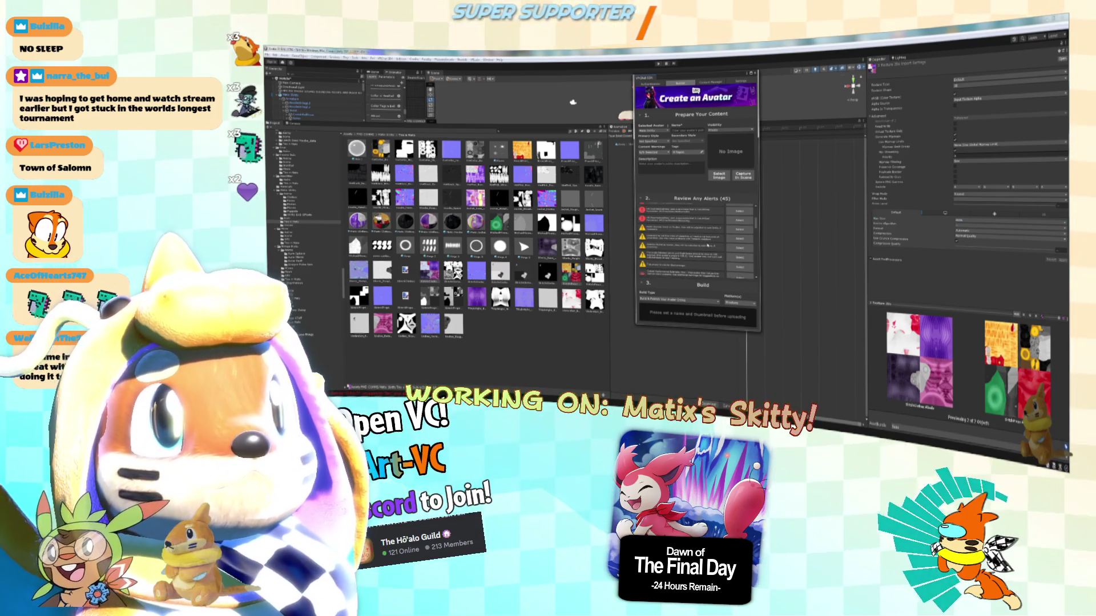
pyautogui.scroll(-2, 708, 248)
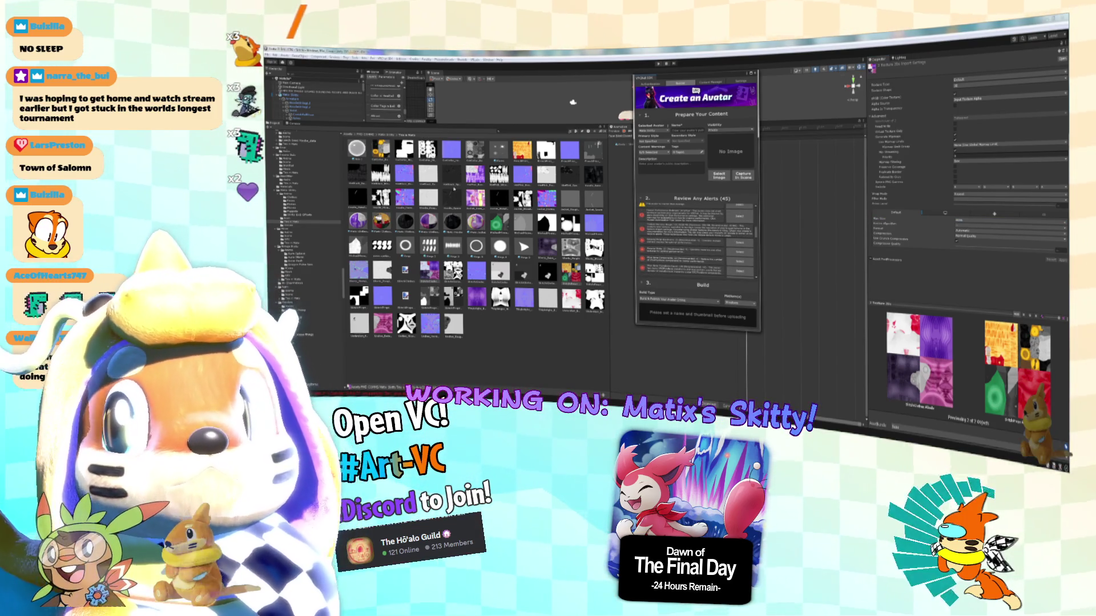
pyautogui.click(360, 174)
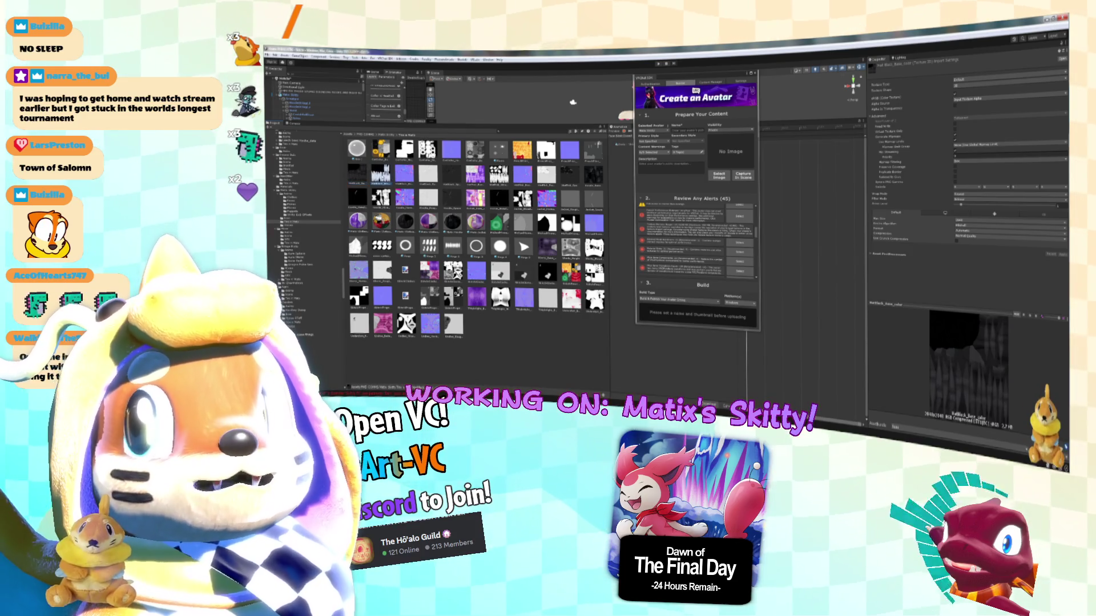
pyautogui.click(428, 174)
pyautogui.keyDown('ctrl'); pyautogui.click(452, 174); pyautogui.keyUp('ctrl')
pyautogui.keyDown('shift'); pyautogui.click(499, 175); pyautogui.keyUp('shift')
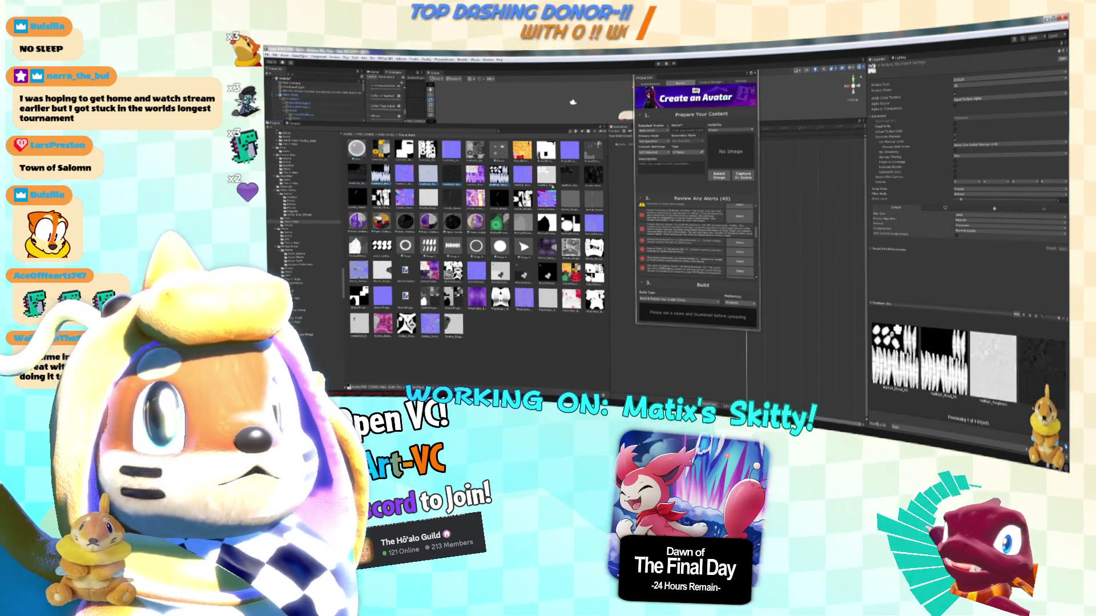
pyautogui.keyDown('shift'); pyautogui.click(546, 174); pyautogui.keyUp('shift')
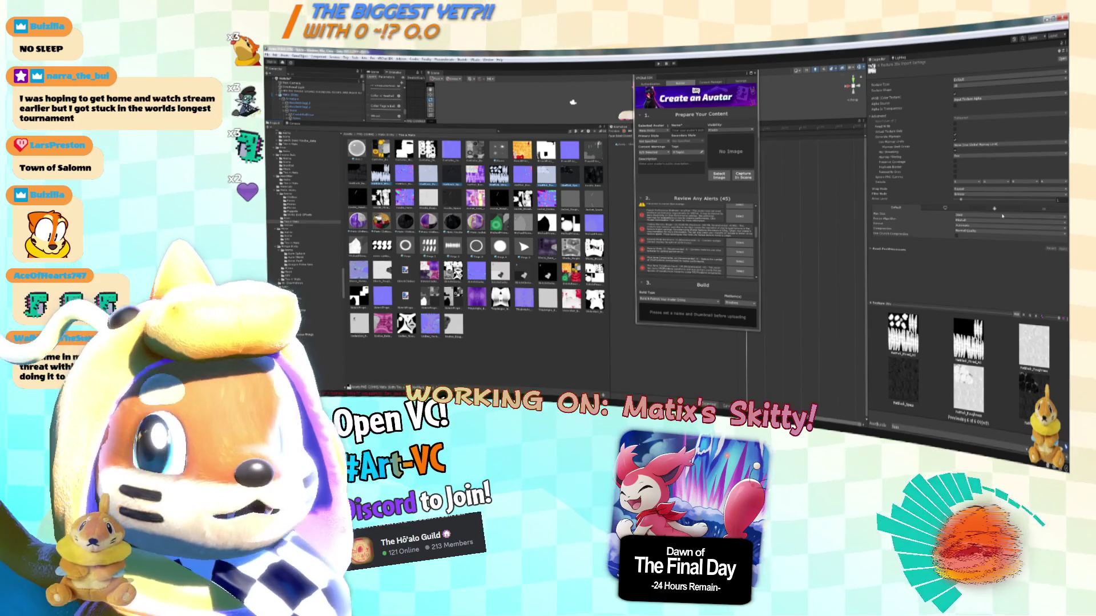
pyautogui.click(965, 217)
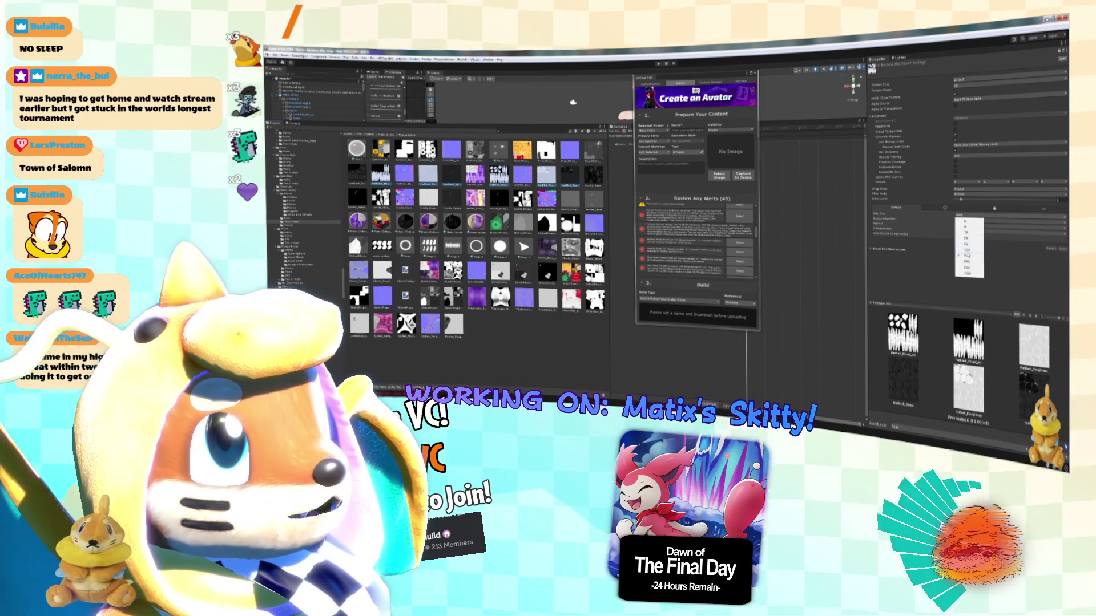
pyautogui.click(968, 251)
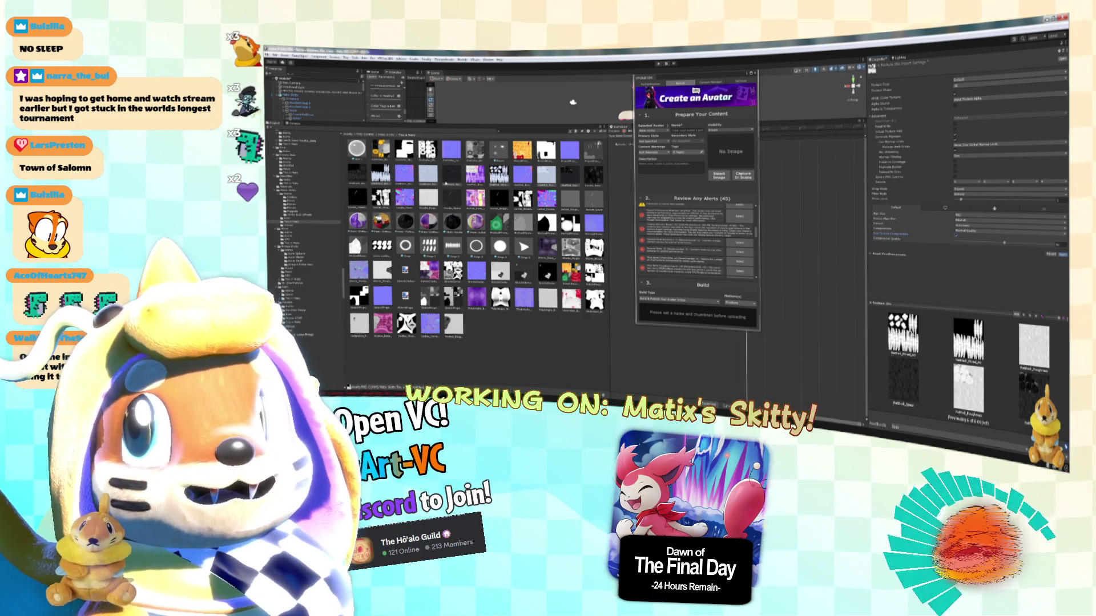
pyautogui.click(1062, 254)
# Check the Hatblack_Base_color texture's settings, then select the two normal-map textures.
pyautogui.click(357, 174)
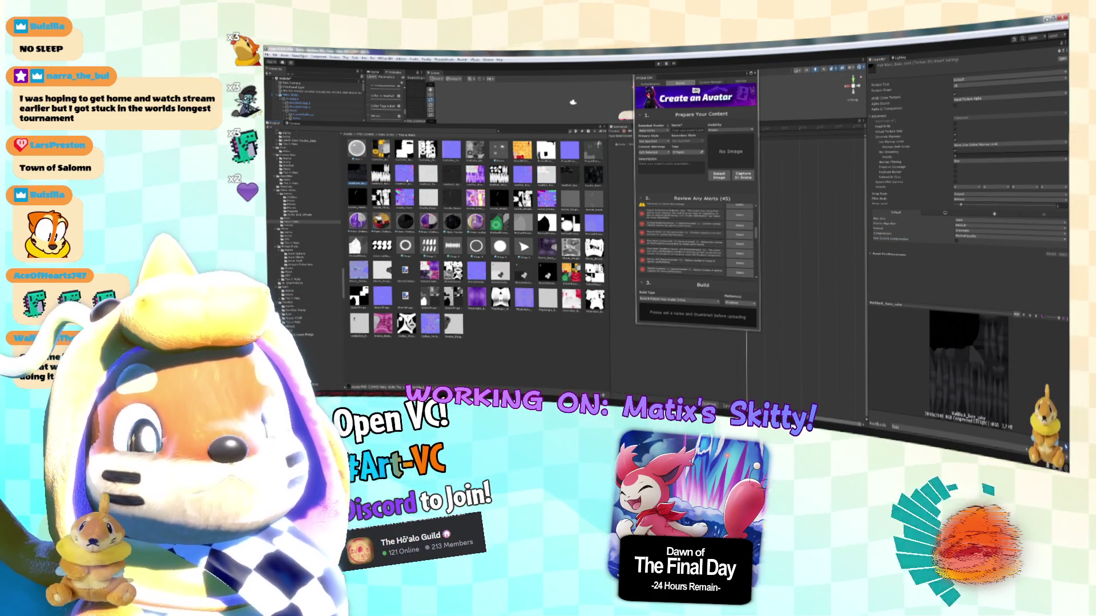
pyautogui.click(427, 180)
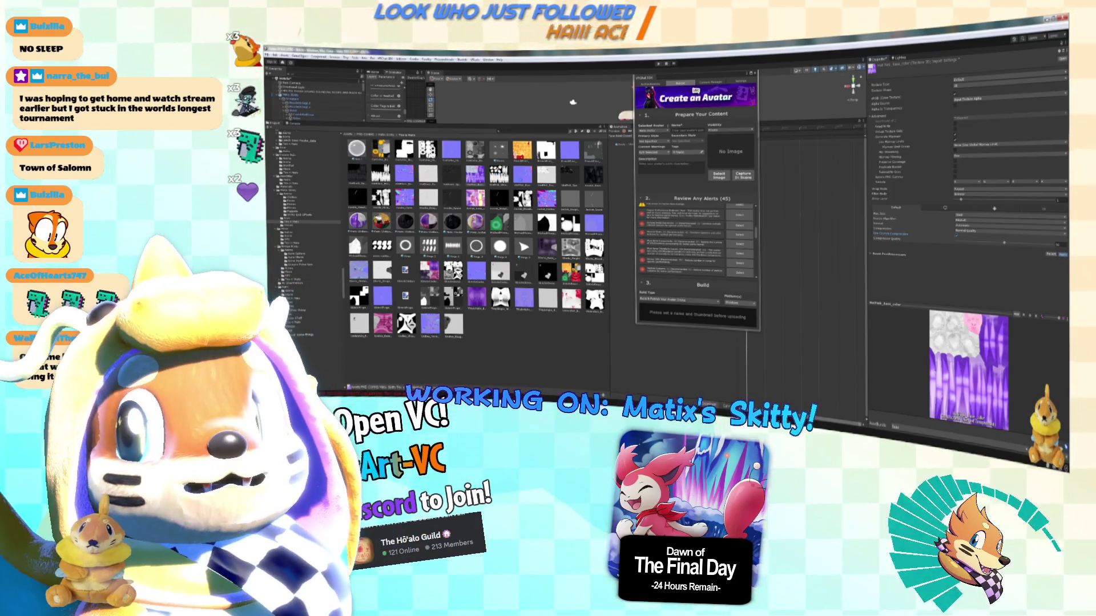
pyautogui.click(404, 175)
pyautogui.keyDown('ctrl'); pyautogui.click(522, 175); pyautogui.keyUp('ctrl')
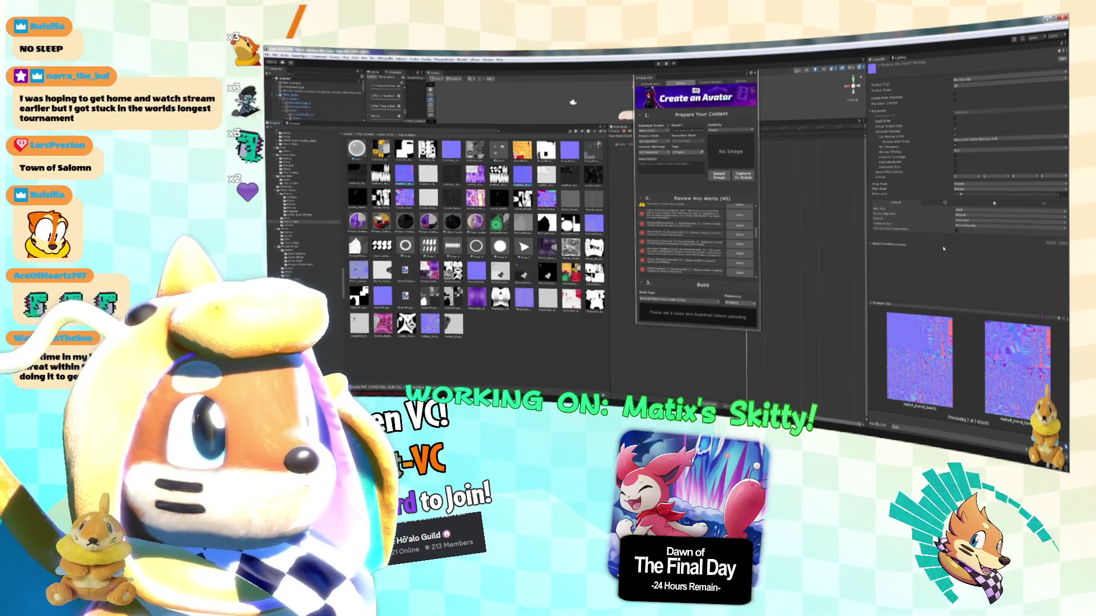
# Enable Use Crunch Compression on the normal maps, then on a four-texture selection.
pyautogui.click(957, 230)
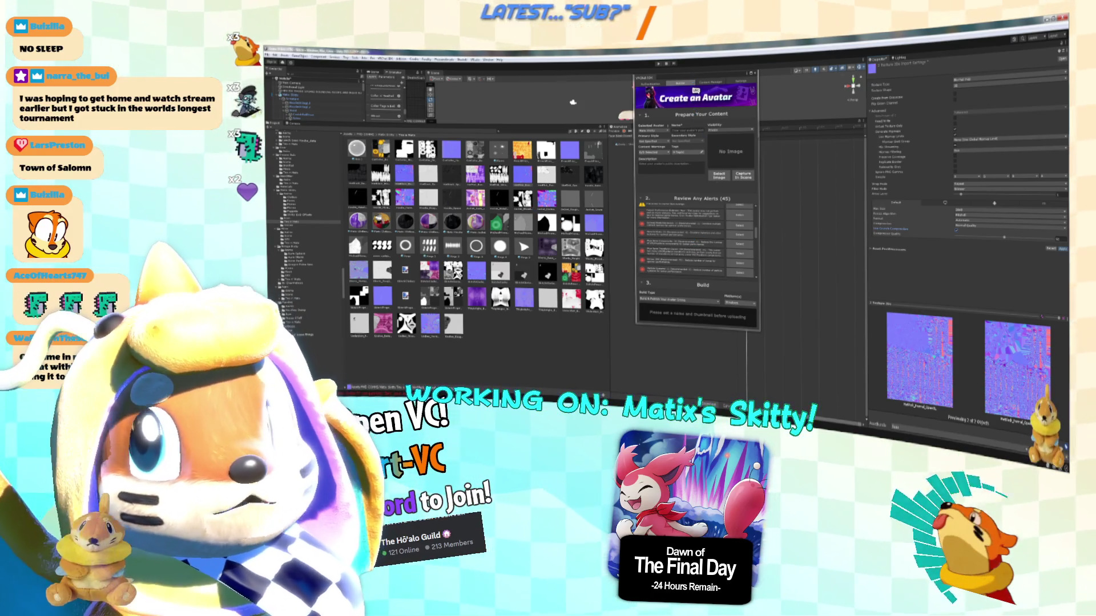
pyautogui.click(522, 174)
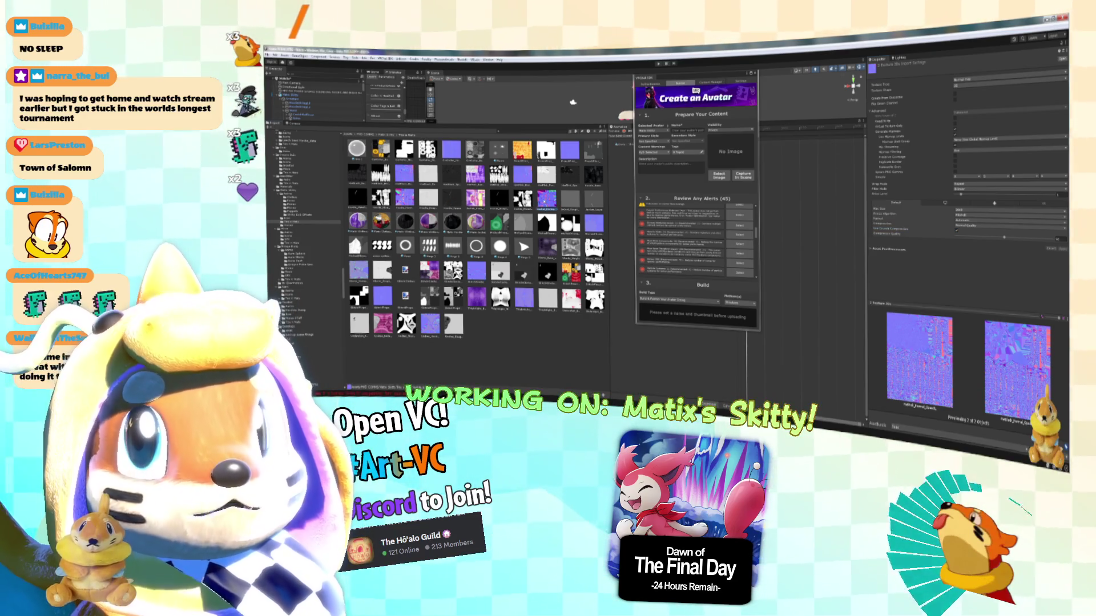
pyautogui.keyDown('ctrl'); pyautogui.click(478, 273); pyautogui.keyUp('ctrl')
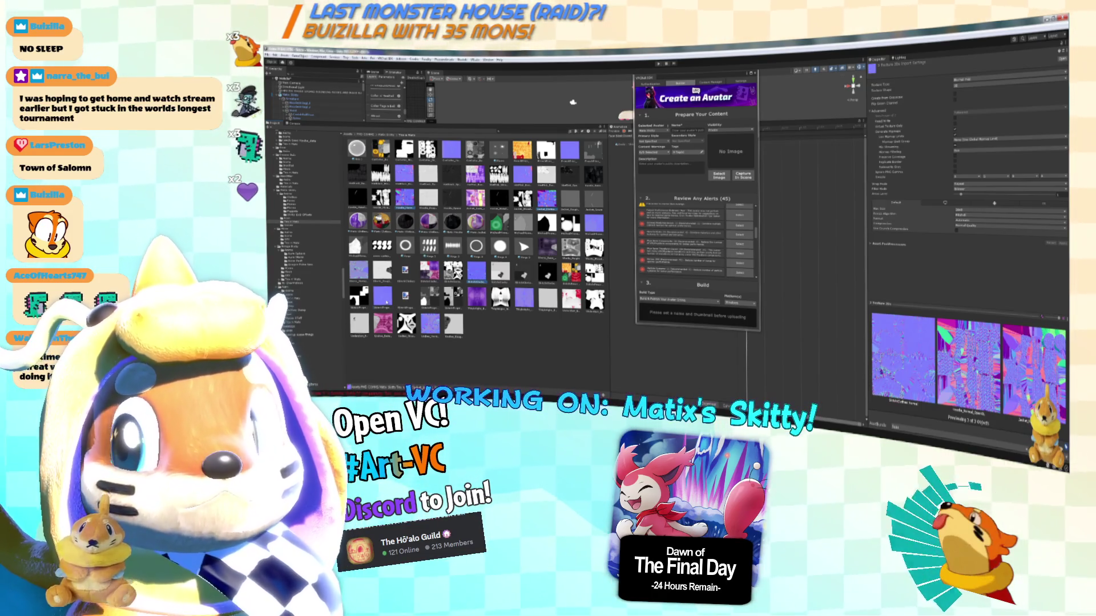
pyautogui.keyDown('ctrl'); pyautogui.click(382, 297); pyautogui.keyUp('ctrl')
pyautogui.click(957, 230)
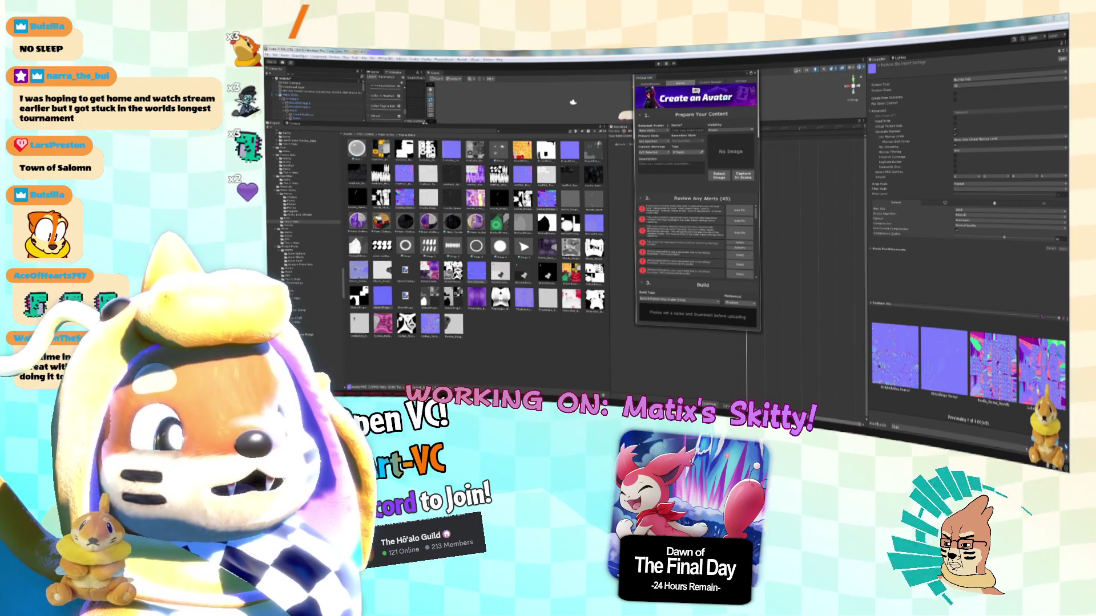
# Select the Skitty avatar, widen the Animator graph, and close the VRChat SDK Builder panel.
pyautogui.click(739, 264)
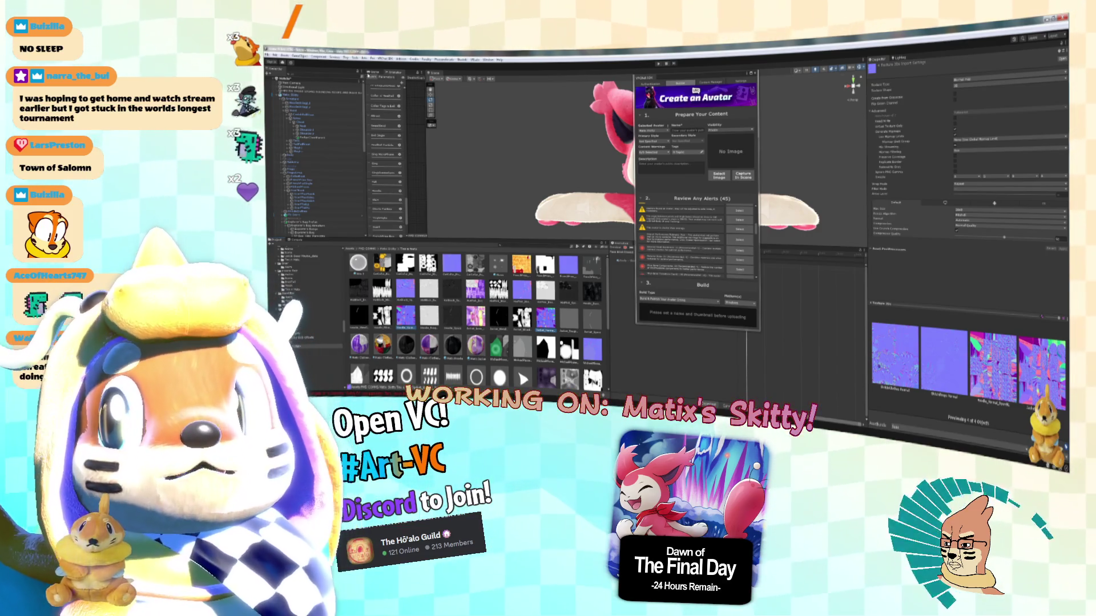
pyautogui.moveTo(365, 148); pyautogui.dragTo(340, 148)
pyautogui.moveTo(427, 148)
pyautogui.mouseDown()
pyautogui.moveTo(522, 148)
pyautogui.moveTo(404, 165)
pyautogui.mouseUp()
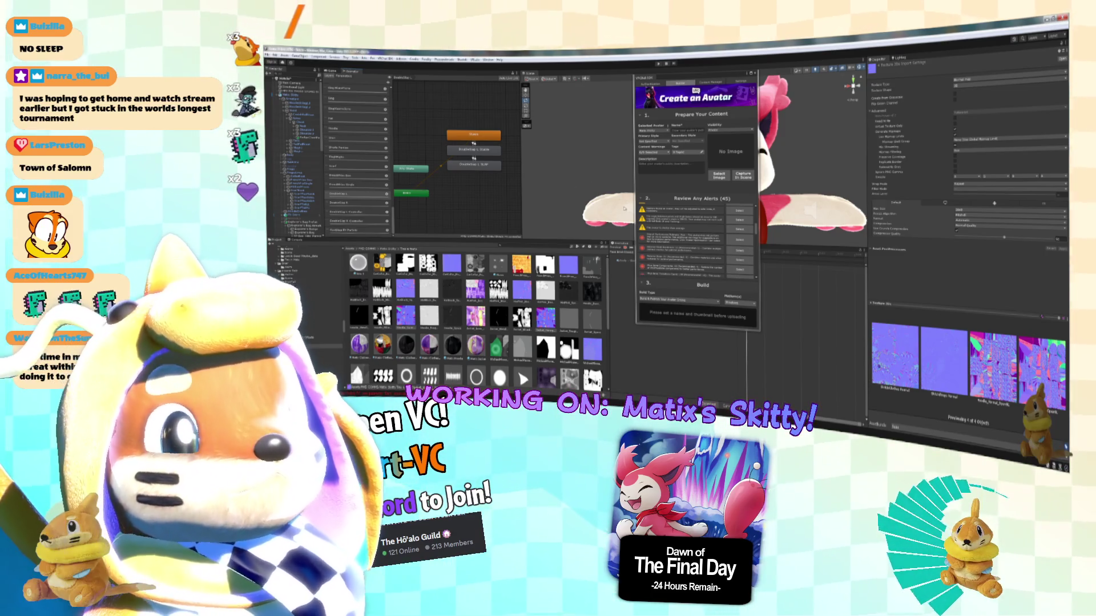
pyautogui.scroll(-1, 730, 261)
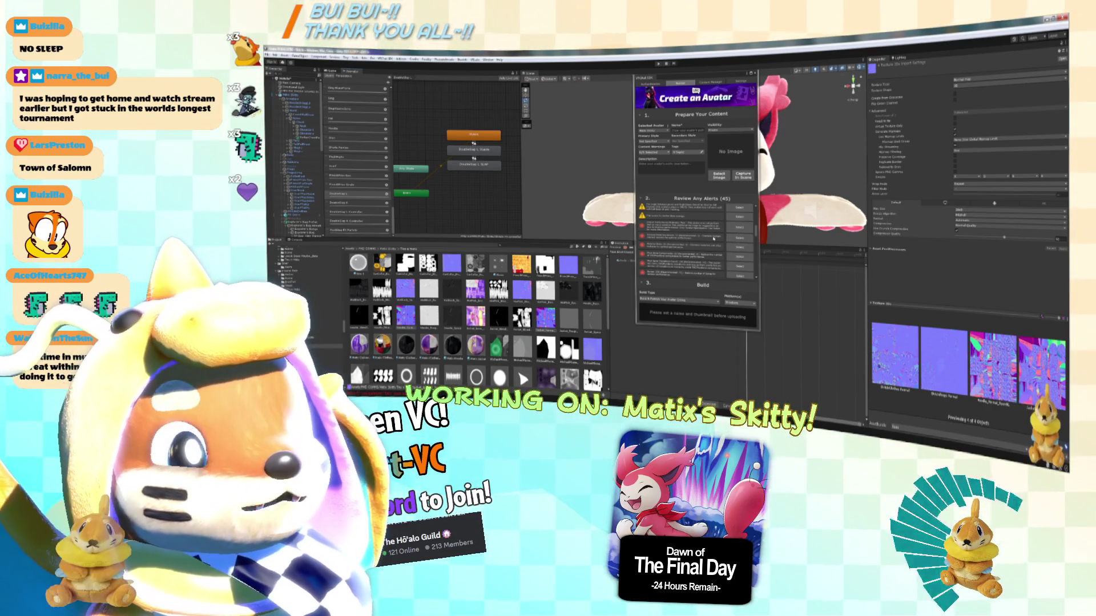
pyautogui.scroll(-2, 727, 240)
pyautogui.scroll(-1, 724, 256)
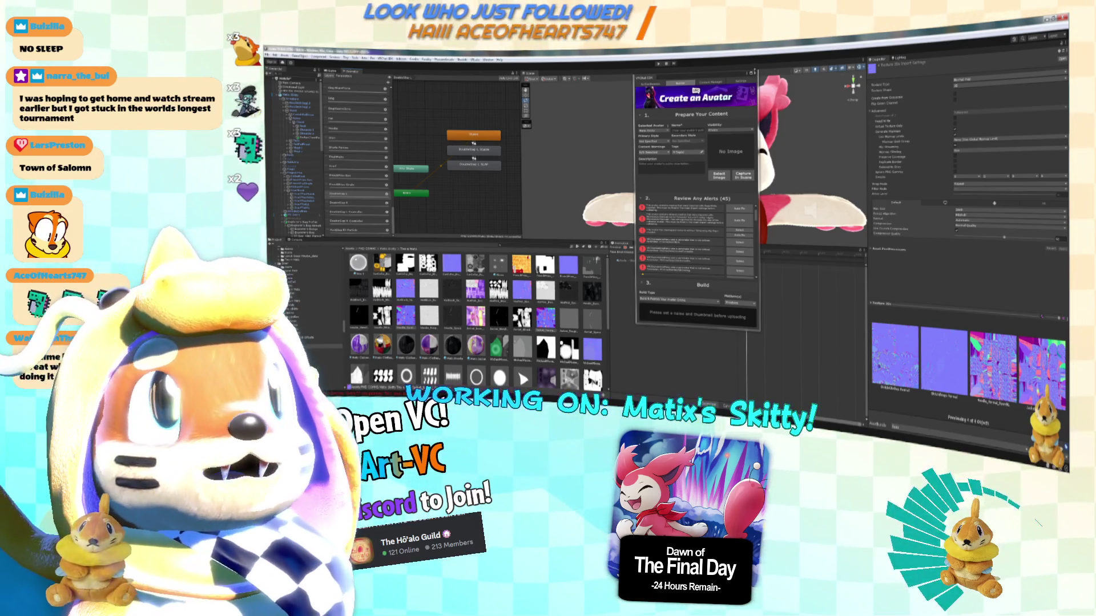
pyautogui.click(757, 73)
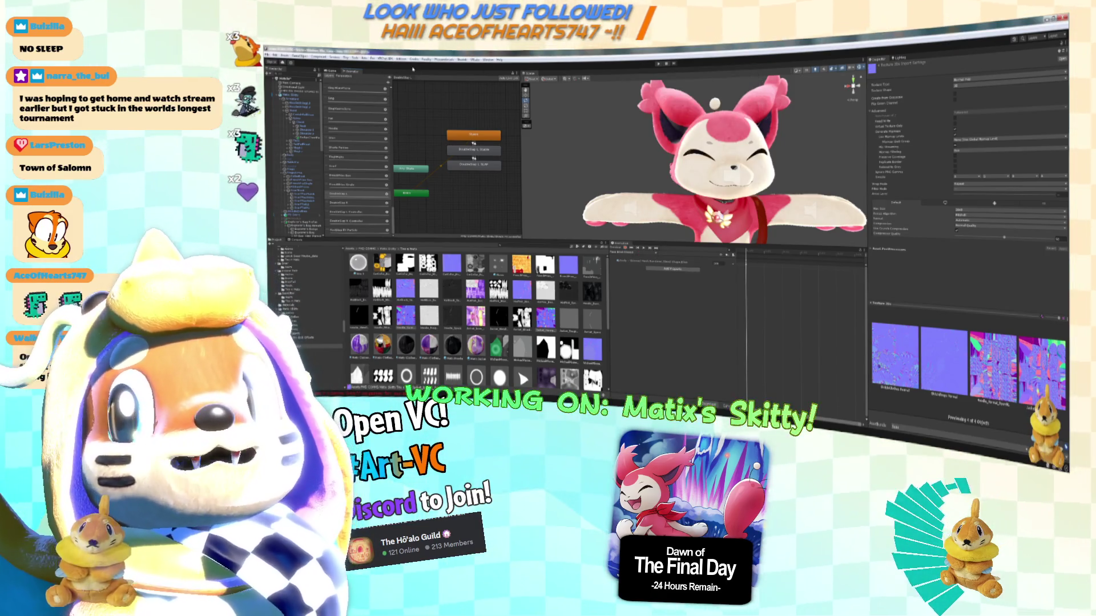
pyautogui.click(444, 59)
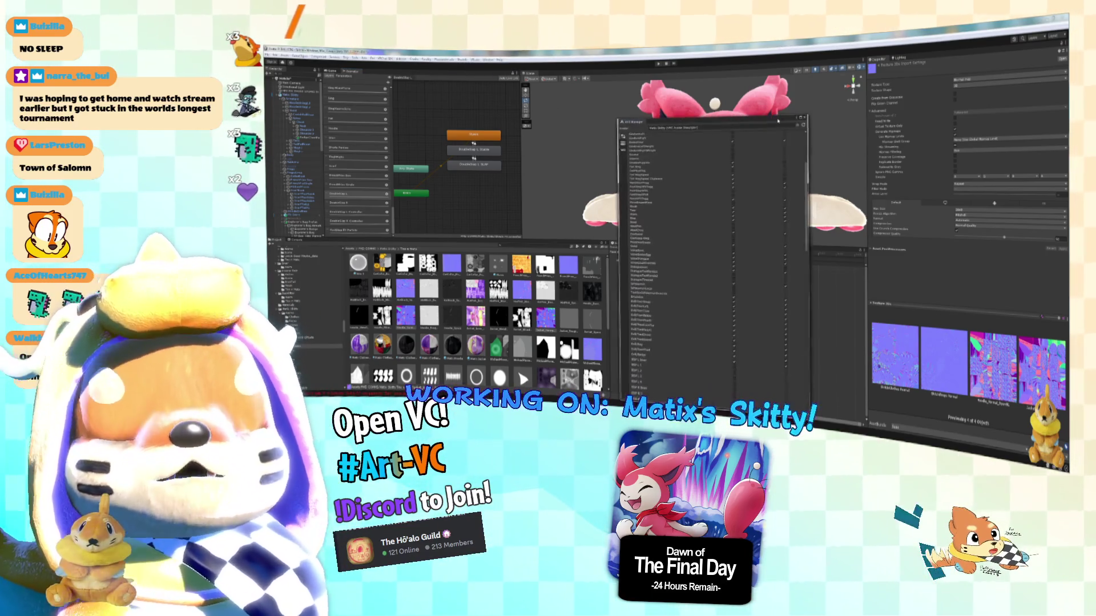
# Add the chosen Skitty blendshape from the Add Property list to the animation clip.
pyautogui.scroll(-10, 722, 297)
pyautogui.scroll(5, 759, 349)
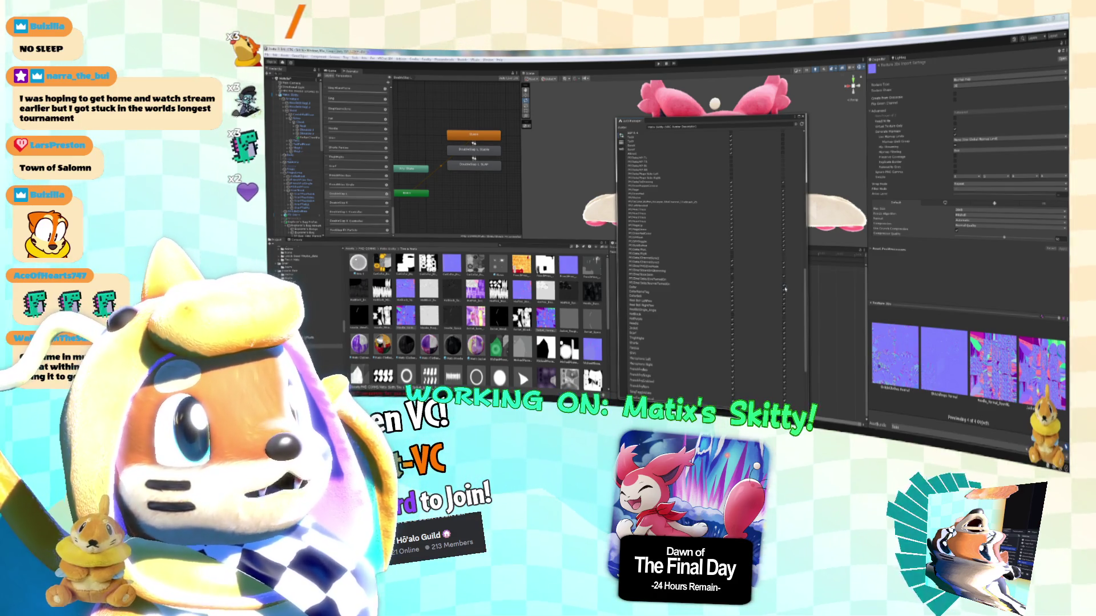
pyautogui.click(785, 289)
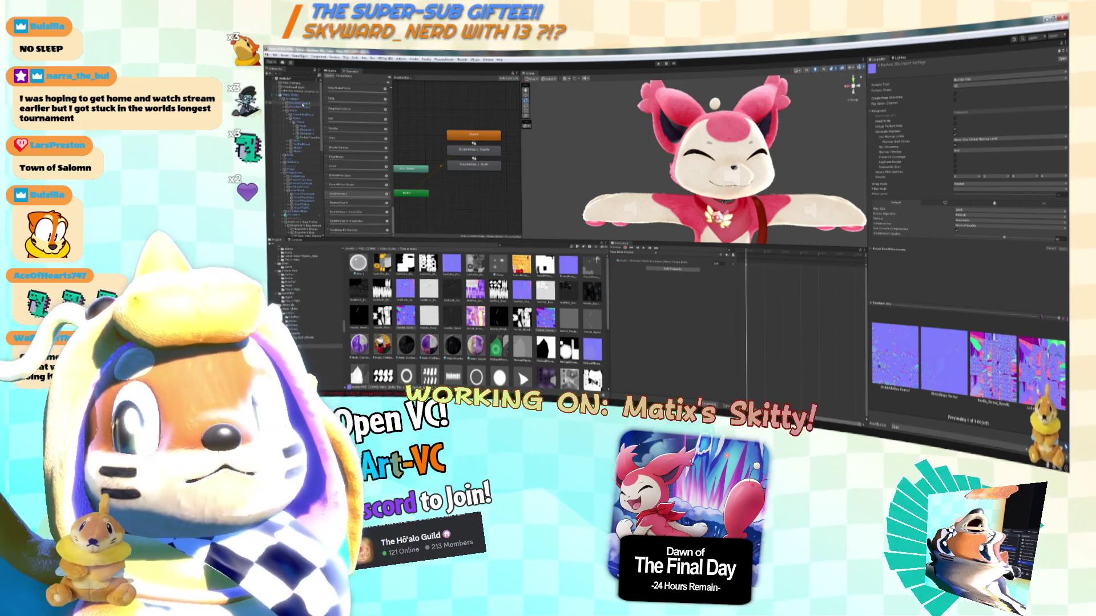
# Browse the avatar's animation clips folder and review the Expression Parameters asset.
pyautogui.click(291, 95)
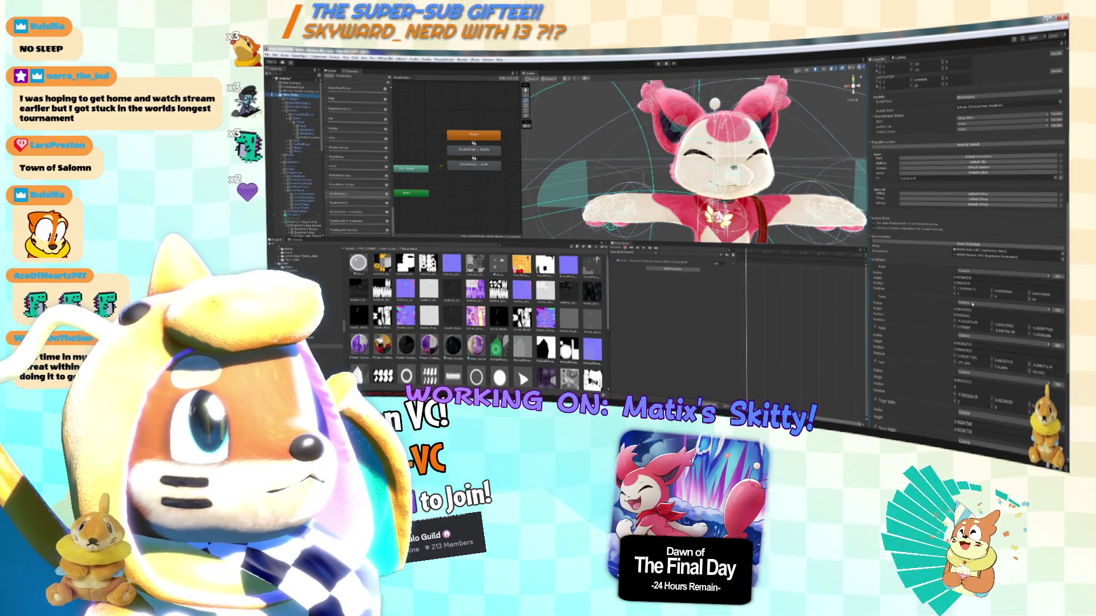
pyautogui.click(297, 257)
pyautogui.click(524, 290)
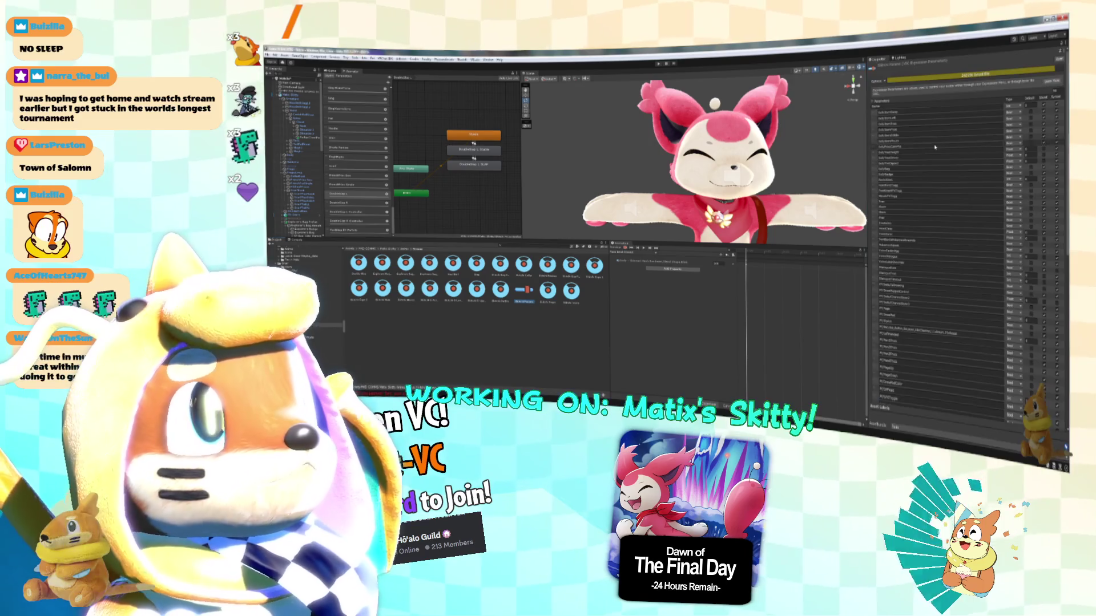
pyautogui.click(1002, 178)
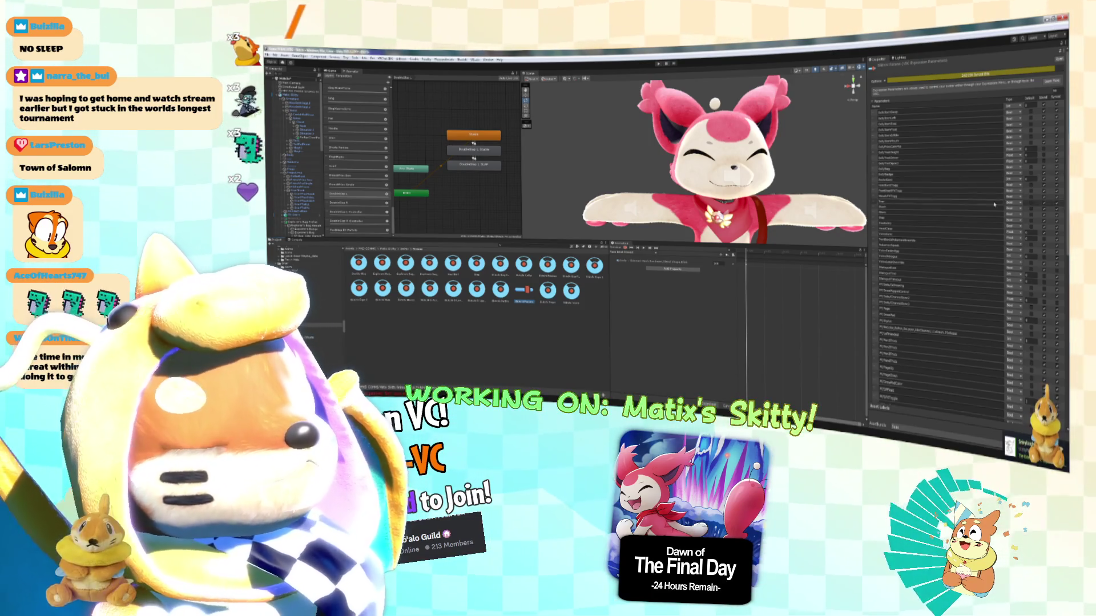
pyautogui.scroll(-10, 942, 239)
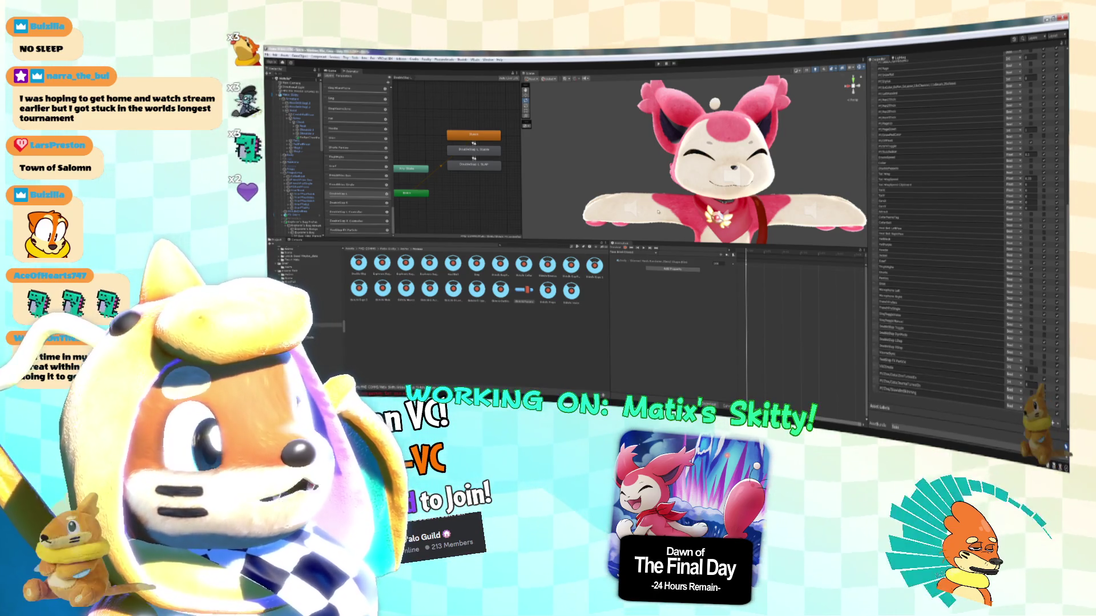
pyautogui.click(317, 108)
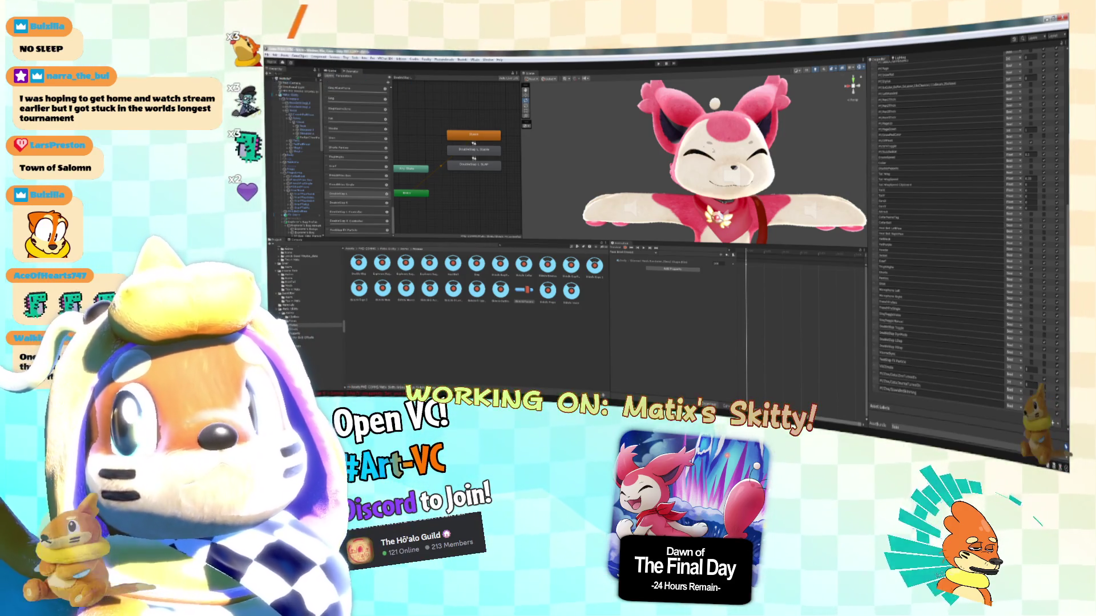
pyautogui.scroll(-10, 965, 257)
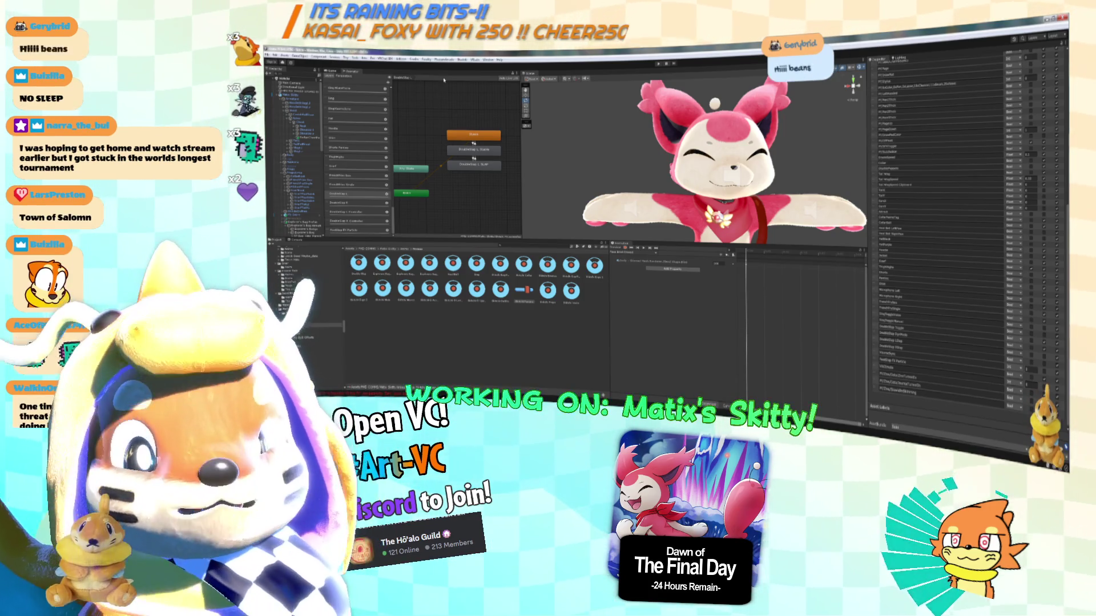
pyautogui.scroll(10, 942, 229)
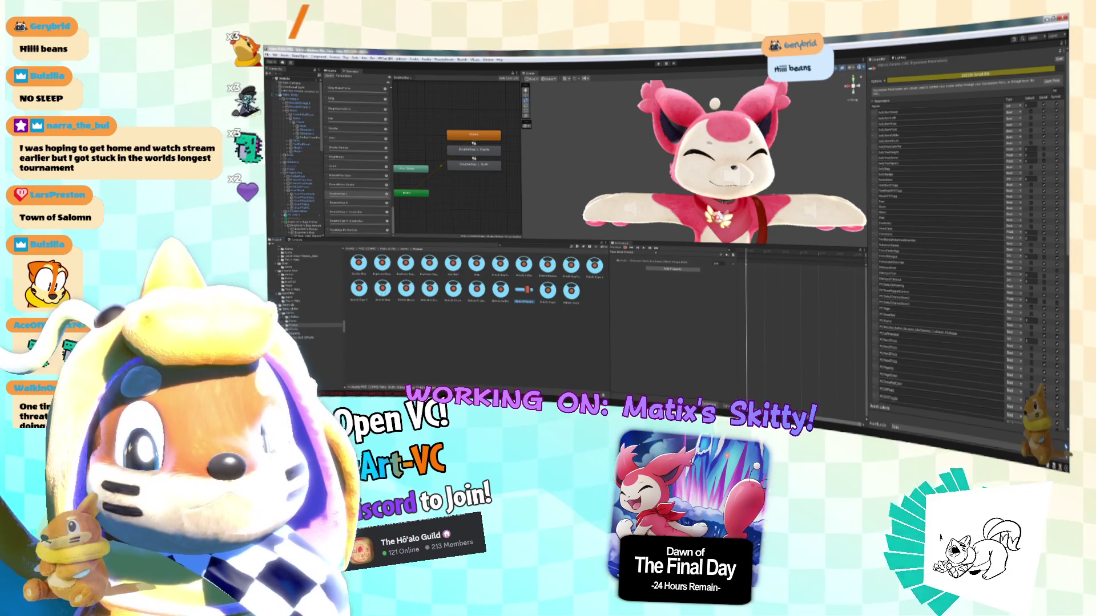
# Inspect the Expressions Menu, Zine Model and PuffyZine submenus' Zine and Skin controls, then reselect the avatar.
pyautogui.click(383, 288)
pyautogui.click(907, 126)
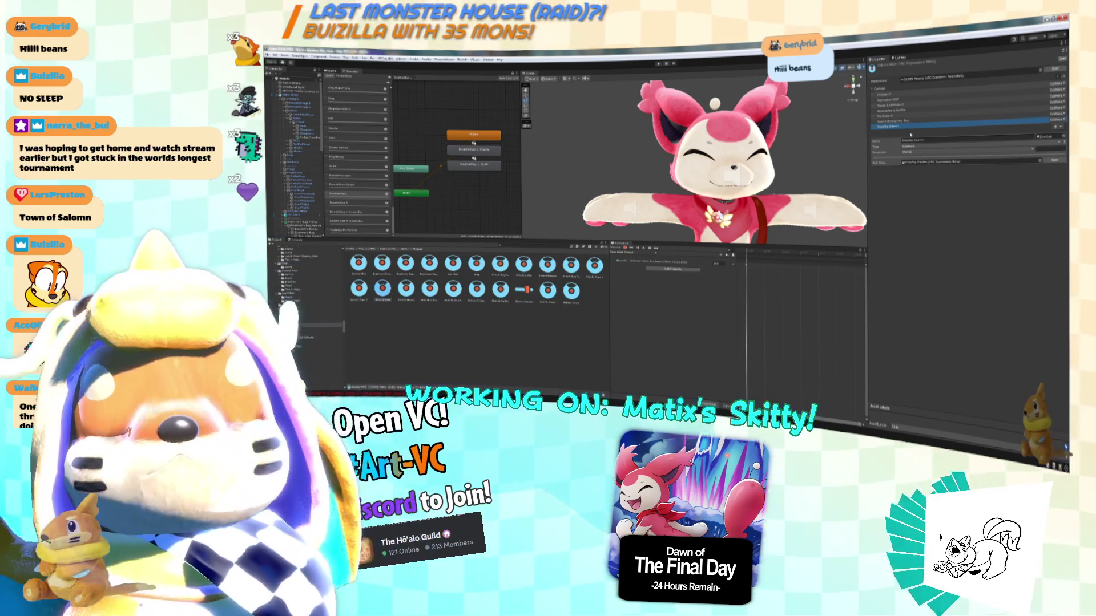
pyautogui.click(995, 167)
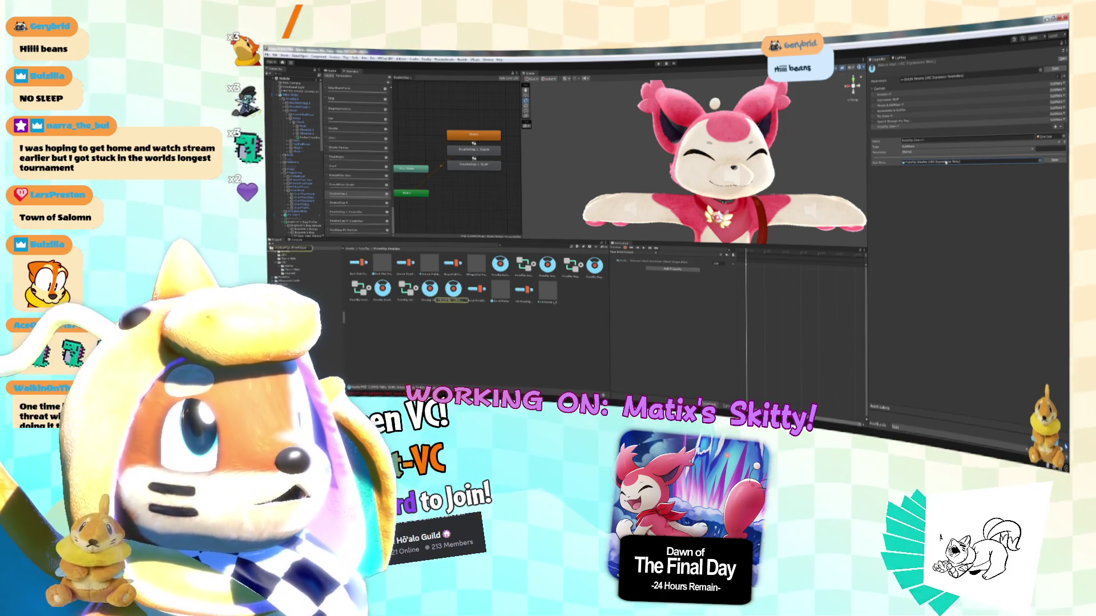
pyautogui.doubleClick(970, 161)
pyautogui.click(891, 105)
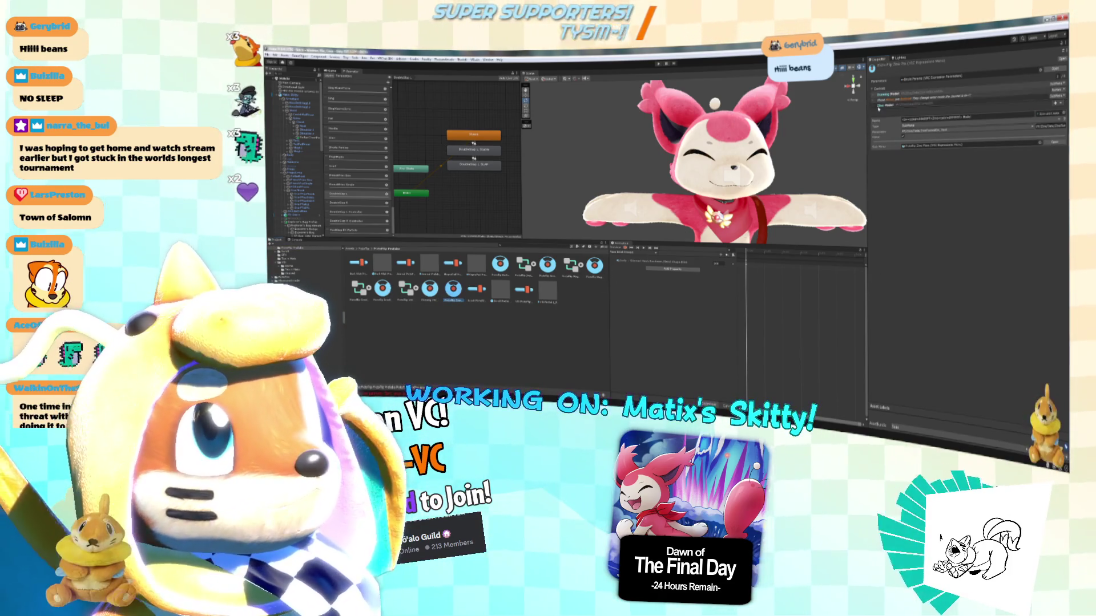
pyautogui.doubleClick(942, 147)
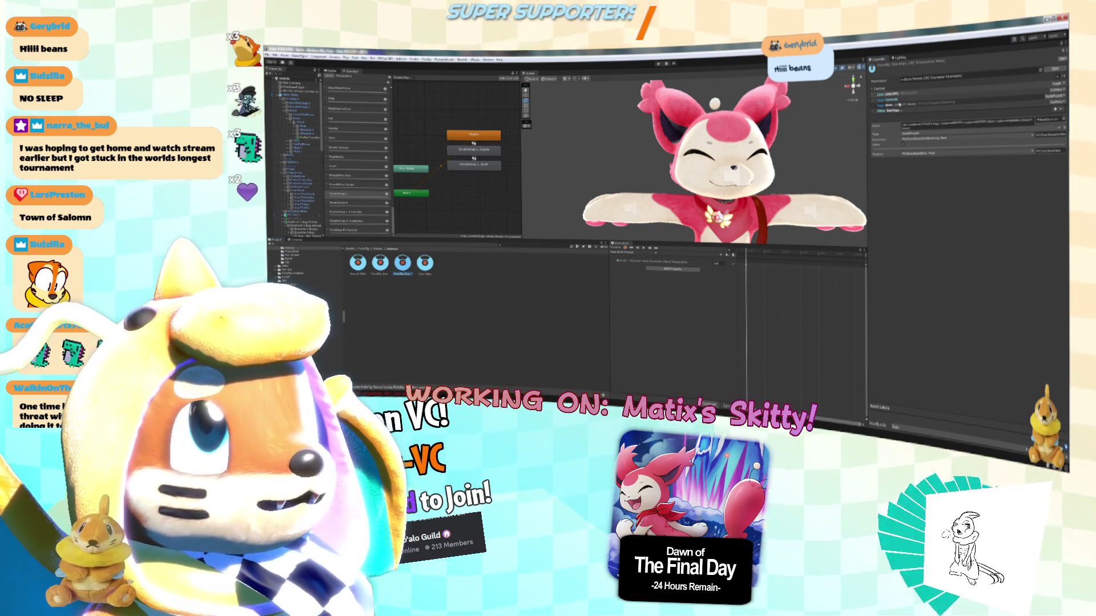
pyautogui.click(894, 93)
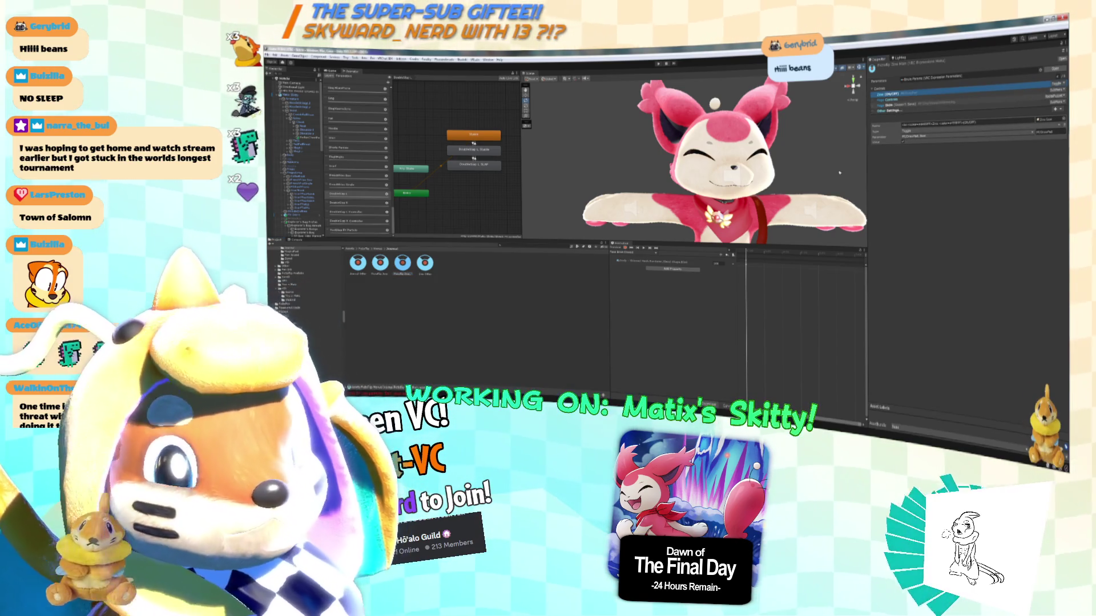
pyautogui.click(908, 105)
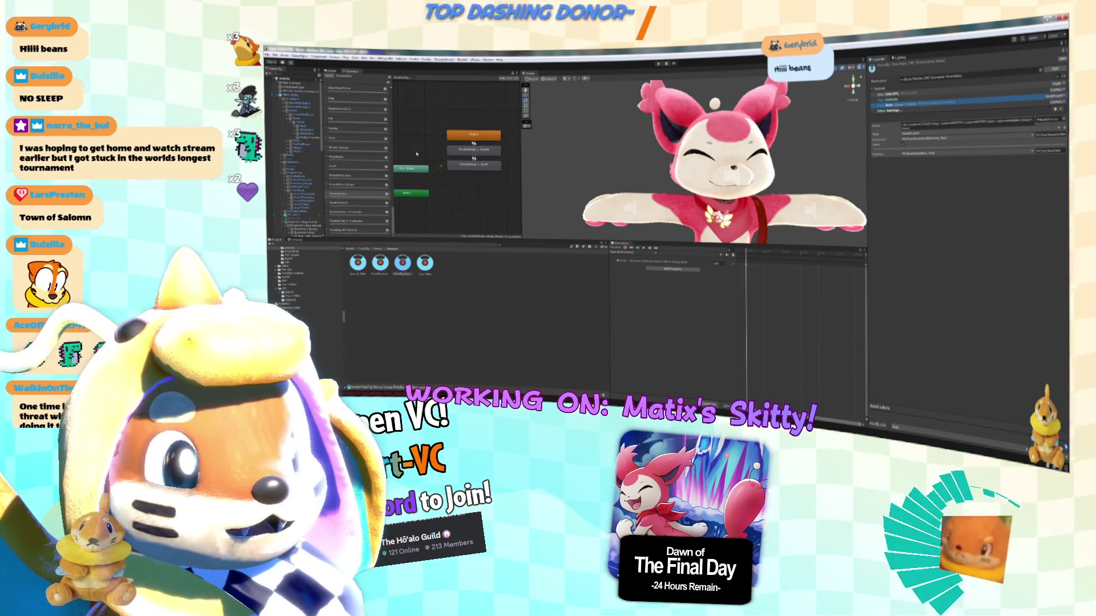
pyautogui.click(295, 96)
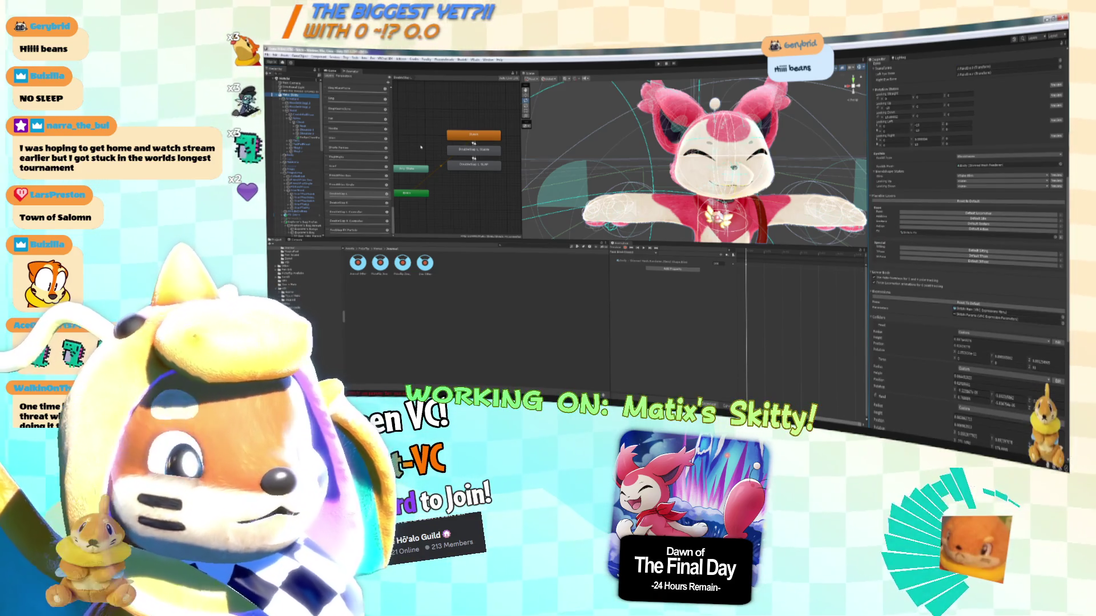
# Show the Animator's Parameters tab and open the descriptor's Expression Parameters asset.
pyautogui.click(347, 77)
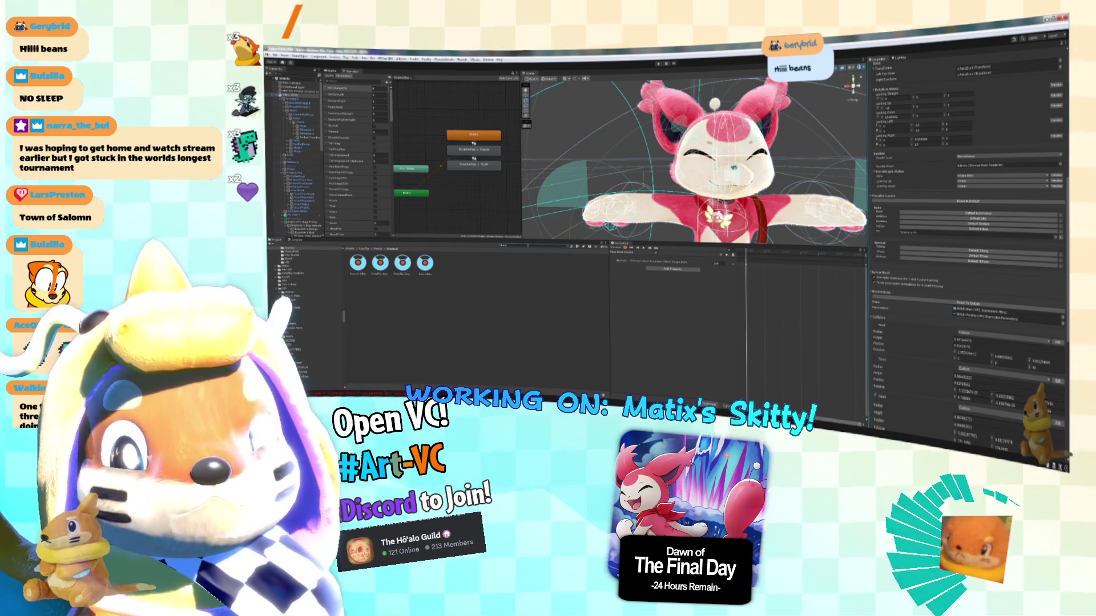
pyautogui.click(374, 248)
pyautogui.click(406, 288)
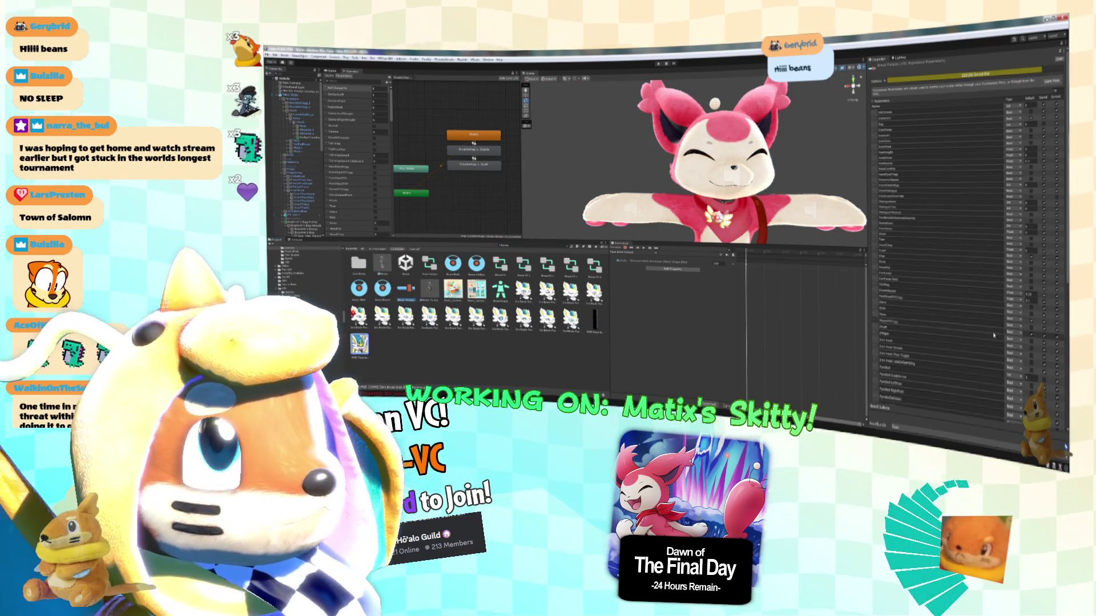
pyautogui.scroll(-5, 1034, 257)
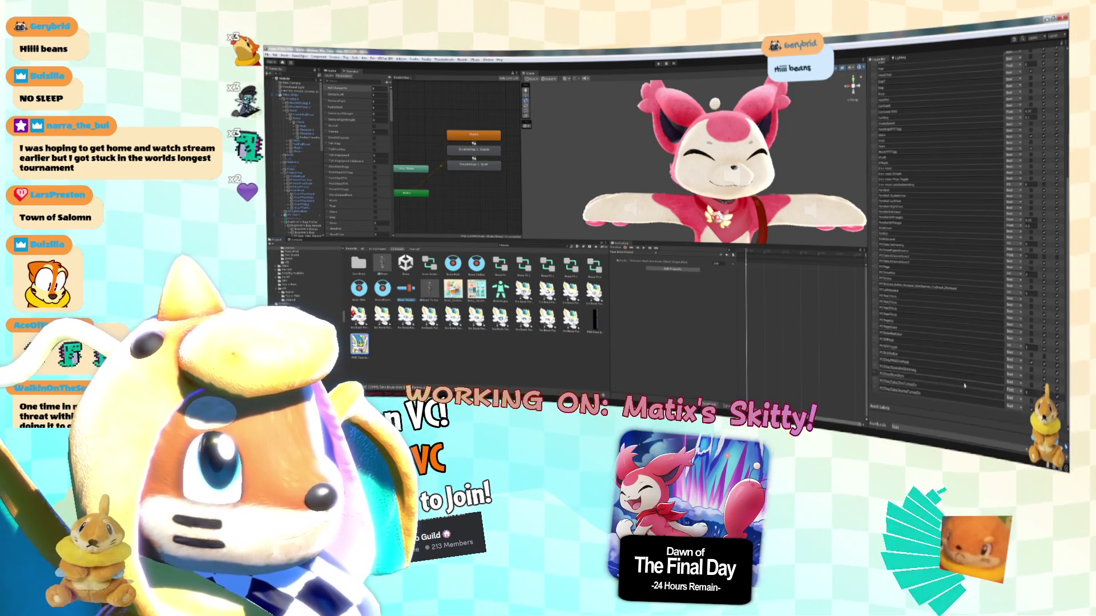
pyautogui.click(305, 95)
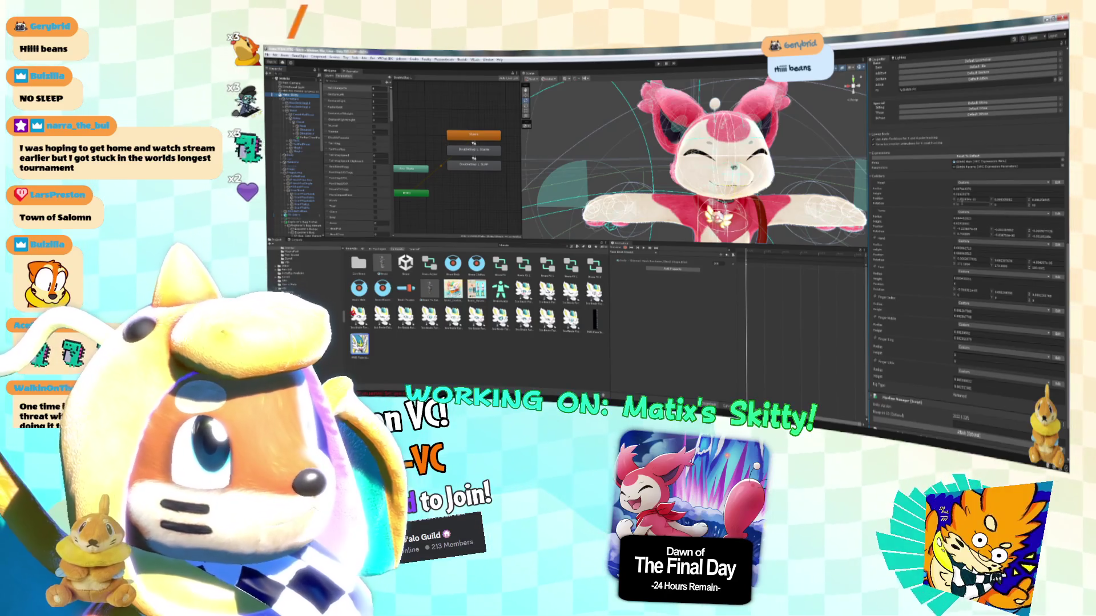
pyautogui.click(993, 166)
pyautogui.click(523, 292)
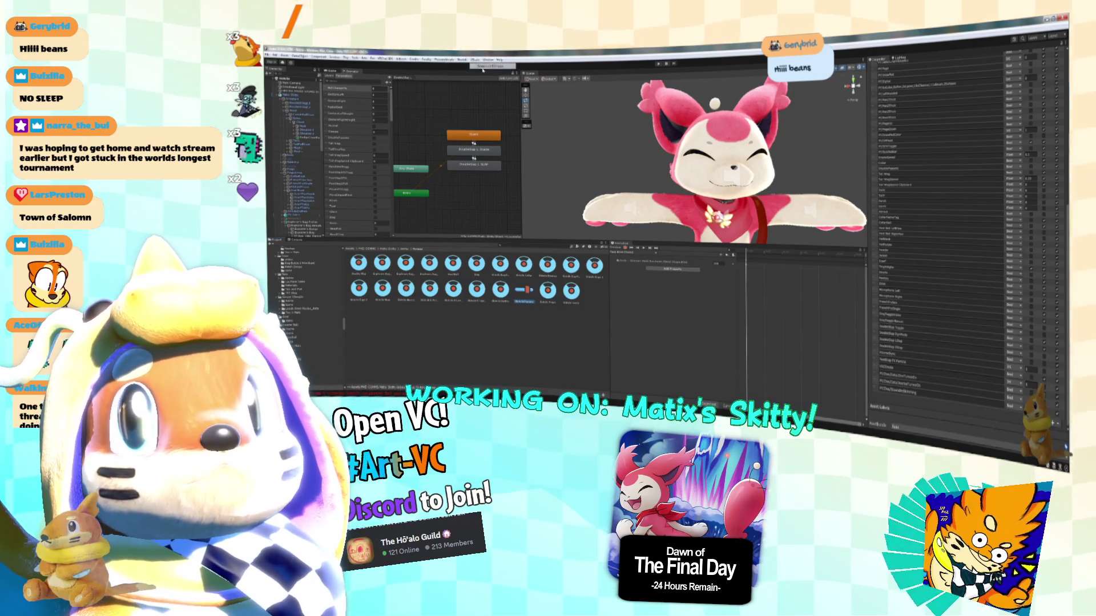
# Drag three bottom Expression Parameters entries to the top, then close the parameter tool window.
pyautogui.click(492, 66)
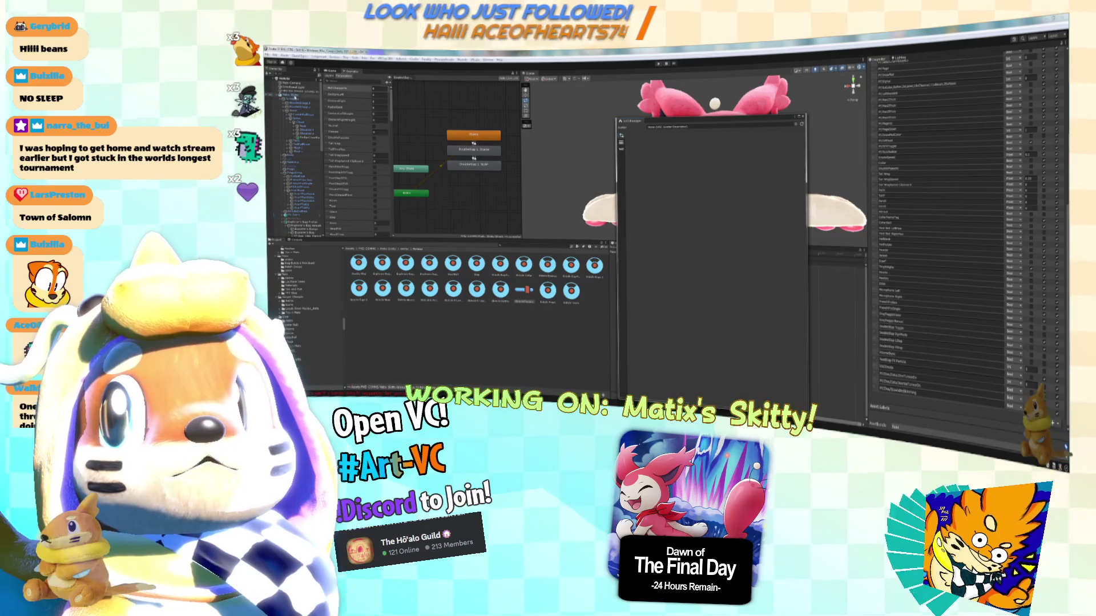
pyautogui.click(632, 183)
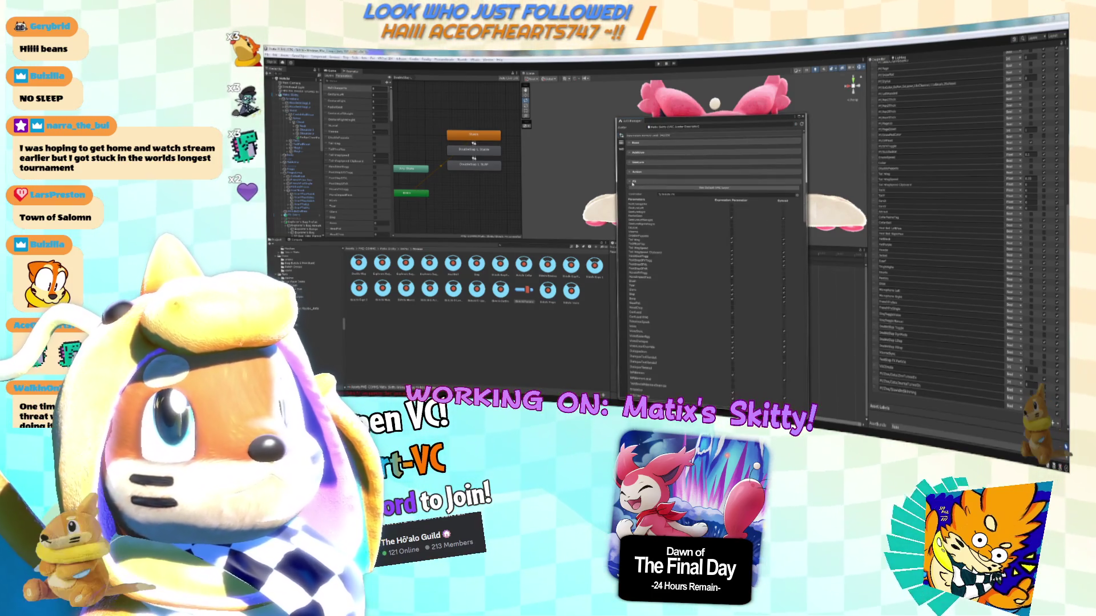
pyautogui.scroll(-5, 719, 248)
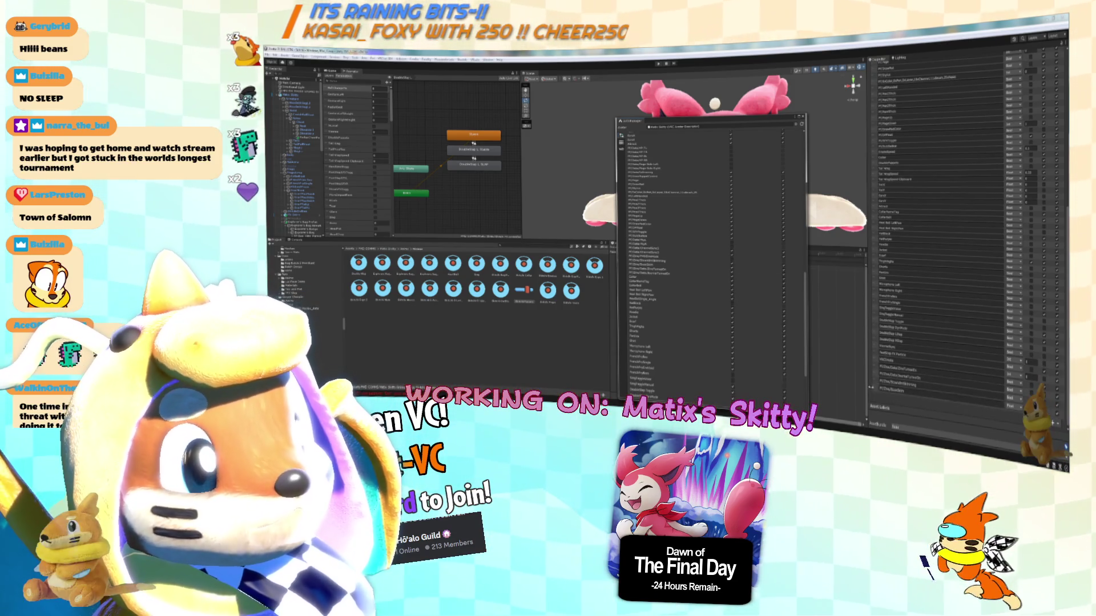
pyautogui.moveTo(877, 391); pyautogui.dragTo(876, 151)
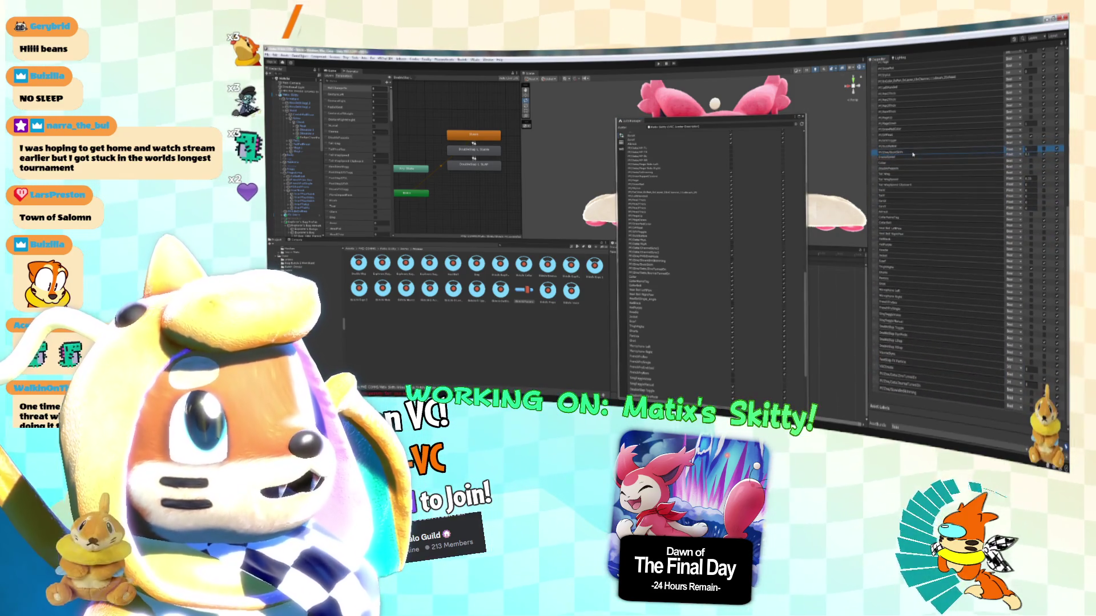
pyautogui.moveTo(876, 377); pyautogui.dragTo(878, 162)
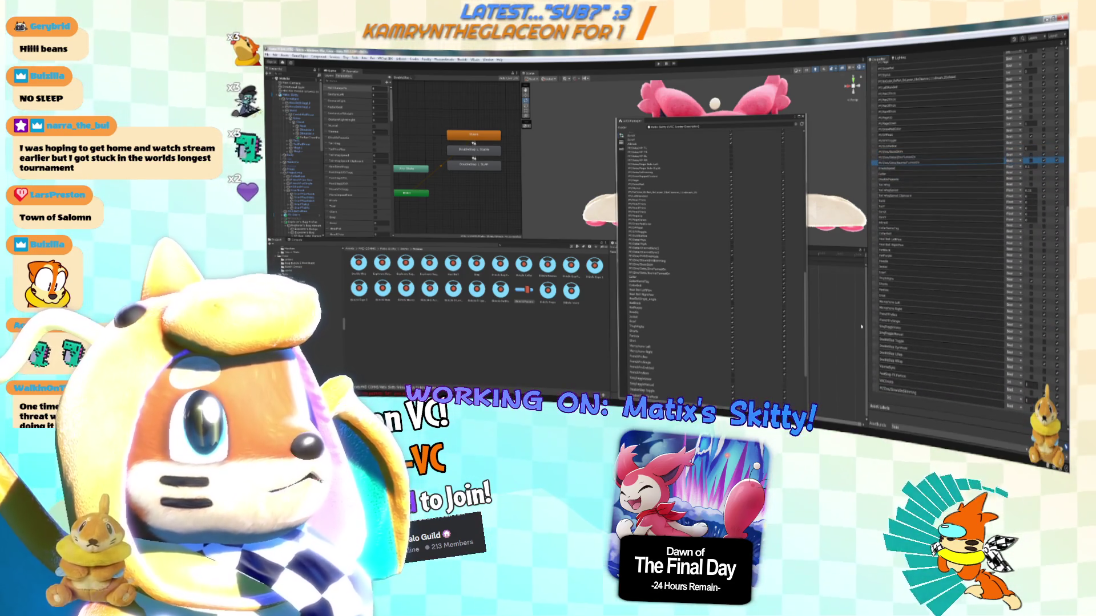
pyautogui.moveTo(876, 394); pyautogui.dragTo(877, 163)
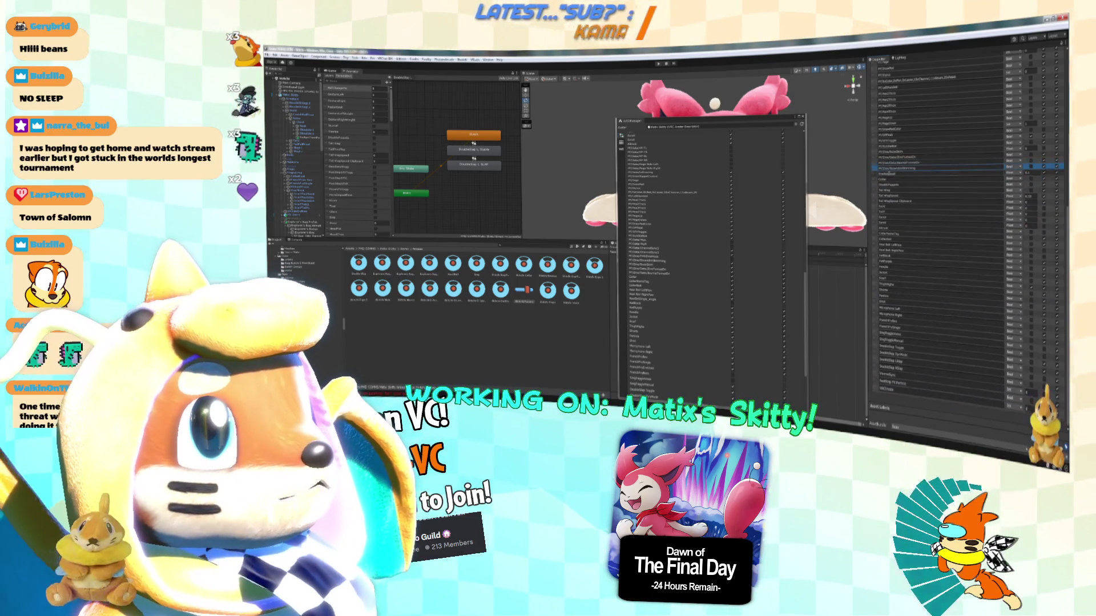
pyautogui.scroll(3, 912, 179)
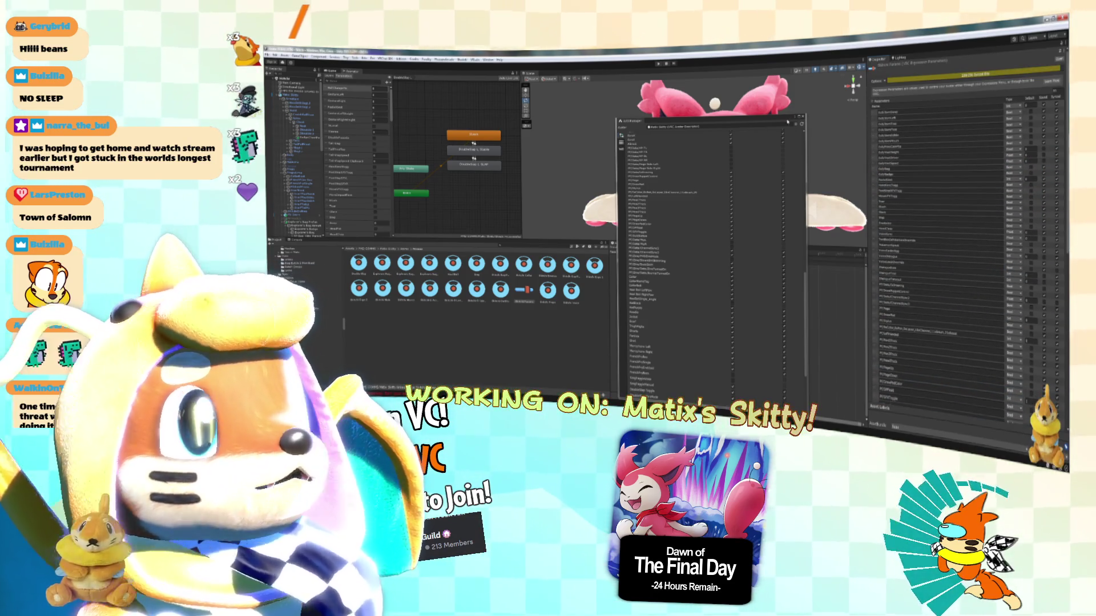
pyautogui.click(801, 121)
pyautogui.scroll(-5, 996, 217)
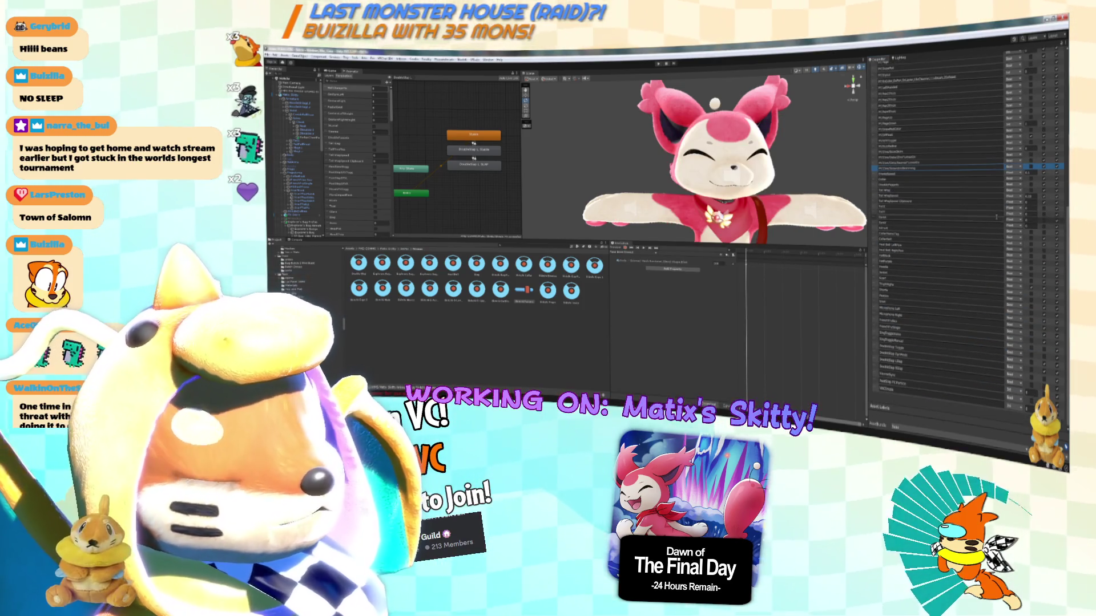
# Save the project and bring up the VRChat SDK avatar builder, now listing 41 alerts.
pyautogui.click(274, 55)
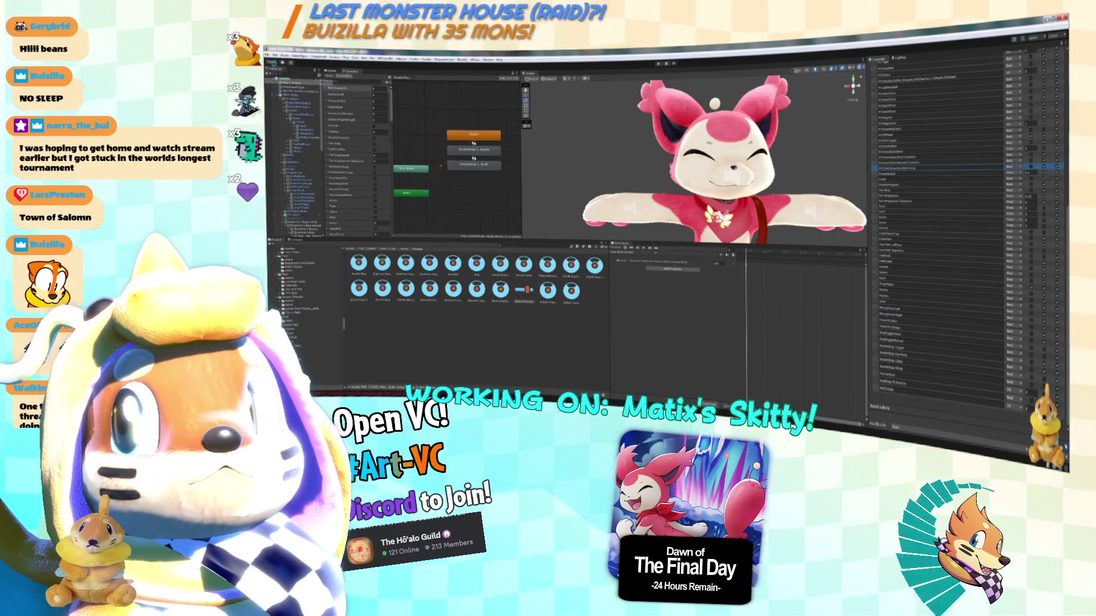
pyautogui.click(302, 112)
pyautogui.scroll(-10, 934, 318)
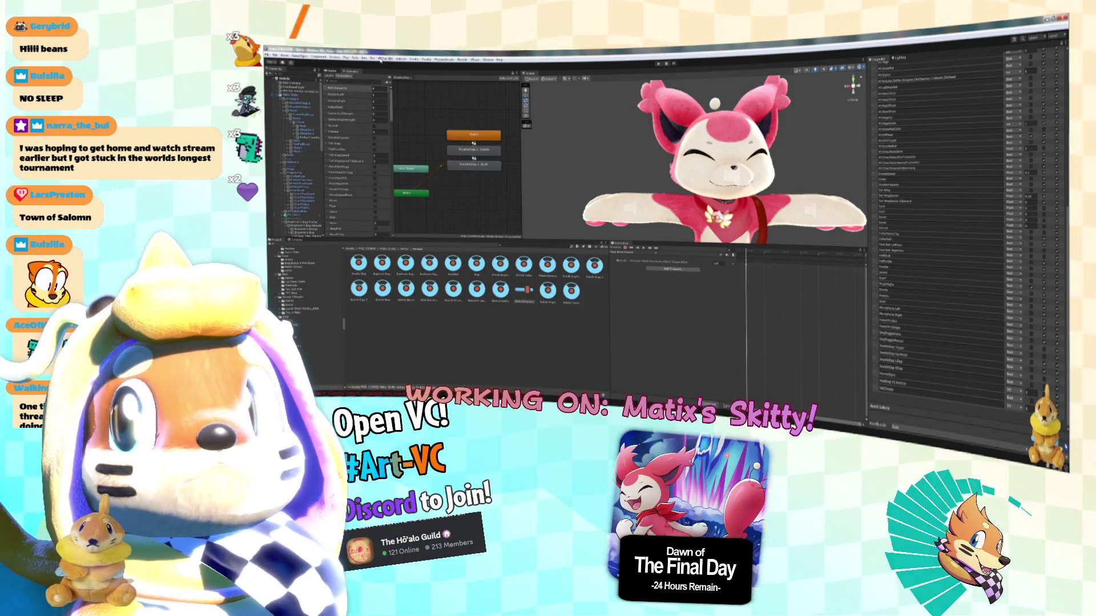
pyautogui.click(379, 59)
pyautogui.click(396, 86)
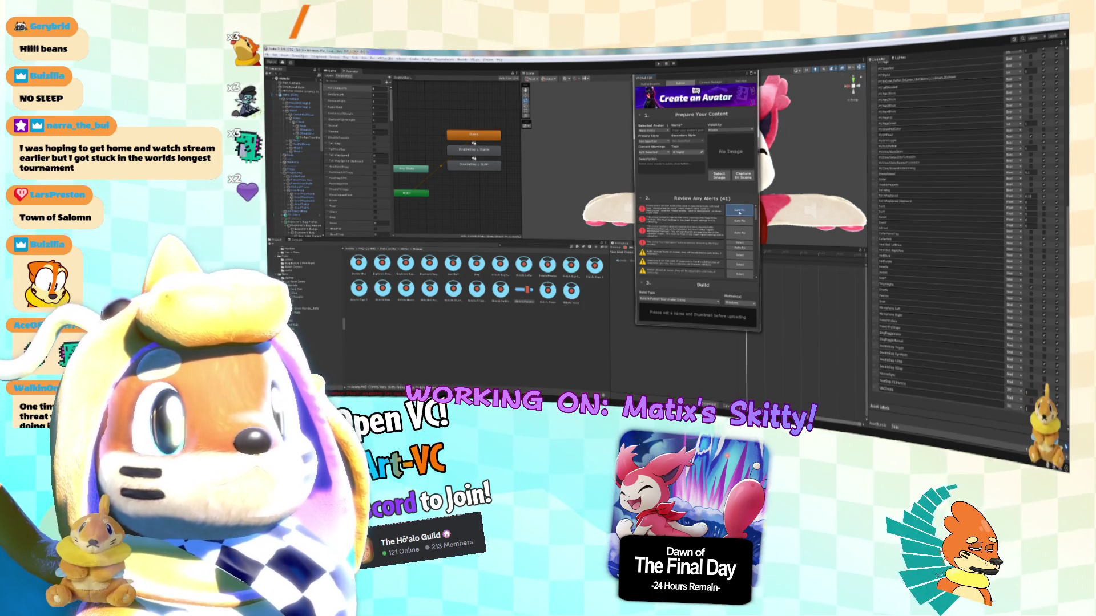
# Auto-fix the top flagged avatar alerts four times in a row.
pyautogui.click(740, 211)
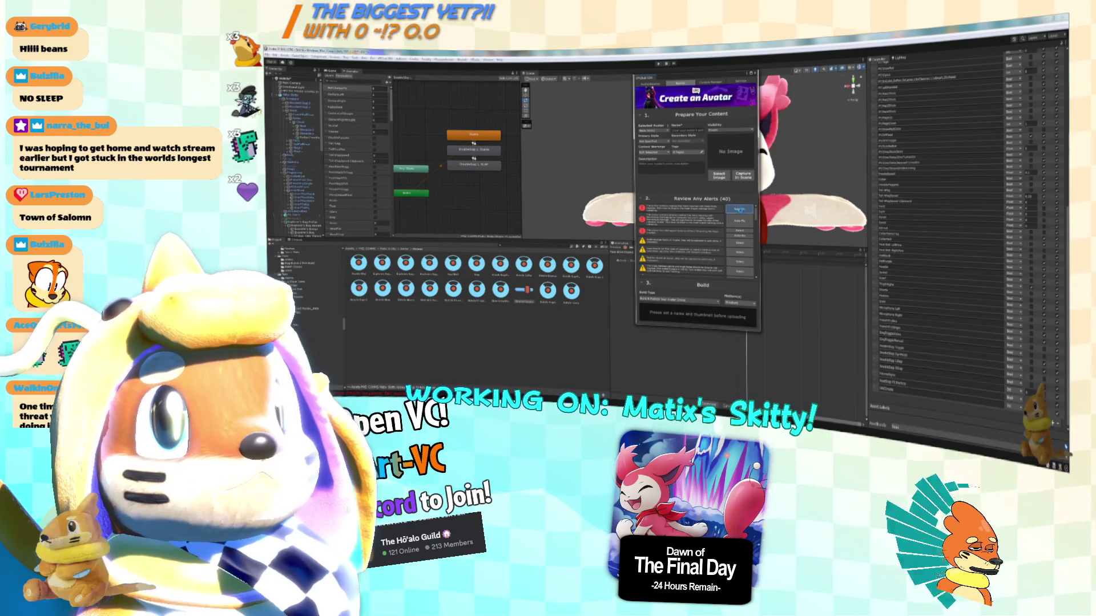
pyautogui.click(740, 211)
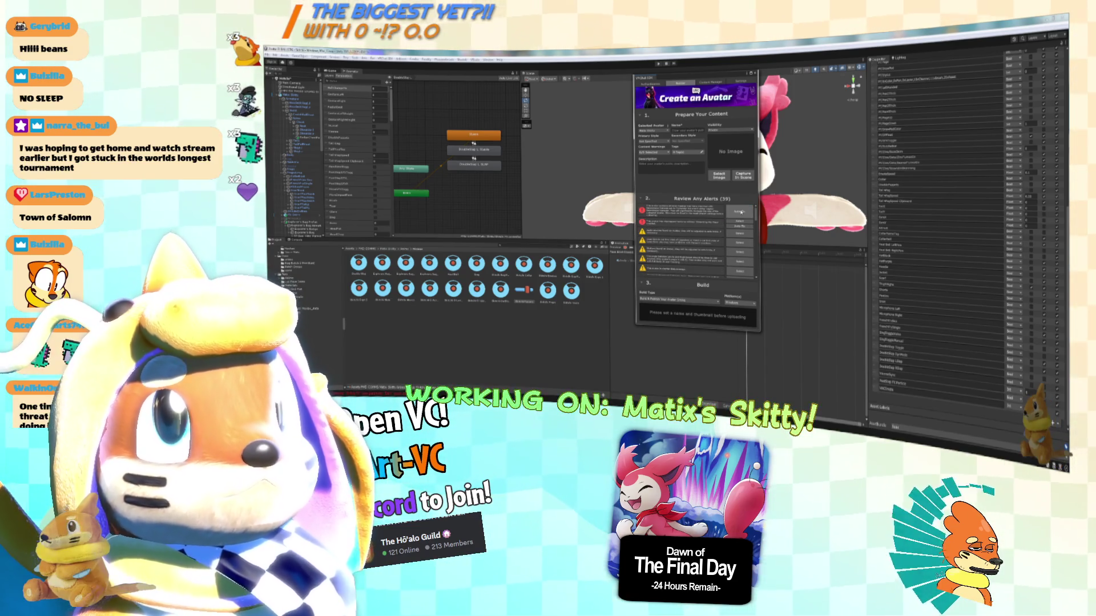
pyautogui.click(741, 212)
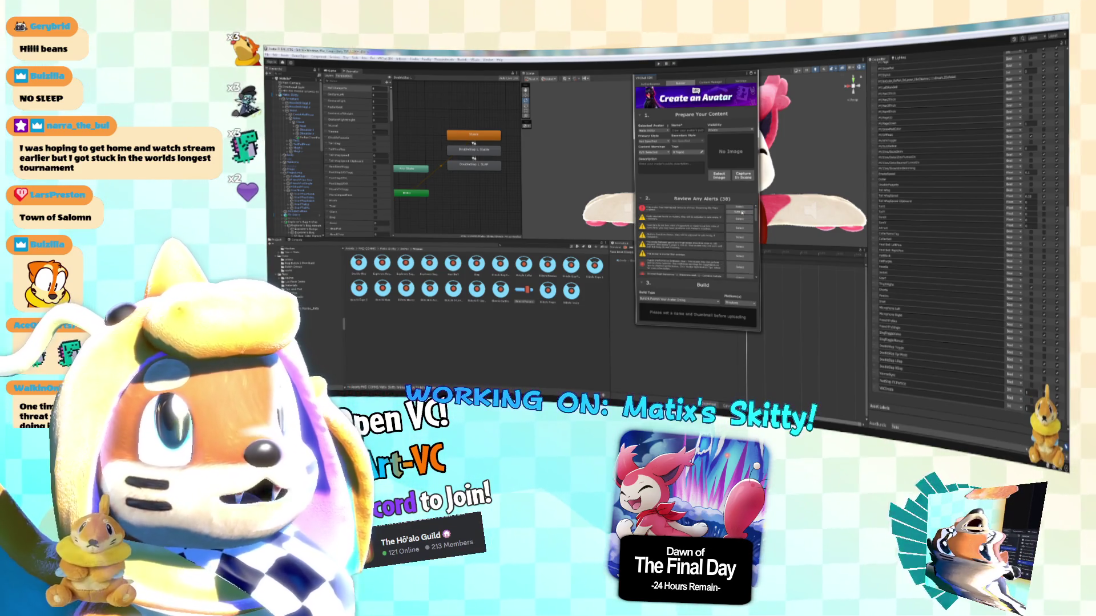
pyautogui.click(740, 211)
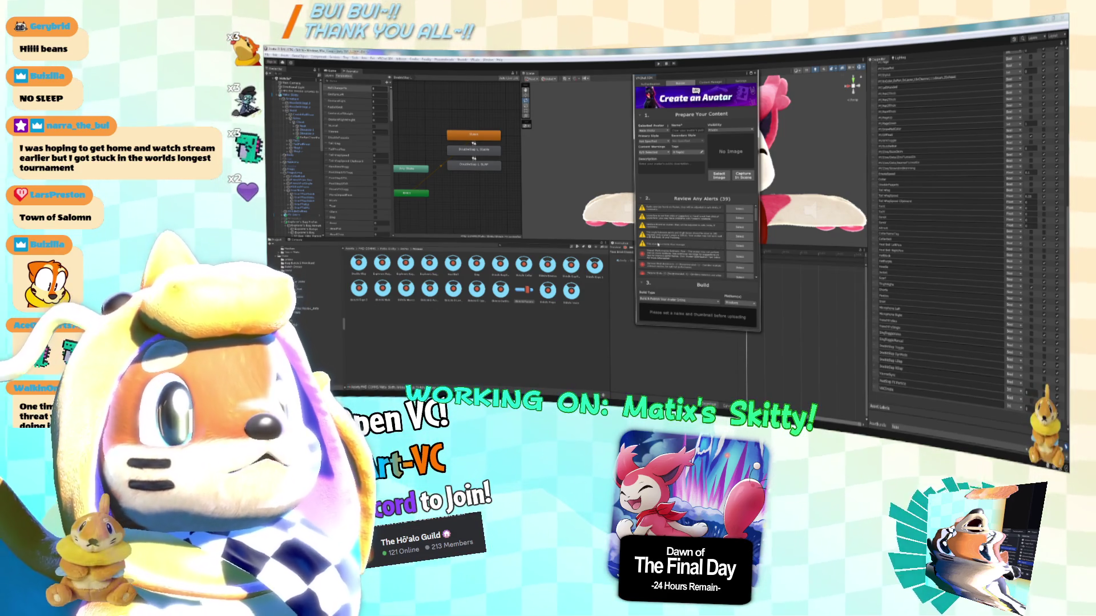
# Make the SDK upload panel taller and move it to the left of the avatar.
pyautogui.scroll(-3, 682, 246)
pyautogui.scroll(-3, 689, 244)
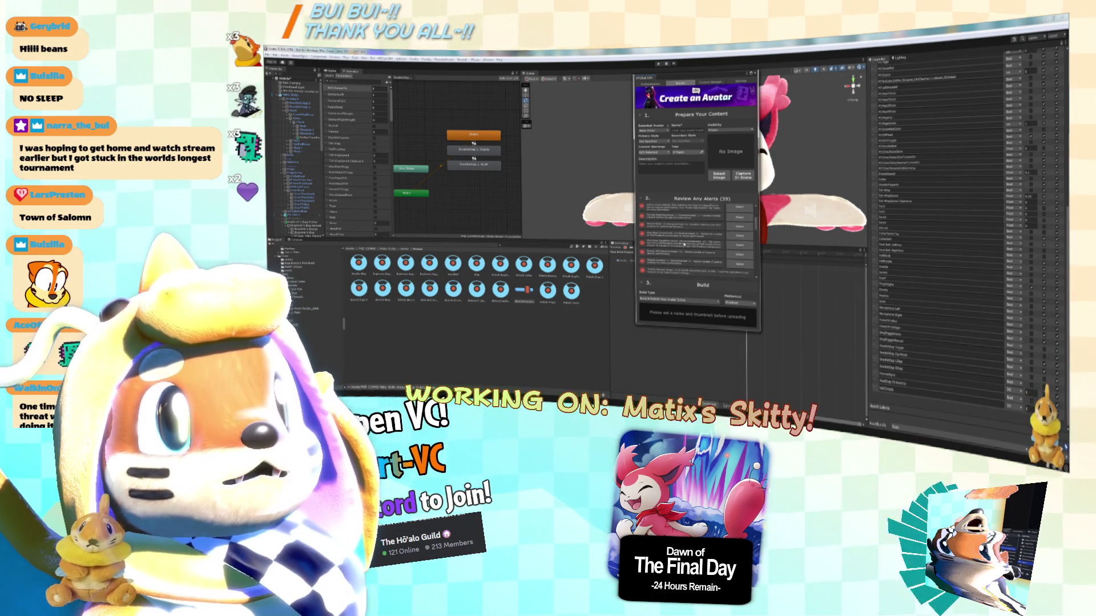
pyautogui.scroll(1, 702, 251)
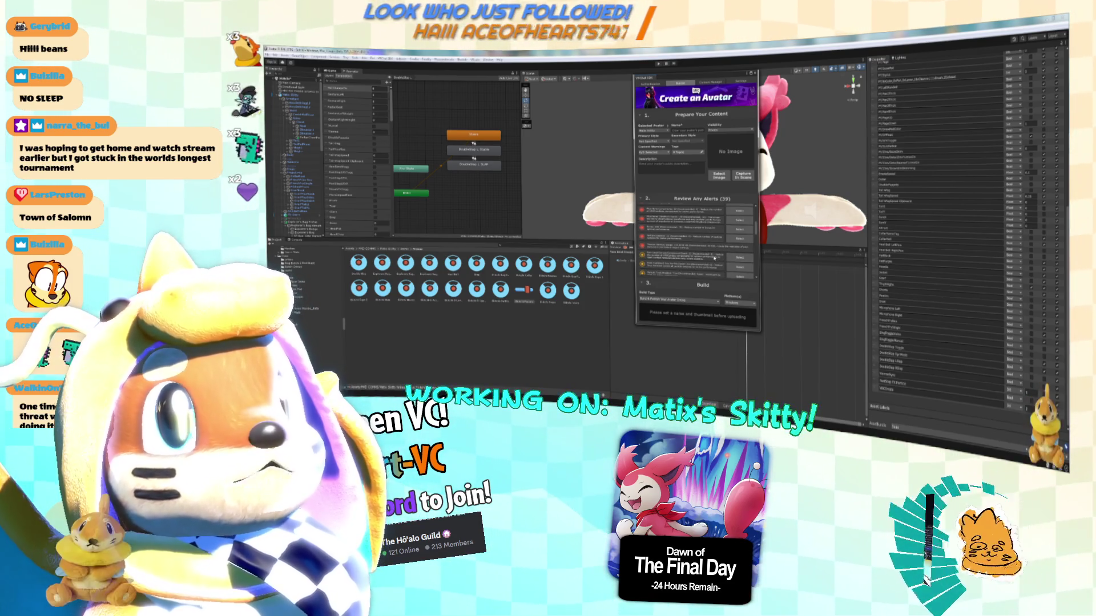
pyautogui.moveTo(759, 335); pyautogui.dragTo(760, 393)
pyautogui.scroll(-5, 692, 280)
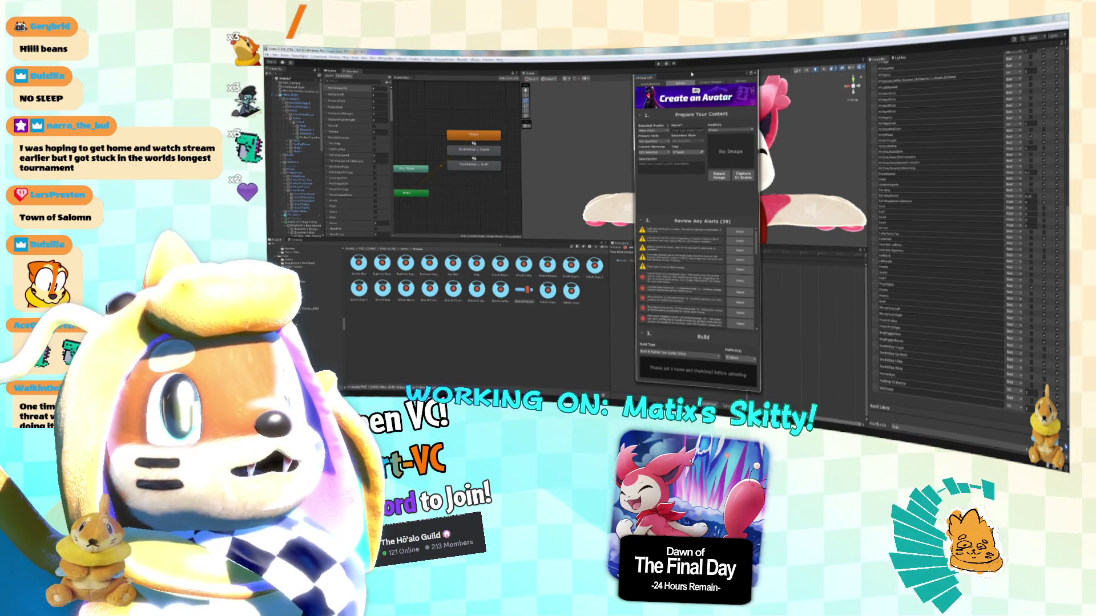
pyautogui.moveTo(691, 74)
pyautogui.mouseDown()
pyautogui.moveTo(451, 113)
pyautogui.moveTo(491, 105)
pyautogui.mouseUp()
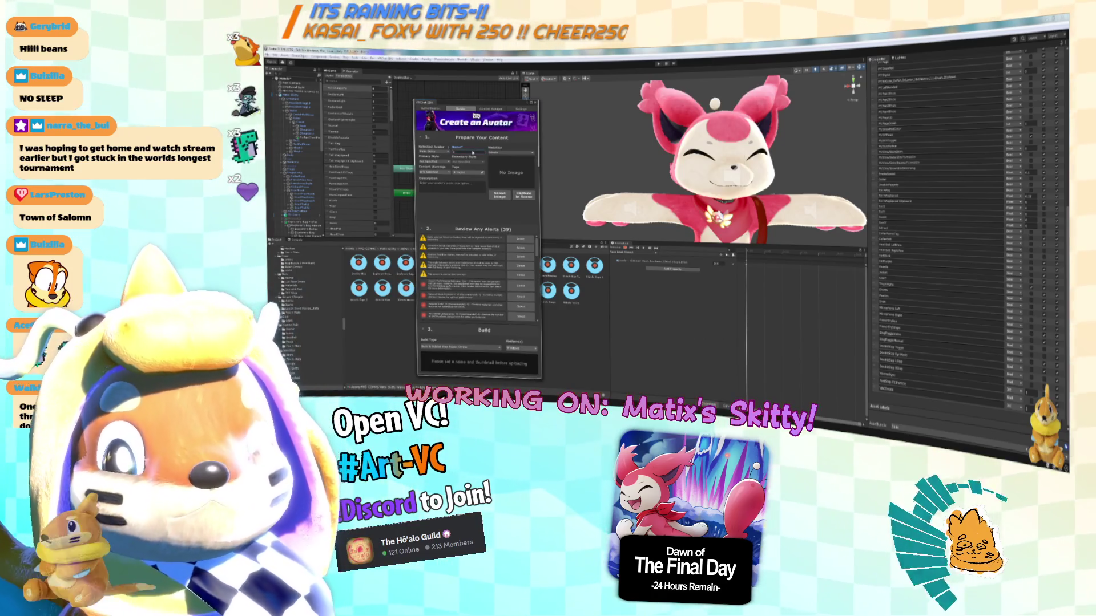
# Name the avatar Skitty, capture a face close-up thumbnail from the scene, and start the build.
pyautogui.write('Skitty')
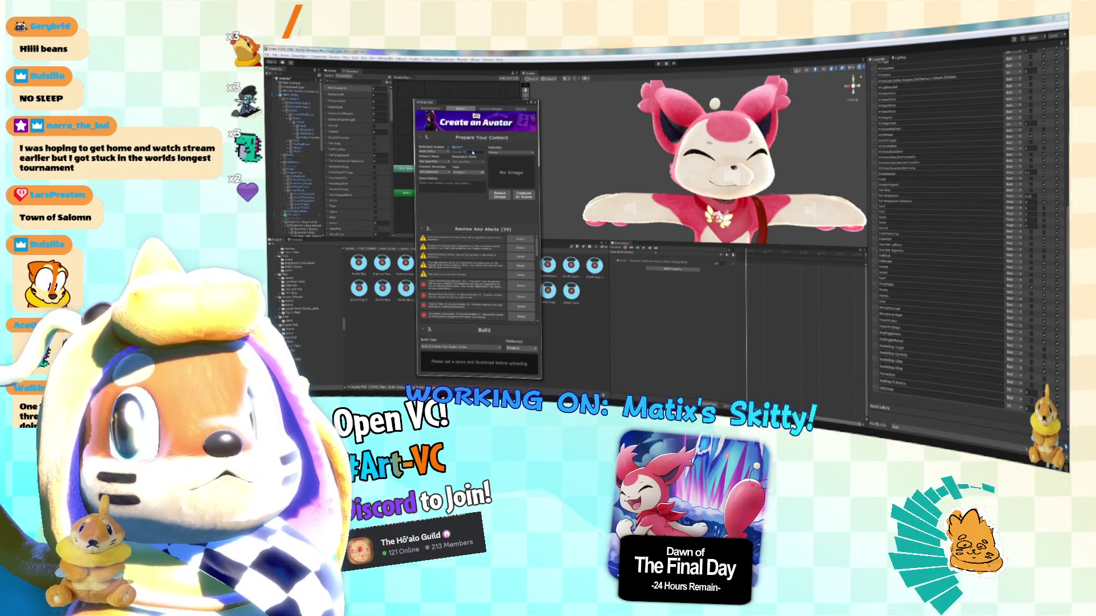
pyautogui.click(507, 195)
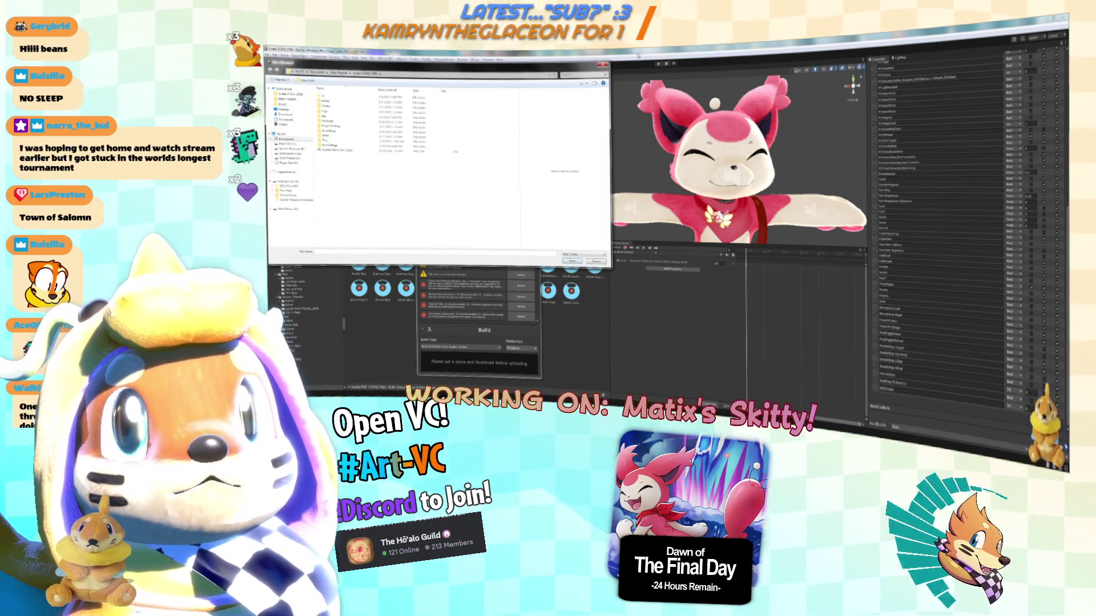
pyautogui.press('Escape')
pyautogui.scroll(10, 623, 178)
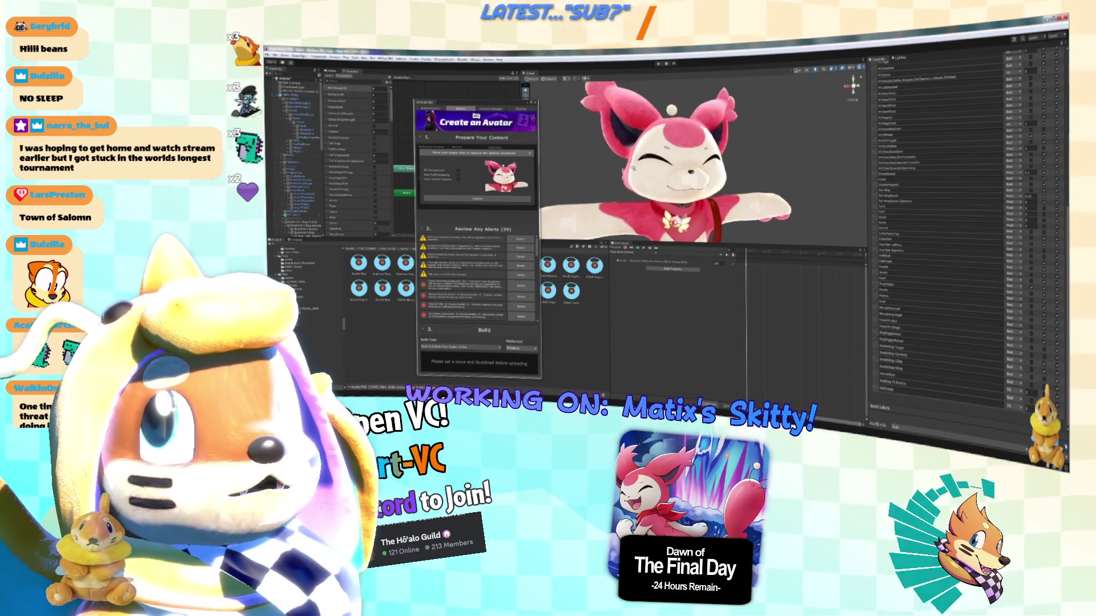
pyautogui.scroll(5, 612, 138)
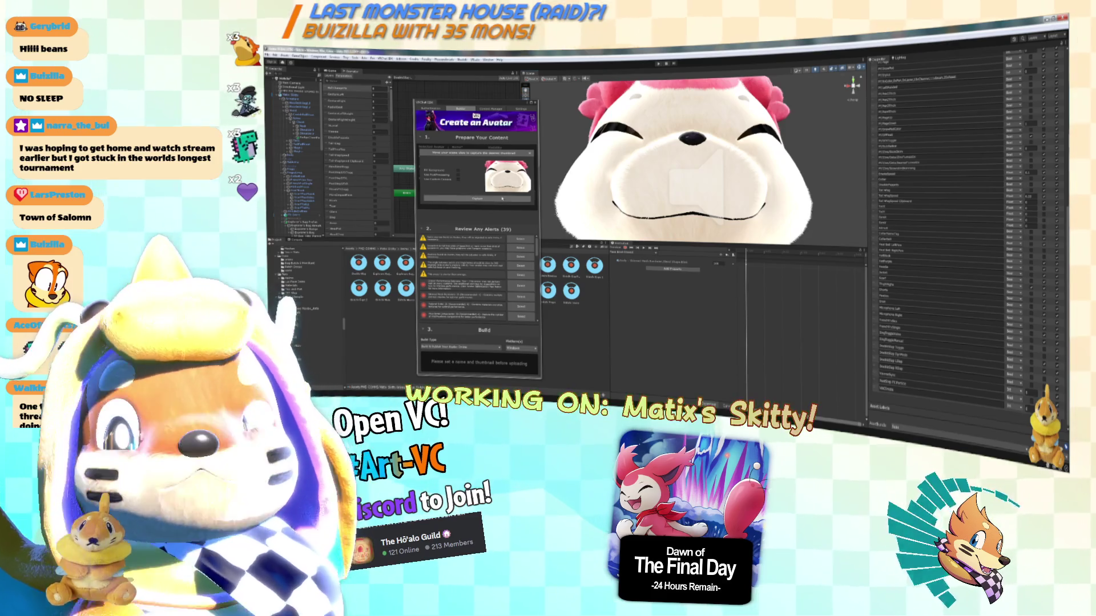
pyautogui.click(477, 198)
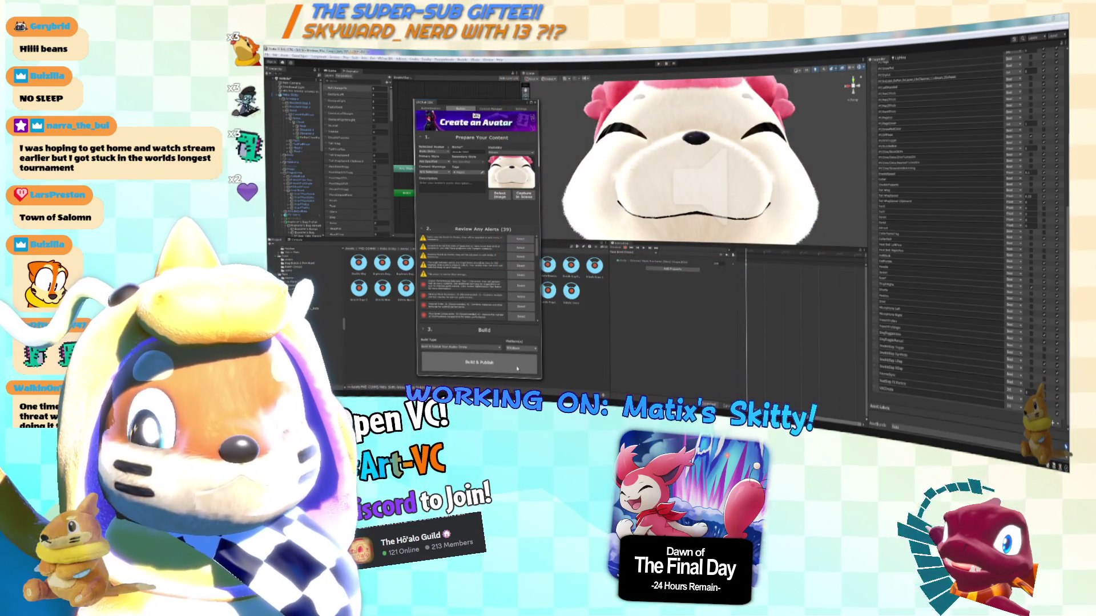
pyautogui.click(517, 368)
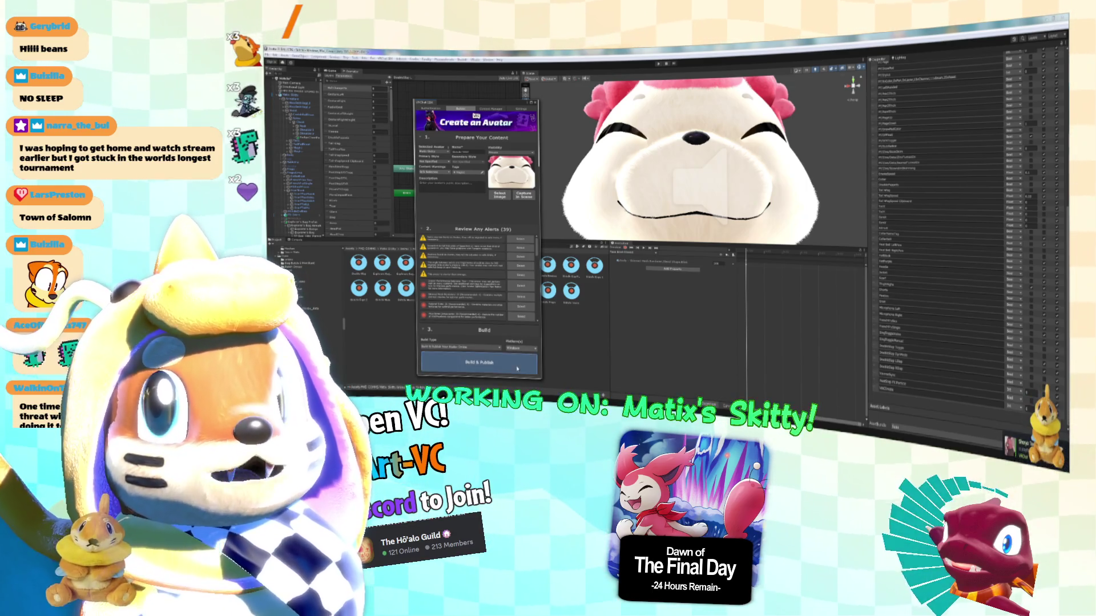
# Accept the copyright agreement so the Skitty avatar build starts, then switch to Trello.
pyautogui.click(526, 355)
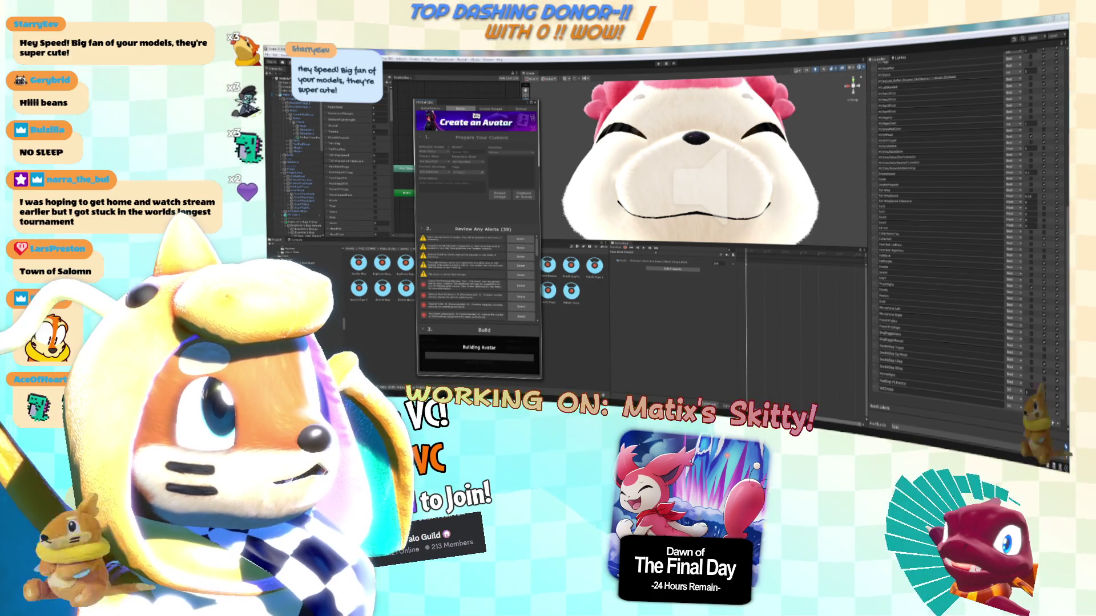
pyautogui.moveTo(1063, 63)
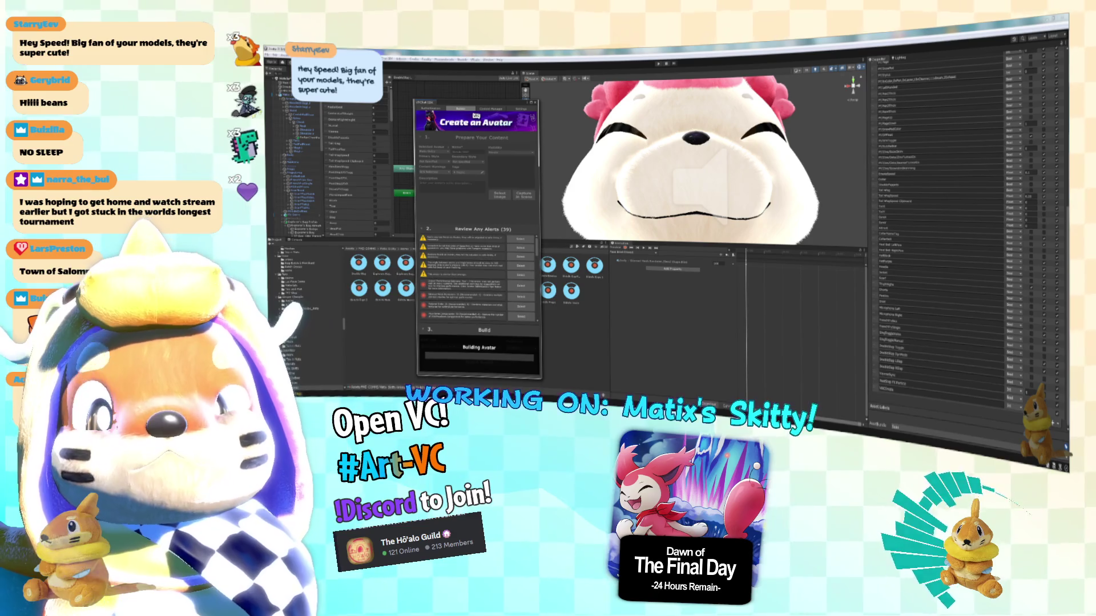
pyautogui.hotkey('alt', 'Tab')
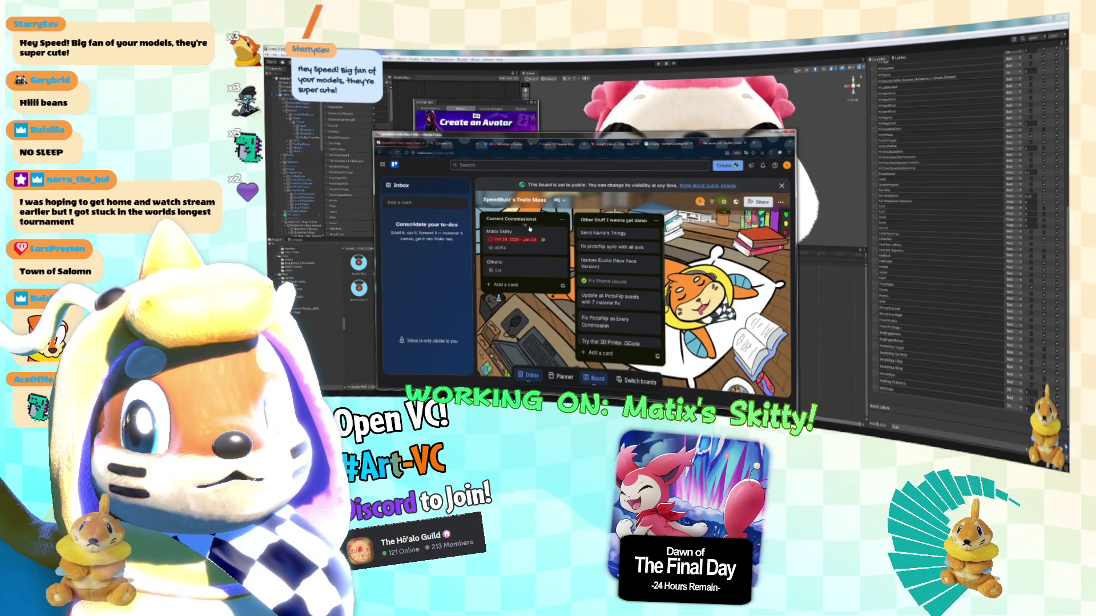
# Open the Matix Skitty card and scroll through its Current Commission checklist.
pyautogui.click(499, 232)
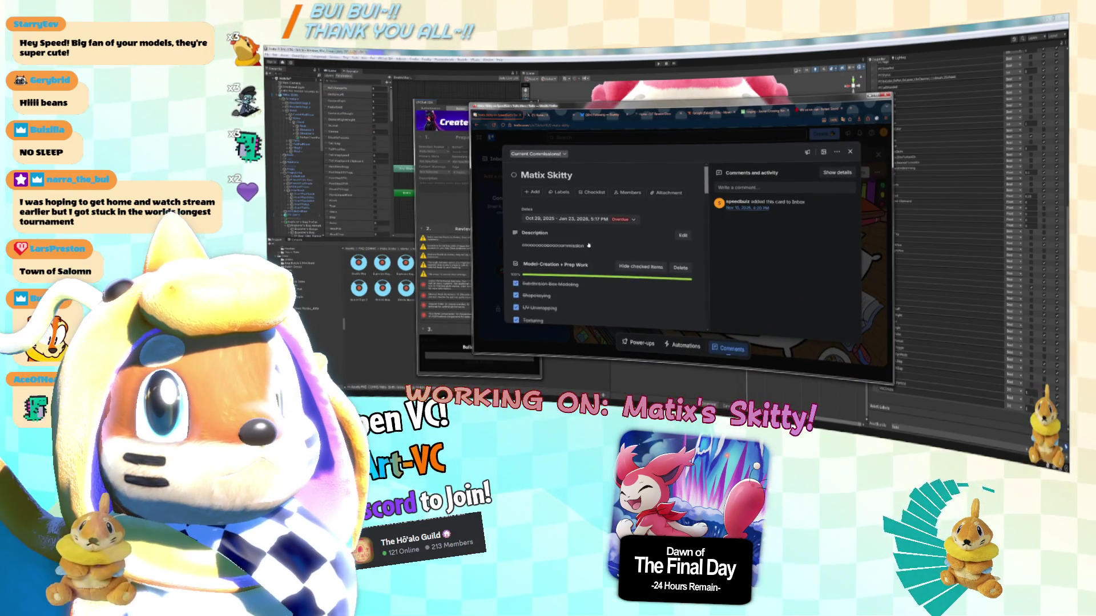
pyautogui.scroll(-3, 553, 247)
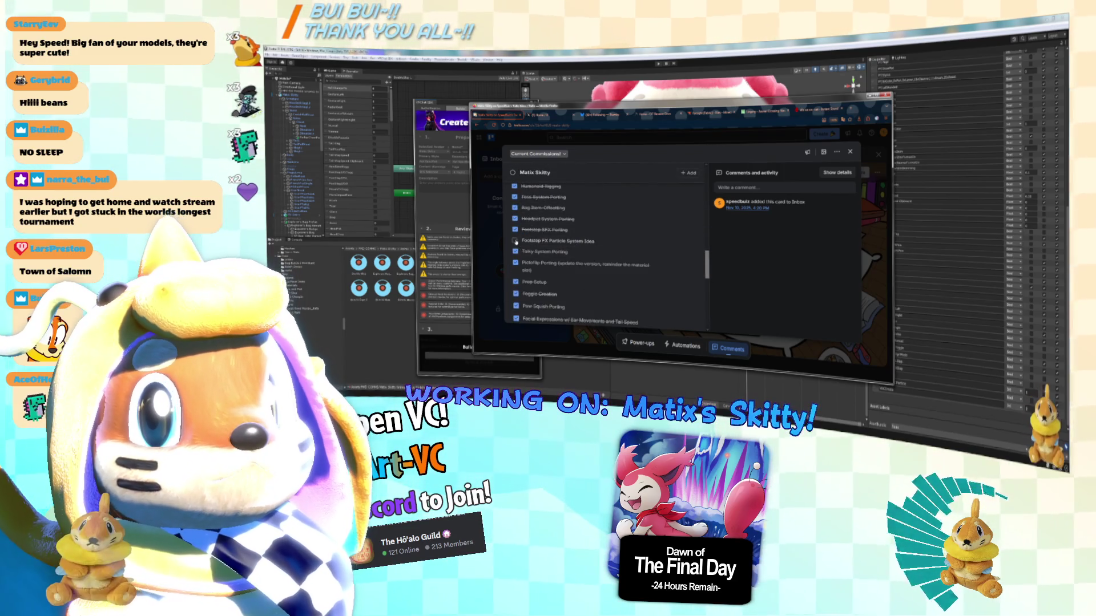
pyautogui.scroll(-3, 519, 245)
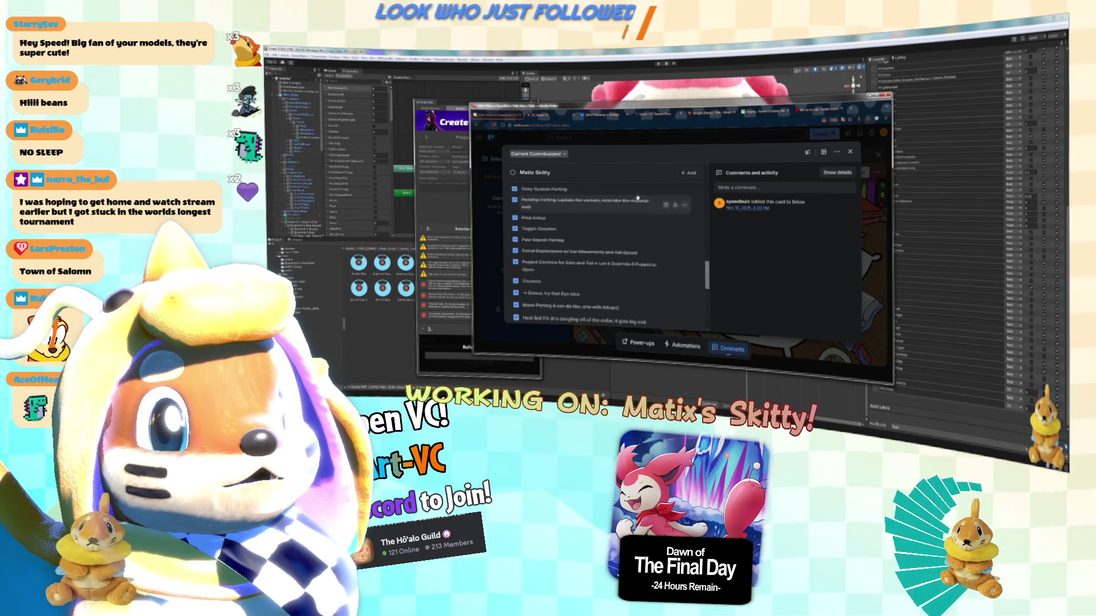
pyautogui.scroll(-3, 534, 242)
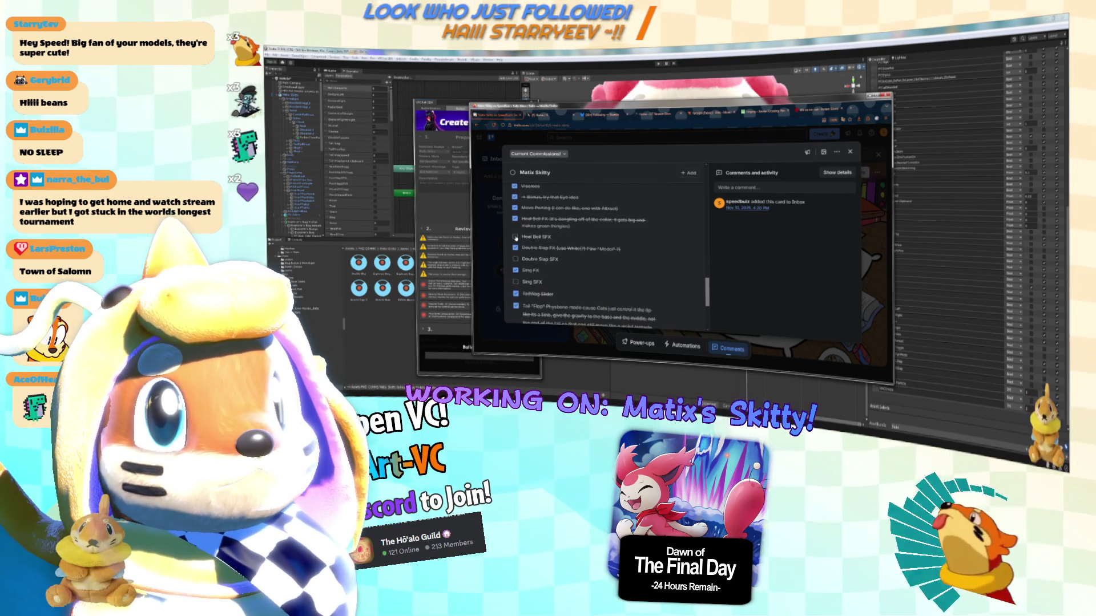
pyautogui.scroll(5, 517, 237)
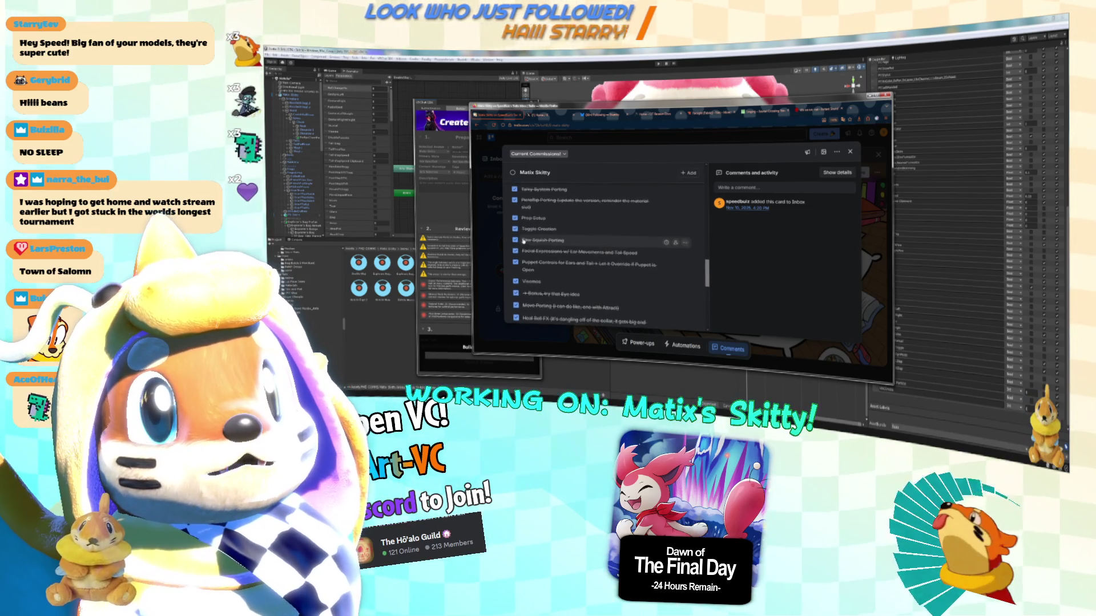
pyautogui.scroll(-3, 519, 240)
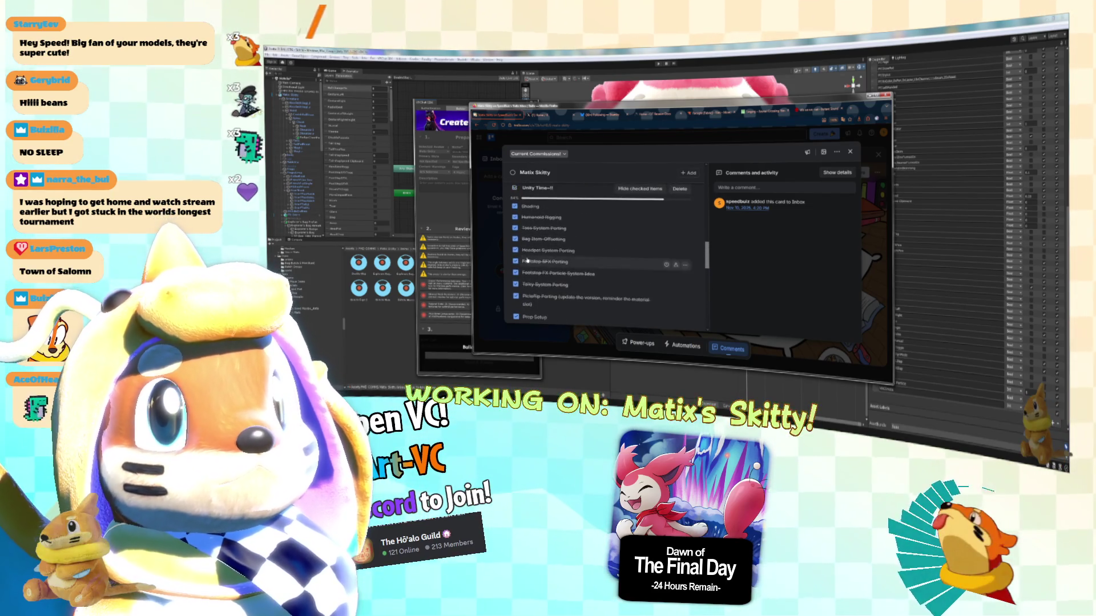
# Tick off Heal Bell, Double Slap, Sing, engineering and Talky sound FX items, then return to Unity.
pyautogui.click(516, 270)
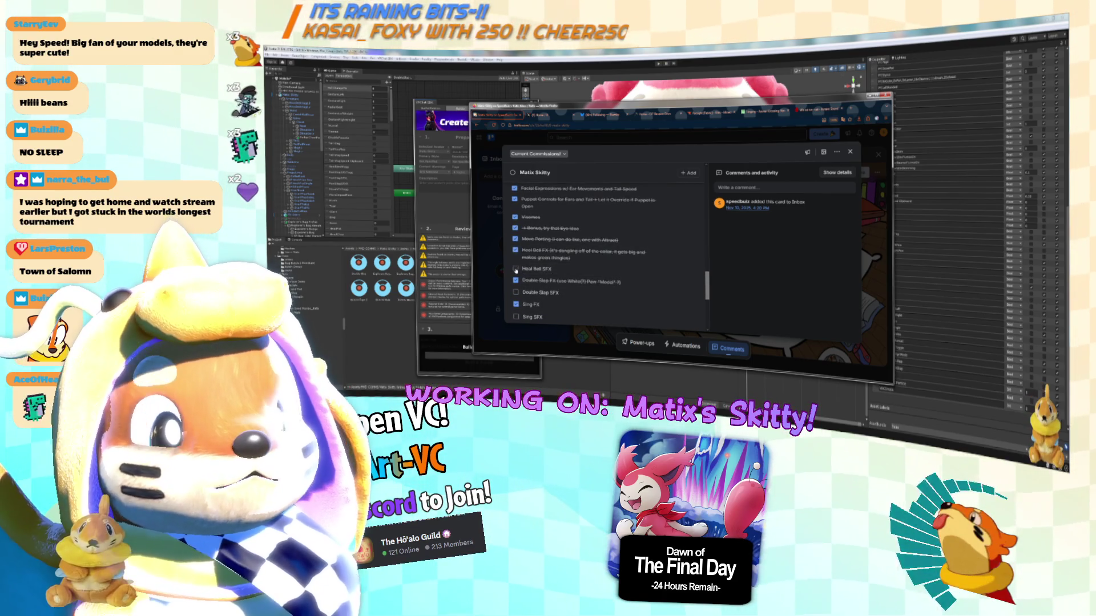
pyautogui.scroll(-2, 517, 242)
pyautogui.click(516, 227)
pyautogui.click(516, 249)
pyautogui.scroll(-2, 522, 257)
pyautogui.click(516, 246)
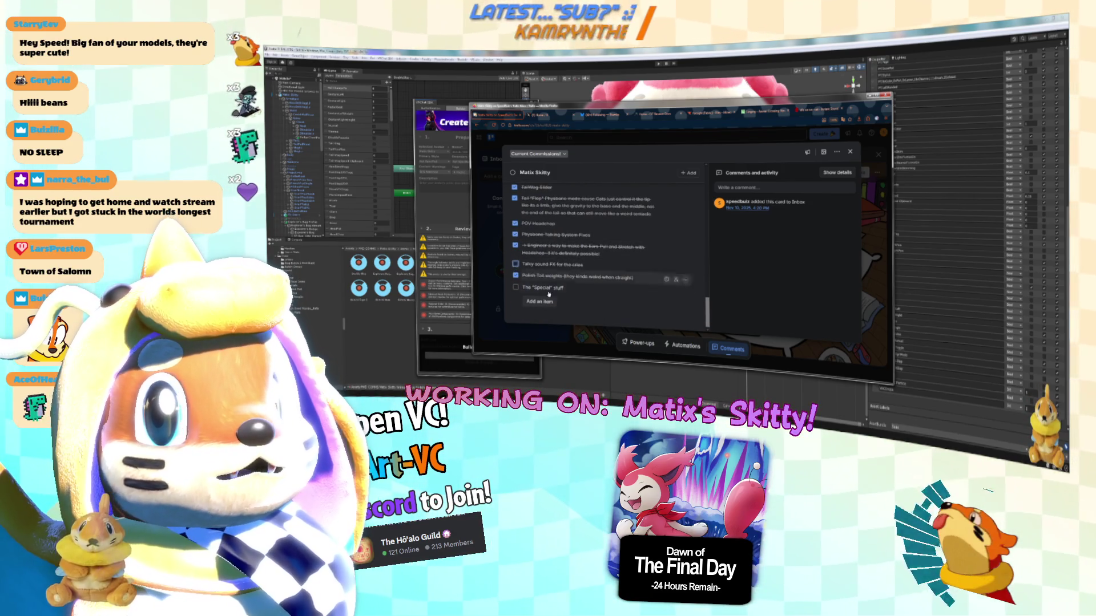
pyautogui.click(516, 264)
pyautogui.scroll(2, 548, 257)
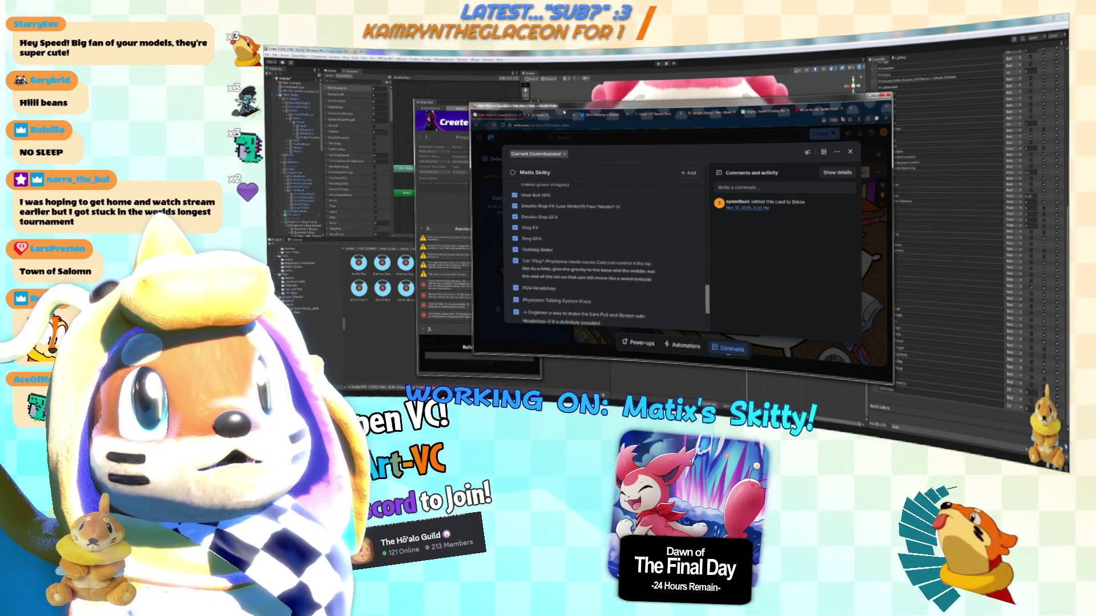
pyautogui.hotkey('alt', 'Tab')
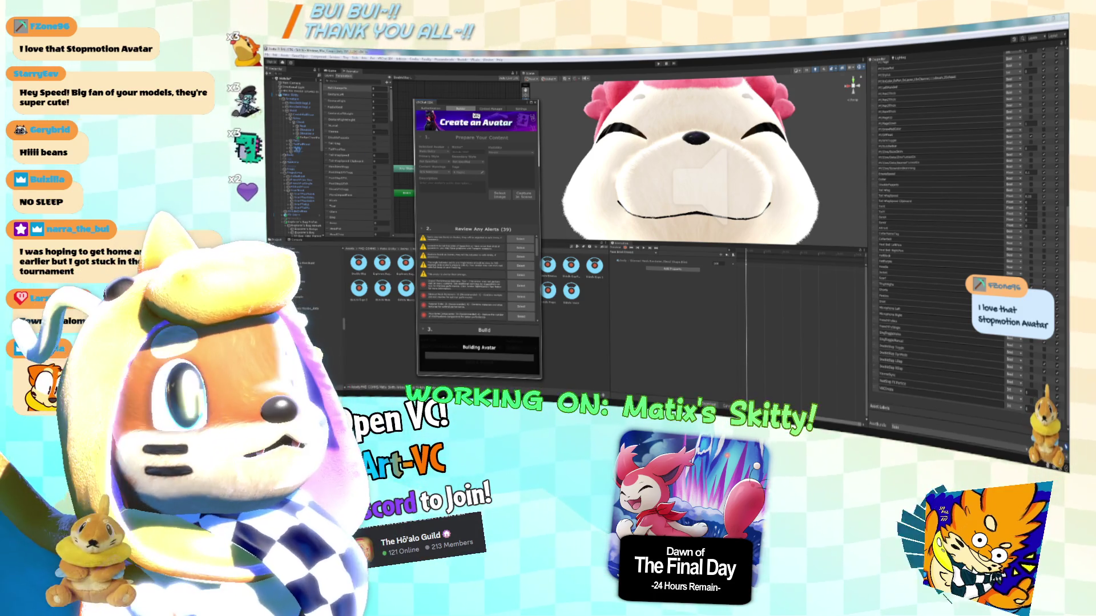
# Bring the YouTube music window forward while the Skitty avatar keeps building.
pyautogui.moveTo(1066, 67)
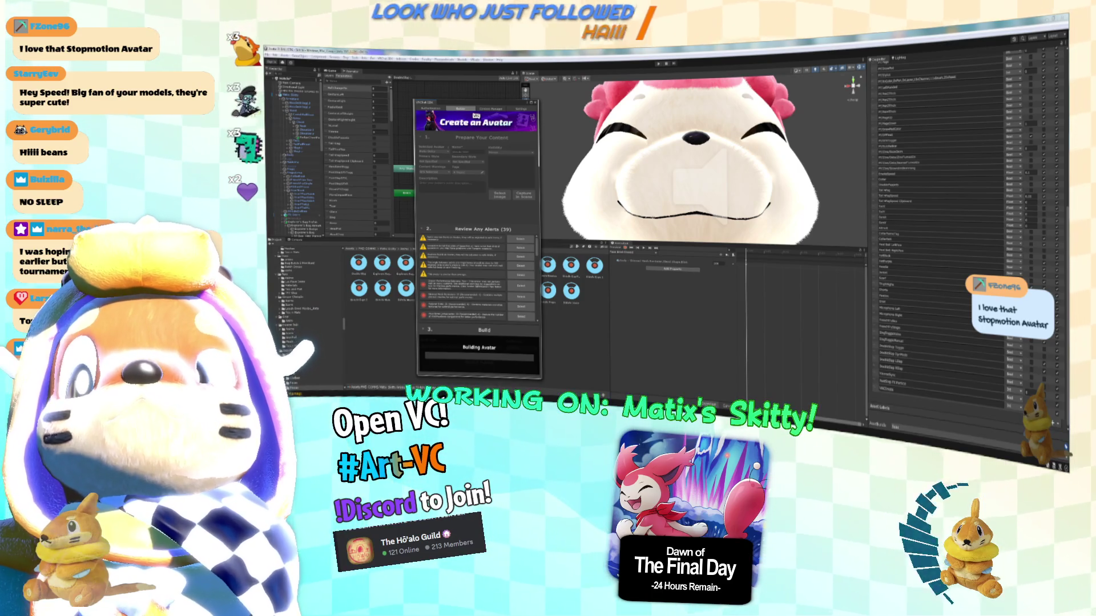
pyautogui.hotkey('alt', 'Tab')
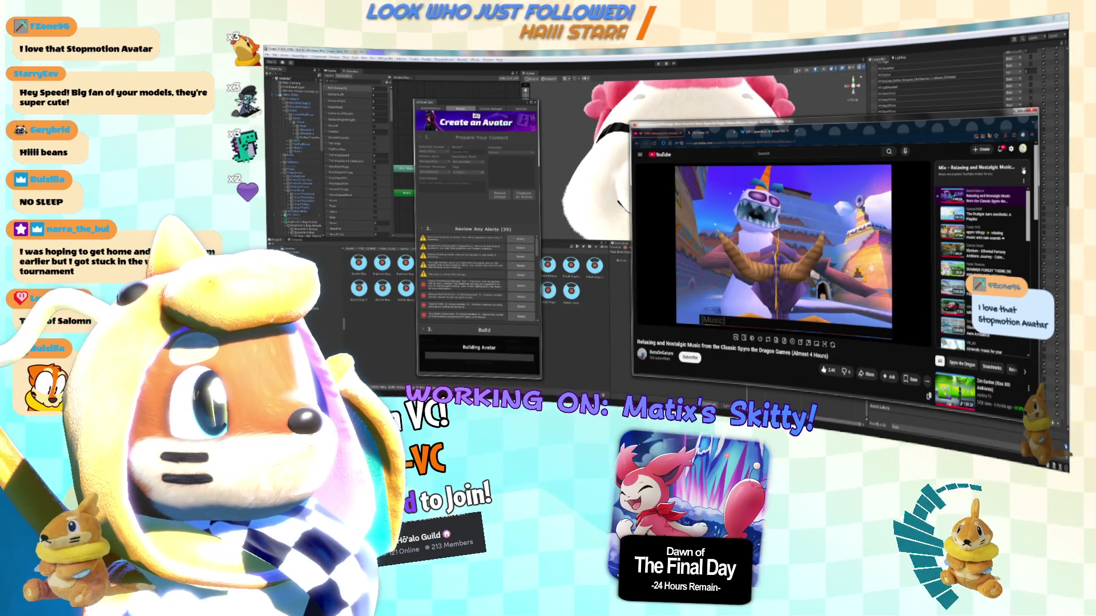
# Filter suggestions to Spyro the Dragon, save the first video to Watch later, and minimize the browser.
pyautogui.click(1023, 170)
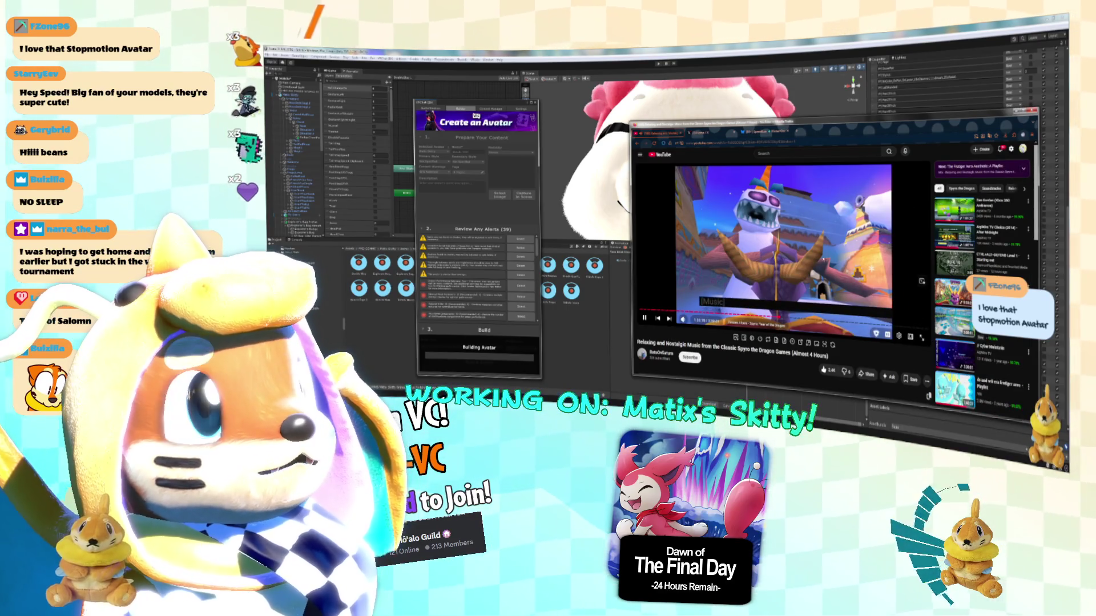
pyautogui.click(965, 188)
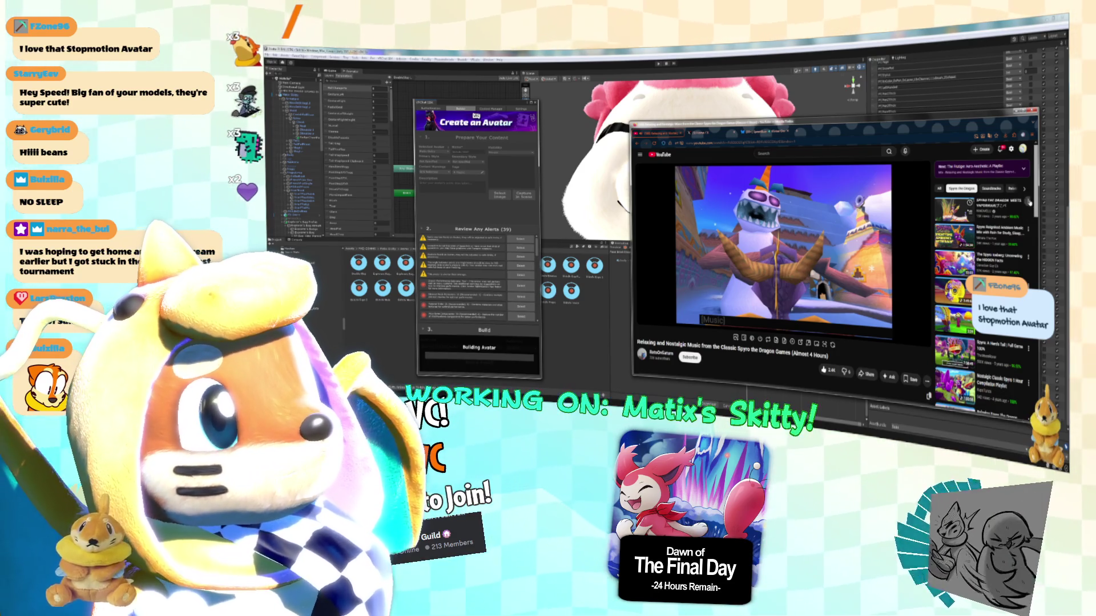
pyautogui.click(1029, 203)
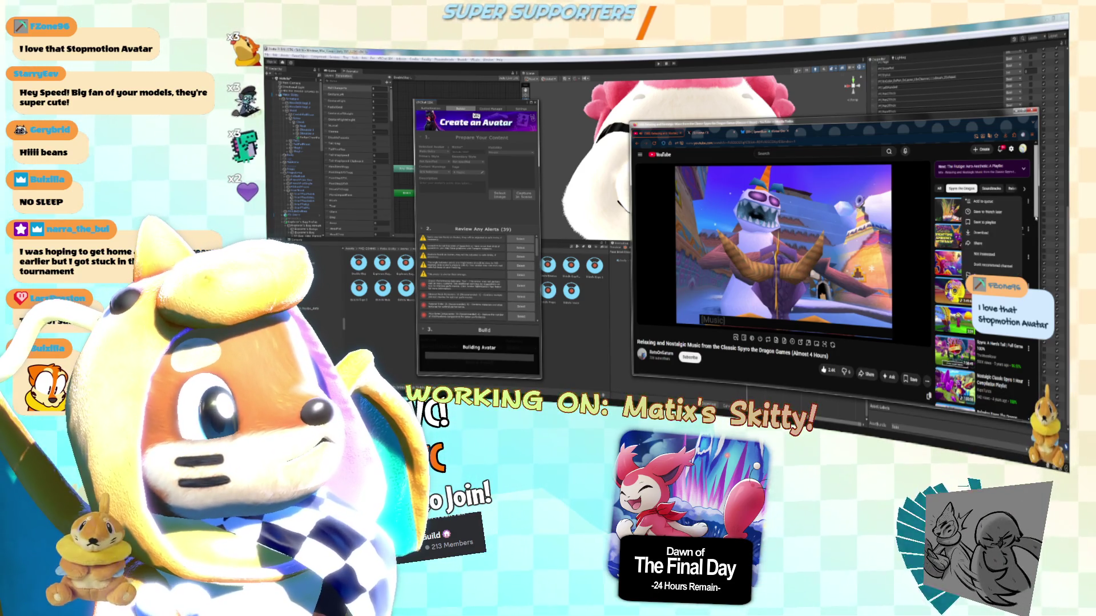
pyautogui.click(1008, 214)
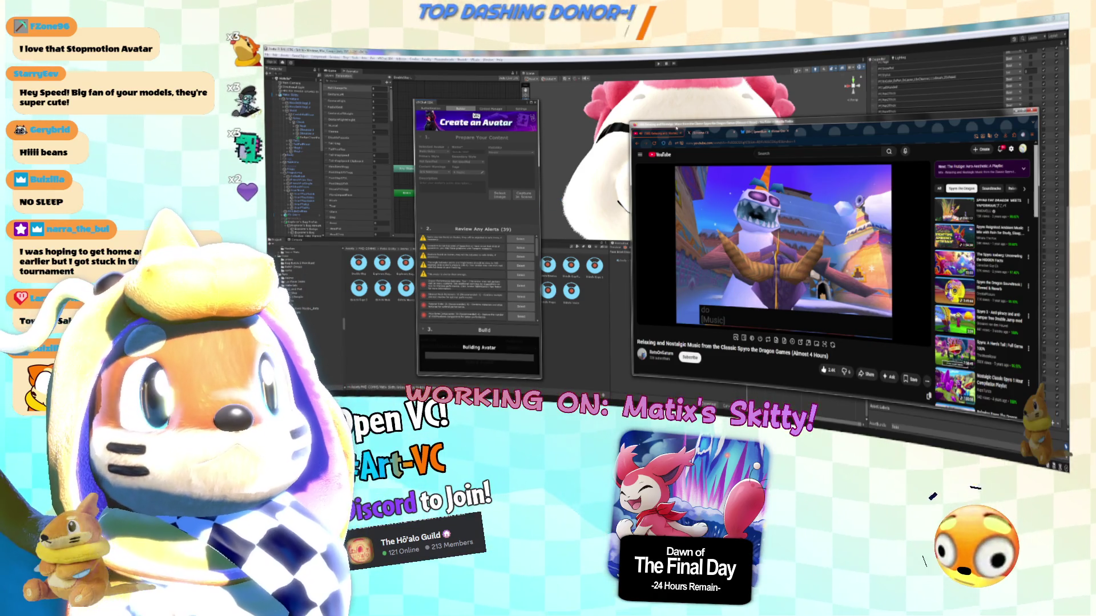
pyautogui.press('super+Down')
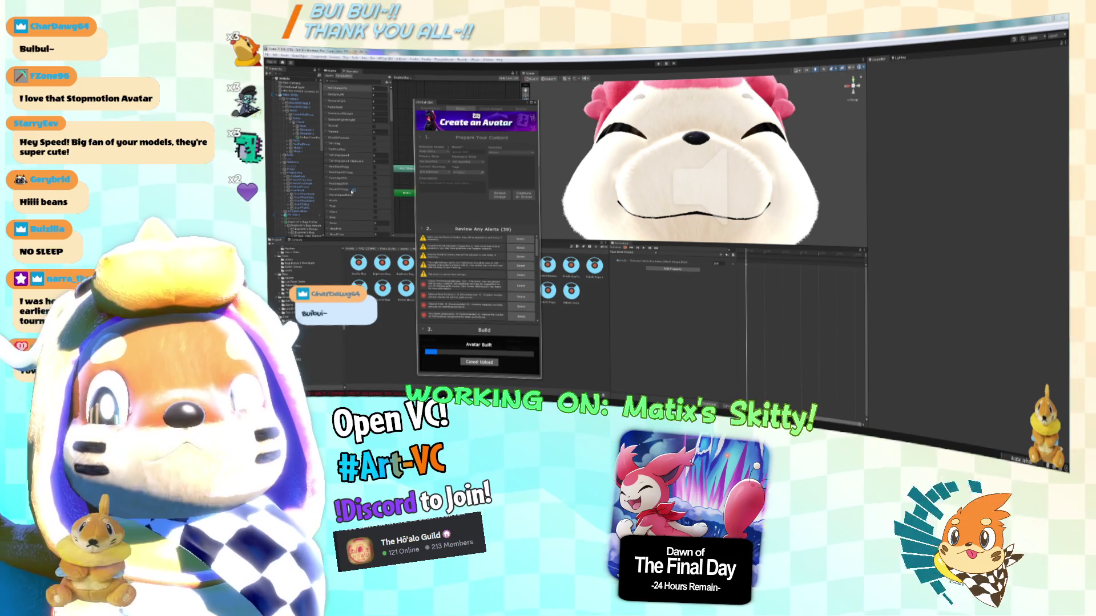
# Move the racing video player to the right and enlarge it over the scene view.
pyautogui.moveTo(462, 189)
pyautogui.mouseDown()
pyautogui.moveTo(801, 220)
pyautogui.moveTo(825, 137)
pyautogui.mouseUp()
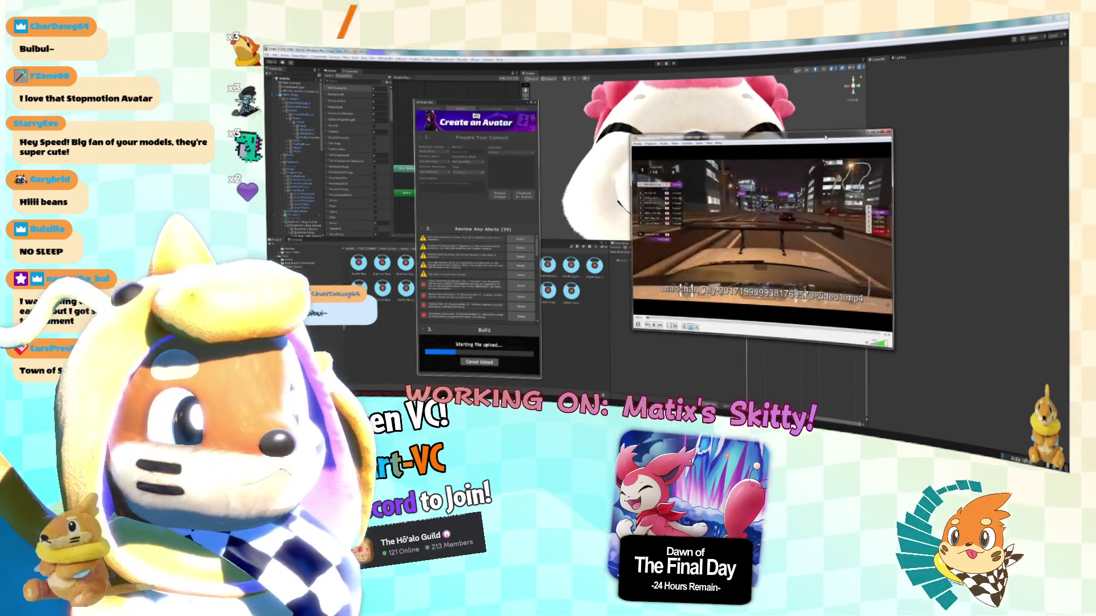
pyautogui.moveTo(633, 133); pyautogui.dragTo(500, 69)
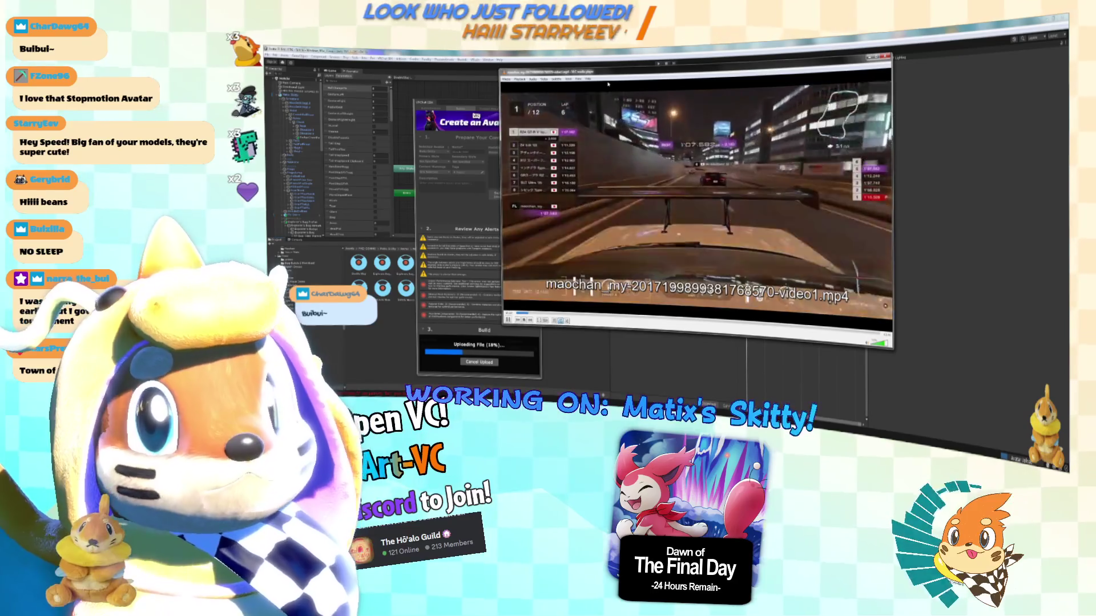
pyautogui.moveTo(609, 86); pyautogui.dragTo(733, 89)
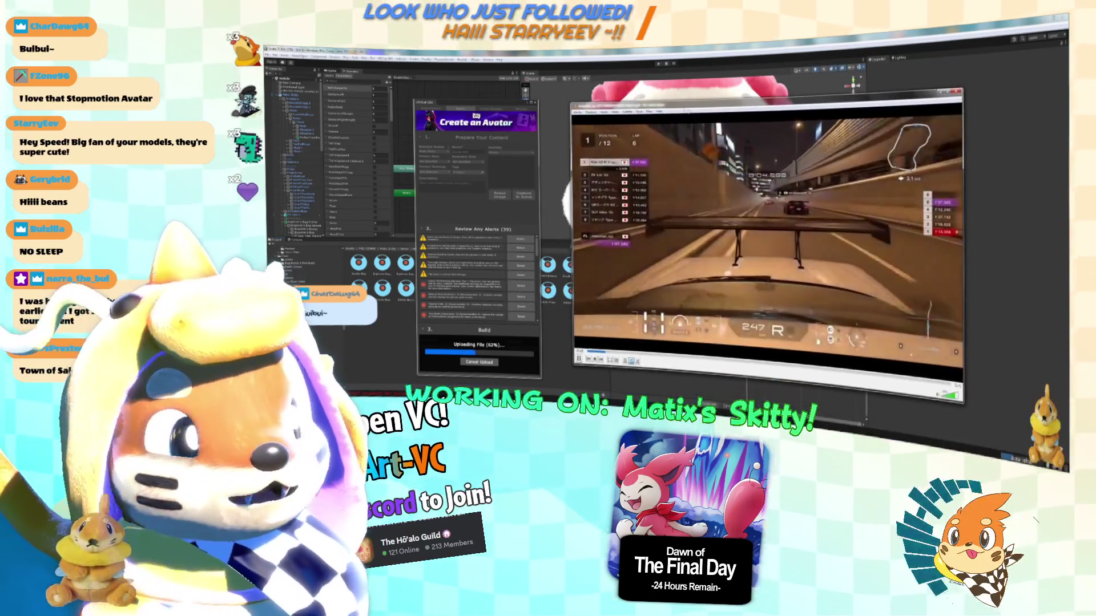
pyautogui.moveTo(985, 425); pyautogui.dragTo(1012, 440)
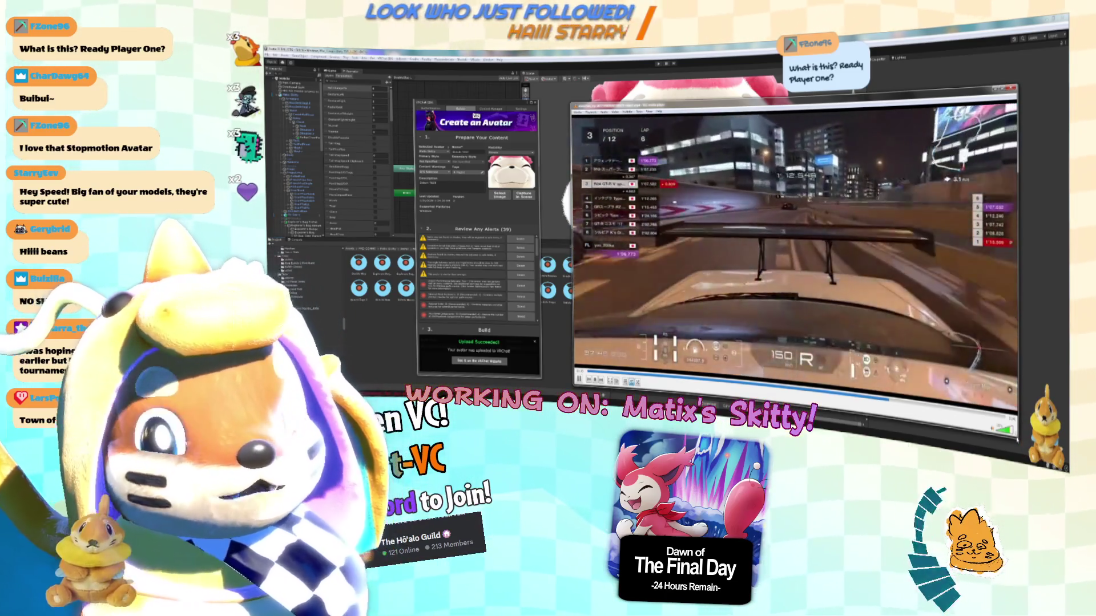
# Close the racing video player window.
pyautogui.click(1025, 80)
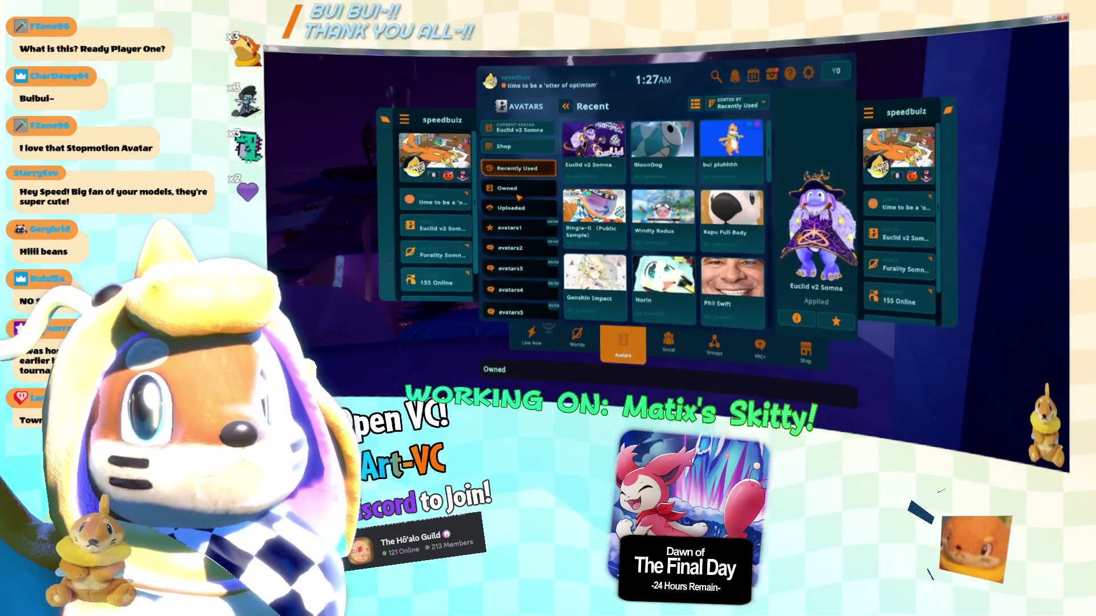
# Apply the uploaded Skitchi TEST avatar, then bring up the Launch Pad menu.
pyautogui.click(519, 206)
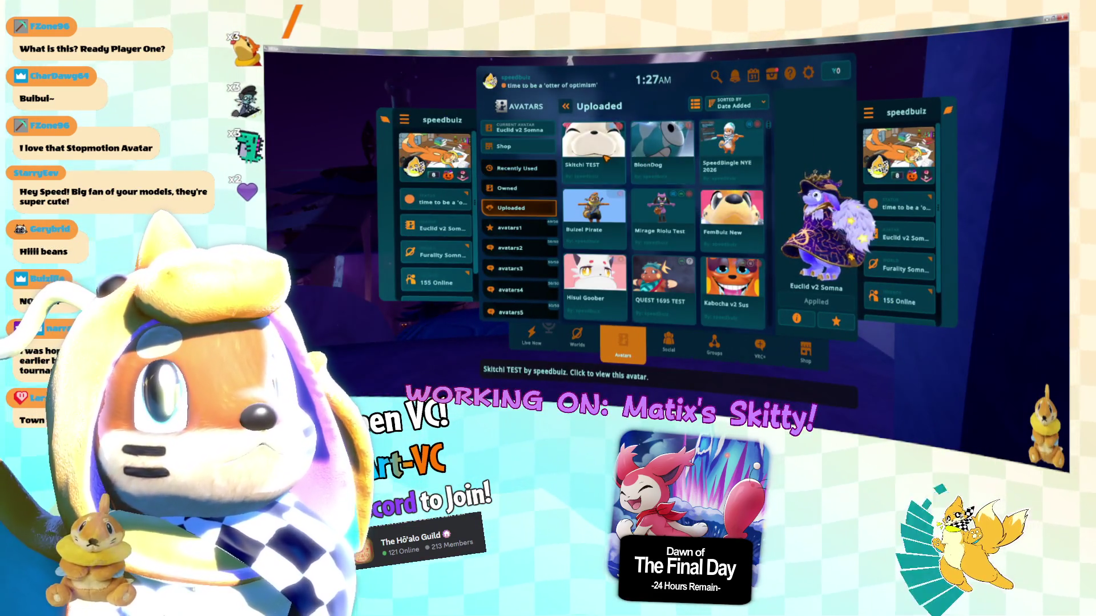
pyautogui.click(825, 299)
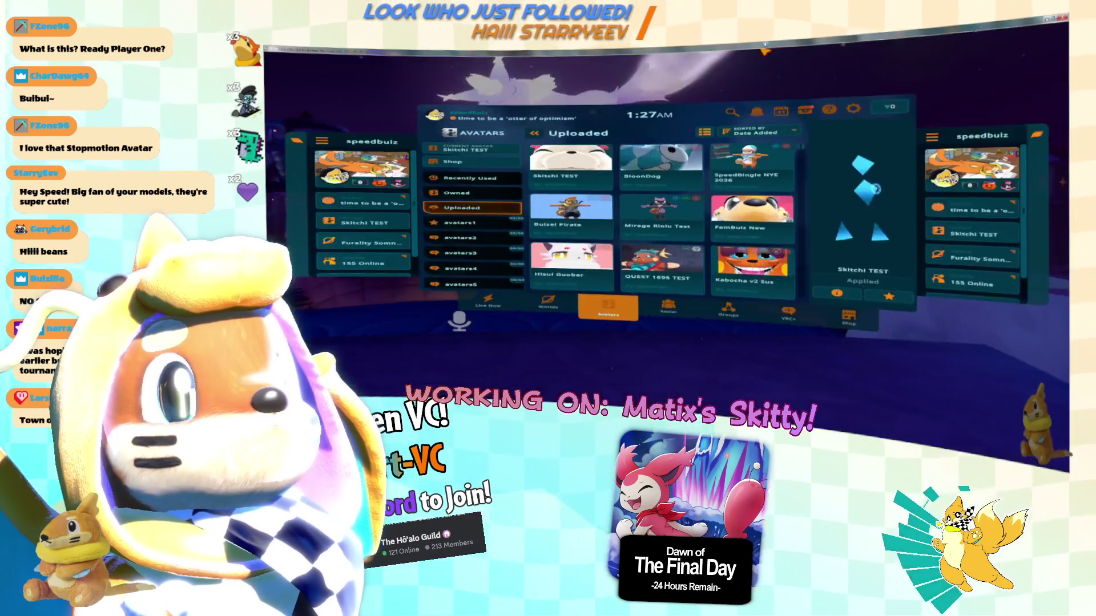
pyautogui.press('Escape')
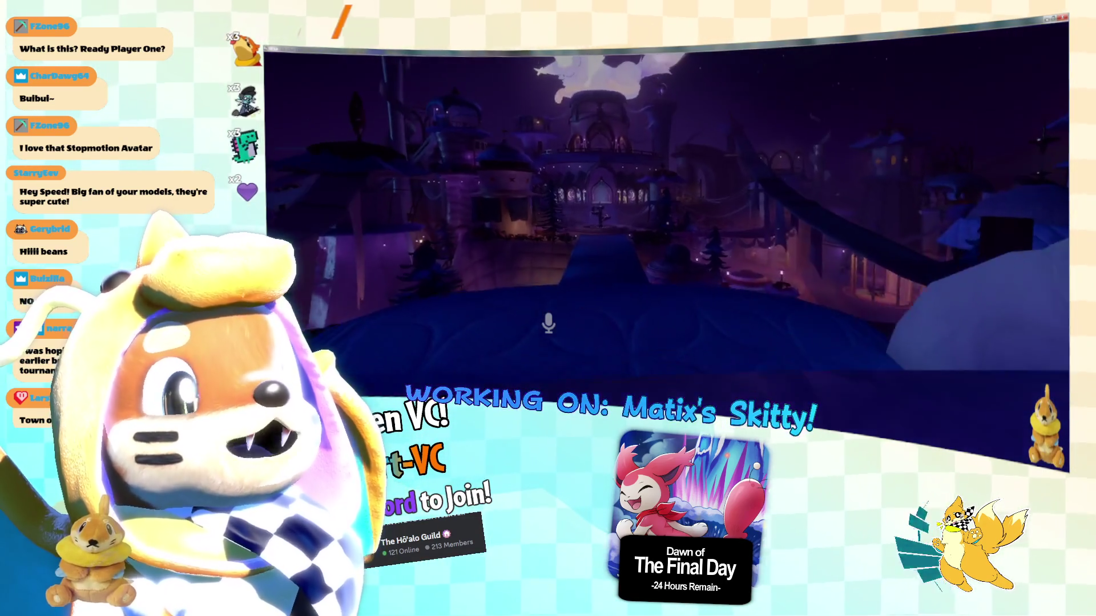
pyautogui.press('Escape')
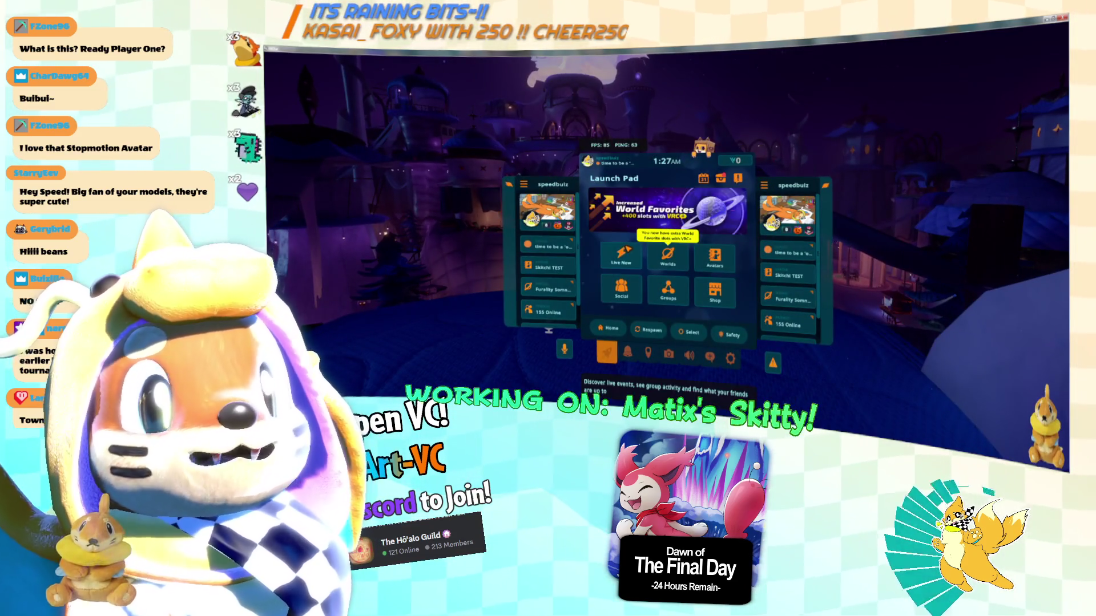
# Search worlds for 'avatar testing' and open the Avatar Testing Chamber page.
pyautogui.click(668, 256)
pyautogui.click(716, 76)
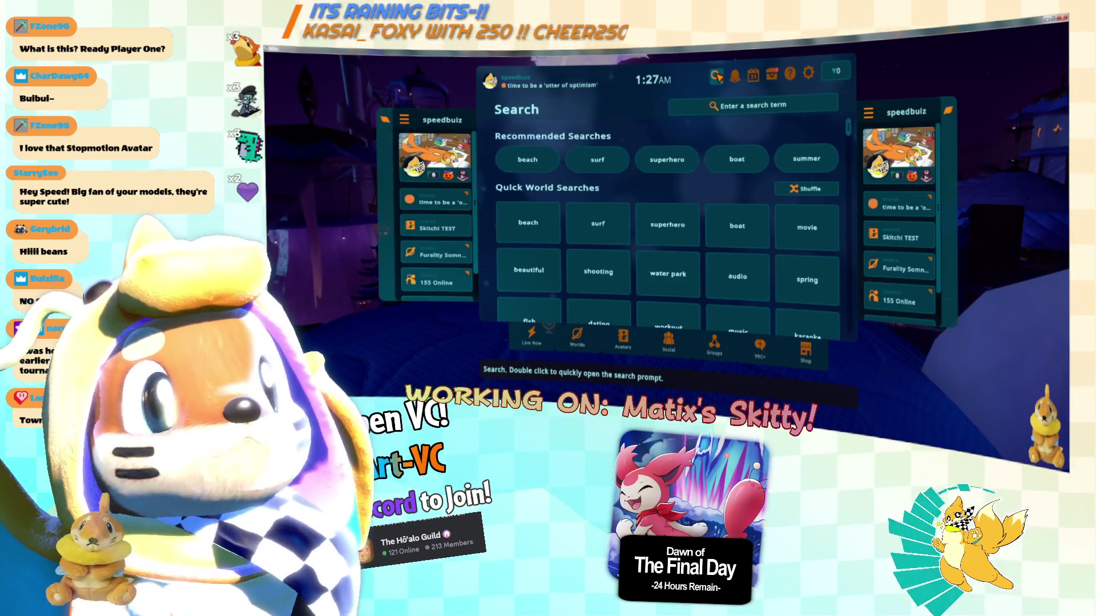
pyautogui.click(727, 105)
pyautogui.write('avatar te')
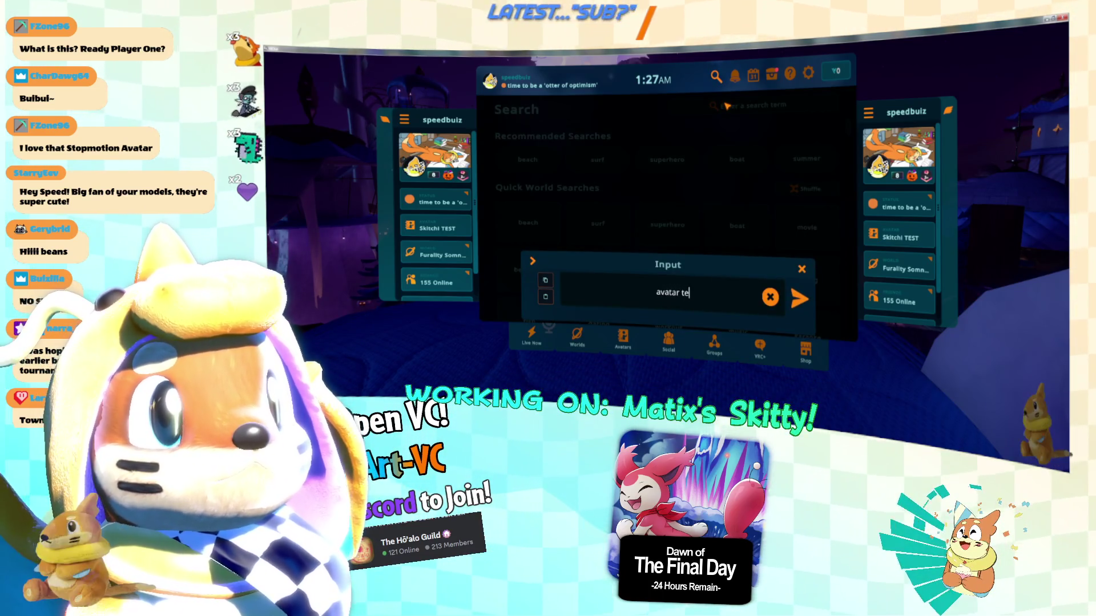
pyautogui.press('Return')
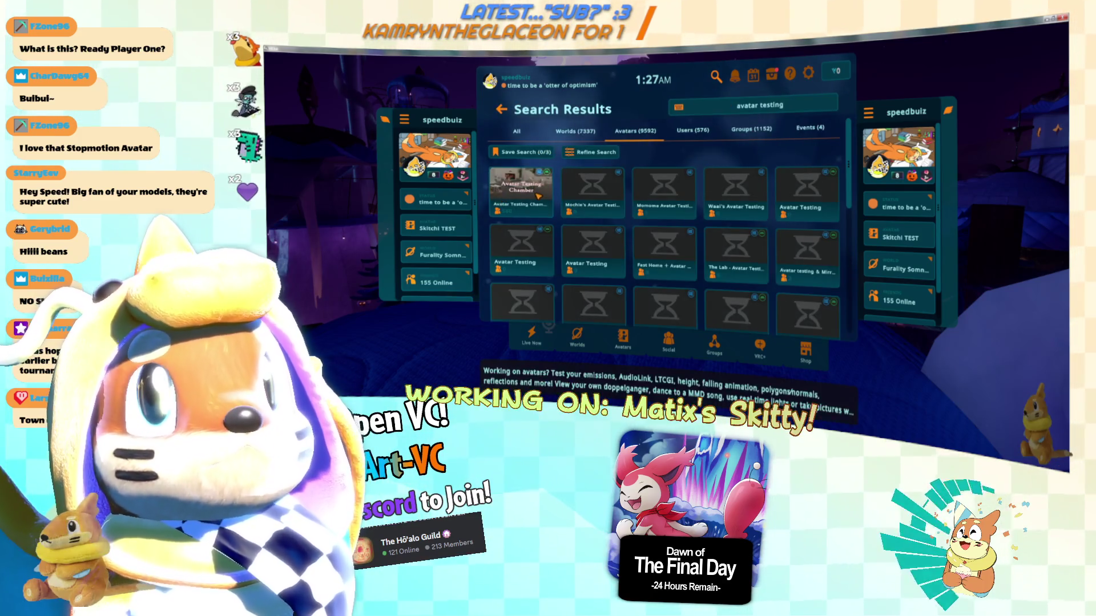
pyautogui.click(537, 195)
# Create an Invite instance of Avatar Testing Chamber and join it.
pyautogui.click(662, 267)
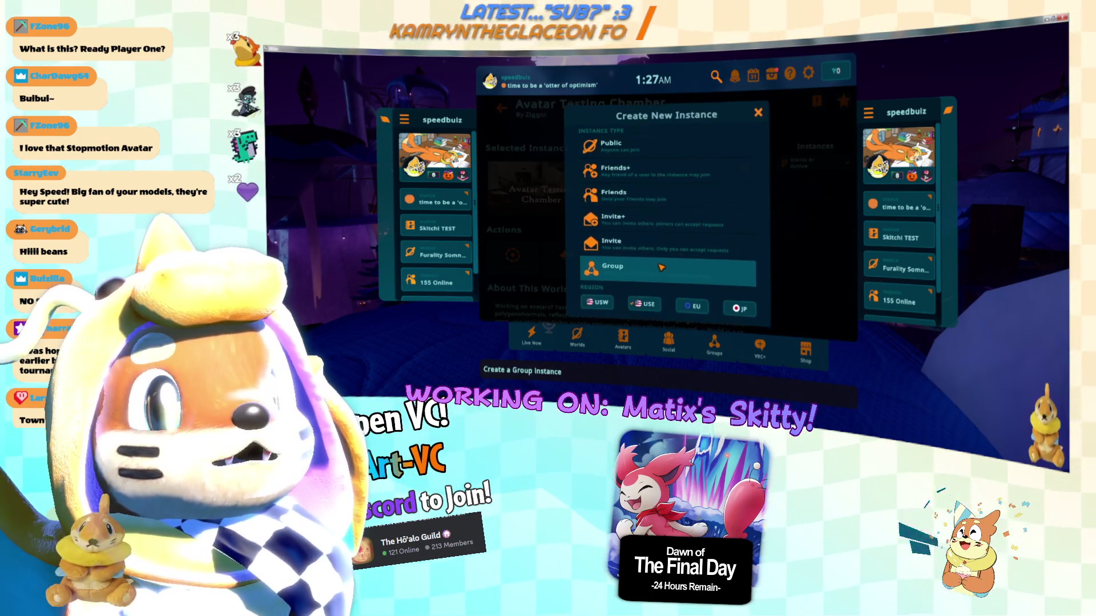
pyautogui.click(665, 247)
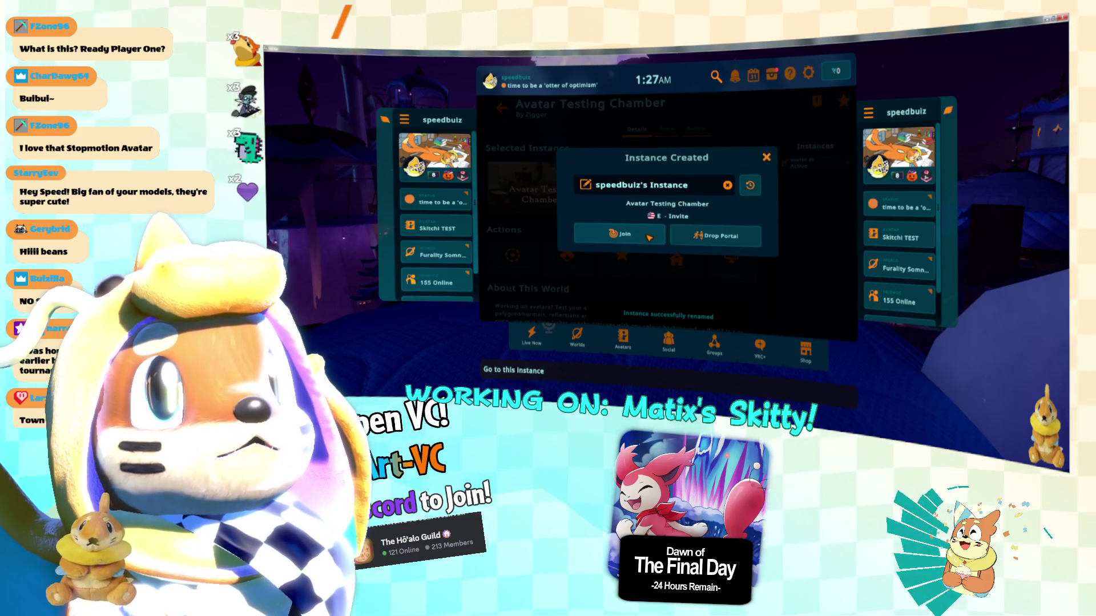
pyautogui.click(648, 236)
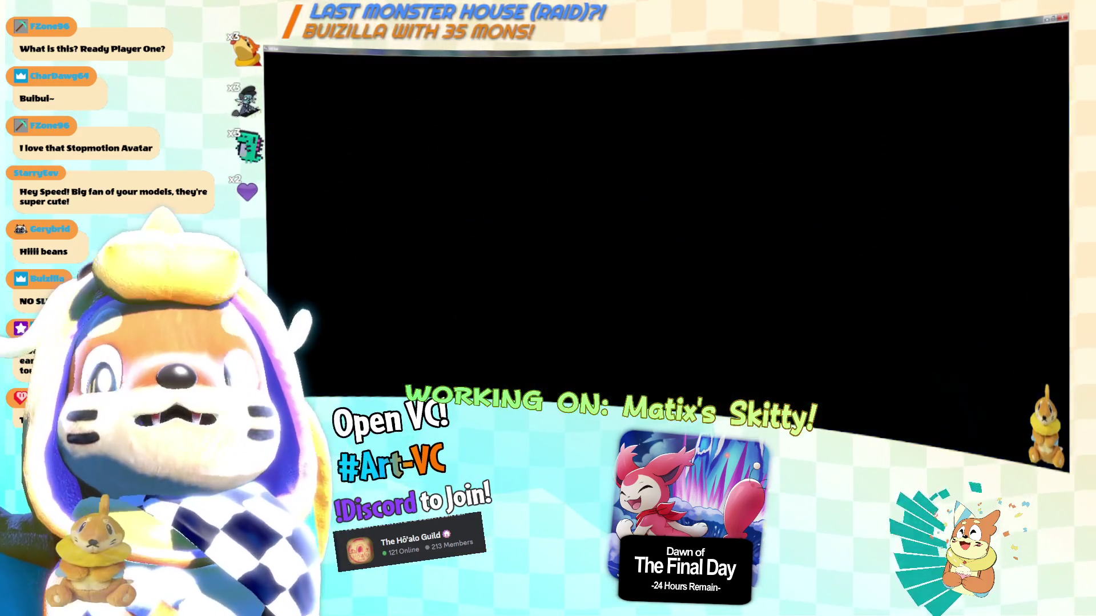